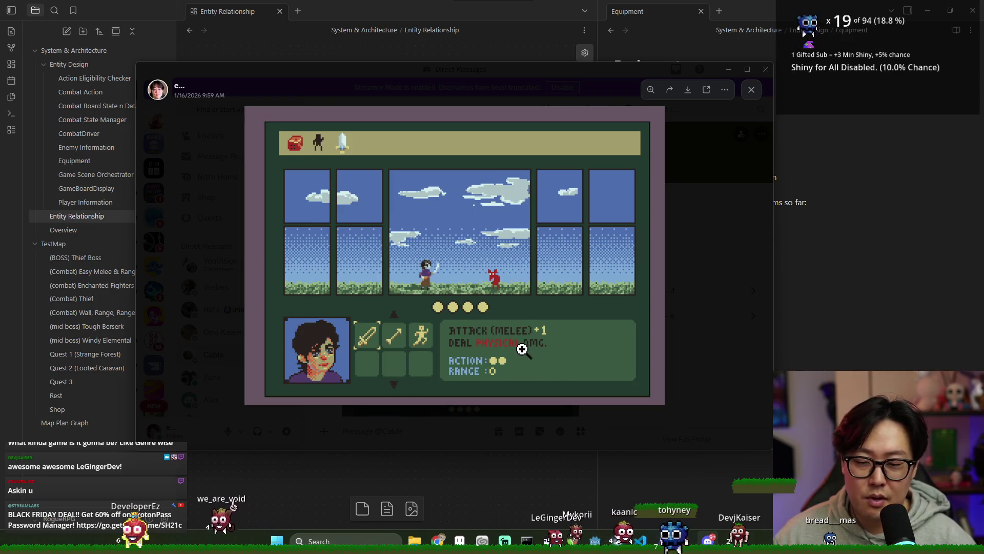
Close the game mock-up, view the older pixel-art map at full size, then close Discord.
{"action": "left_click", "coordinate": [701, 298]}
{"action": "scroll", "coordinate": [484, 331], "scroll_direction": "up", "scroll_amount": 10}
{"action": "left_click", "coordinate": [432, 221]}
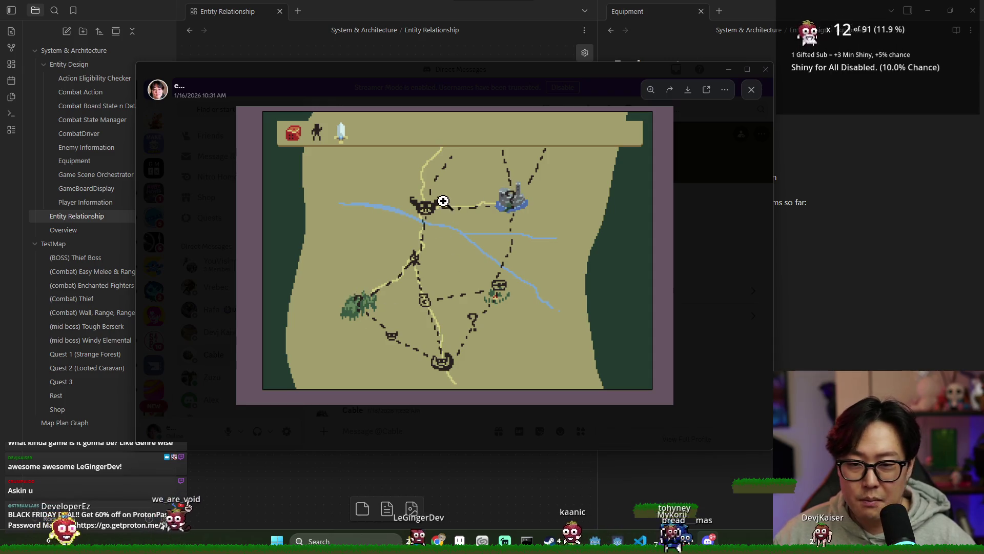
{"action": "left_click", "coordinate": [751, 90]}
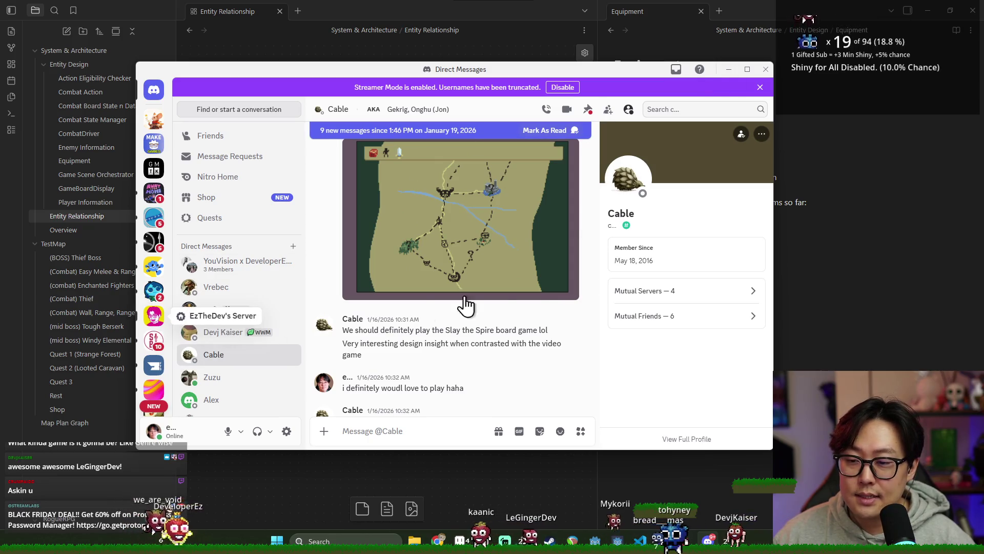
{"action": "left_click", "coordinate": [765, 69]}
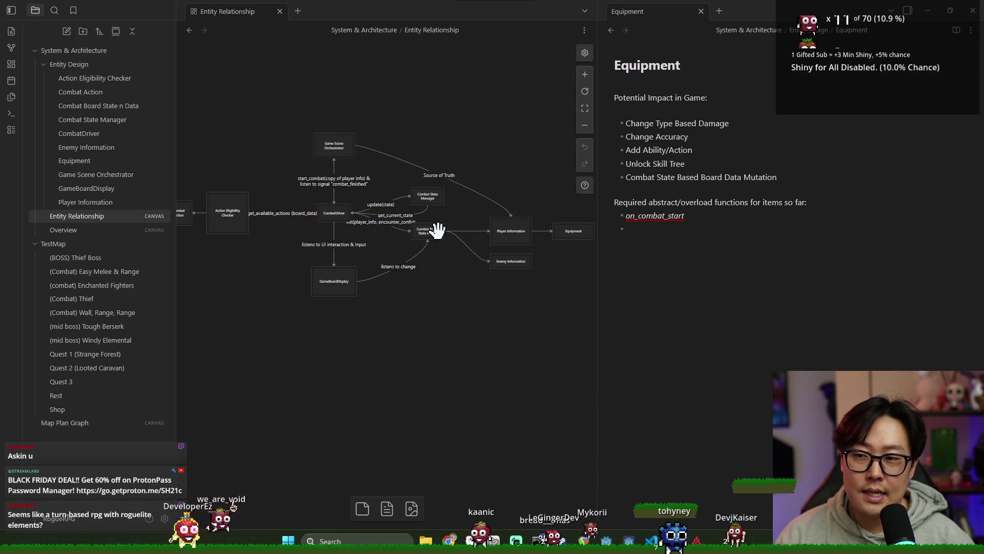
Back in Obsidian, view the Map Plan Graph and Entity Relationship canvases, then show the Shop note.
{"action": "key", "text": "alt+Tab"}
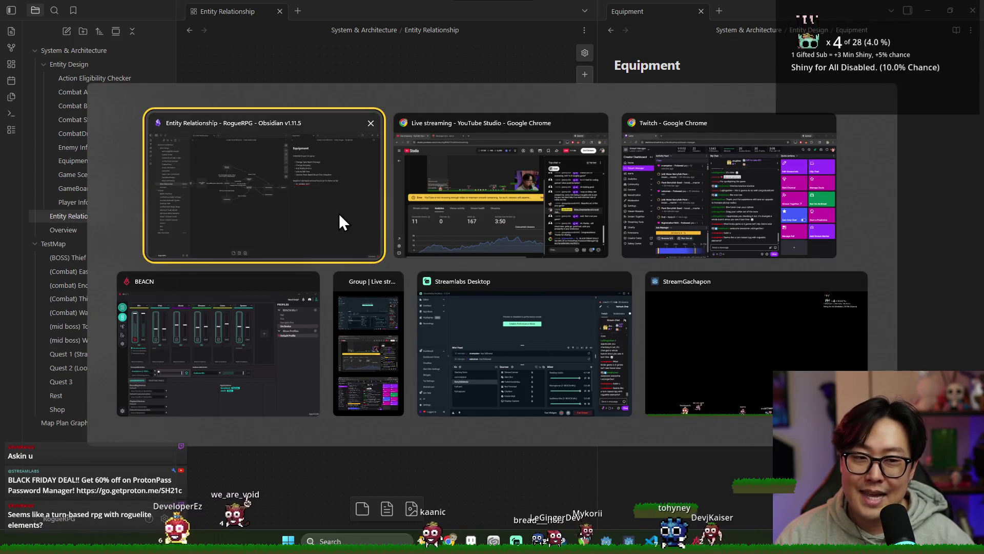
{"action": "left_click", "coordinate": [271, 213]}
{"action": "left_click", "coordinate": [78, 422]}
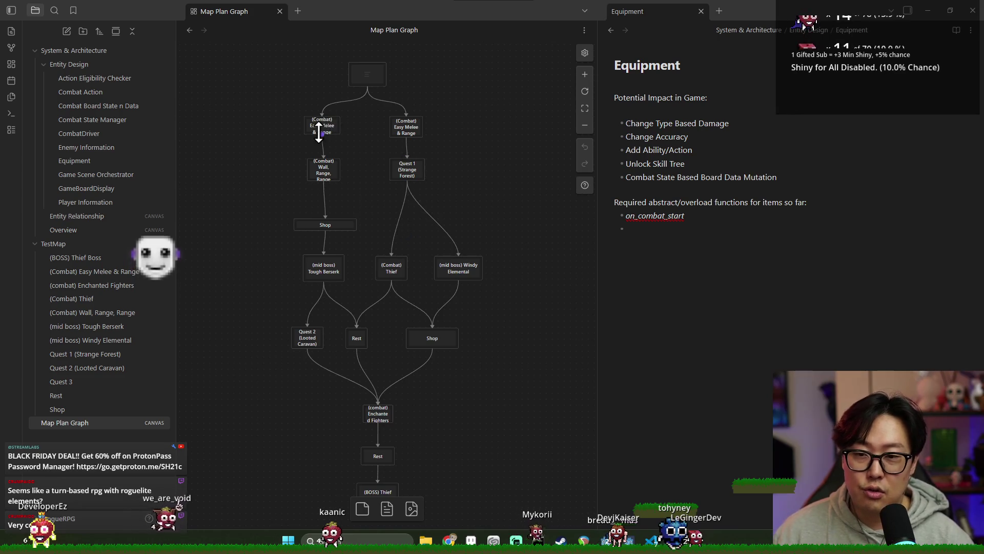
{"action": "left_click", "coordinate": [69, 218]}
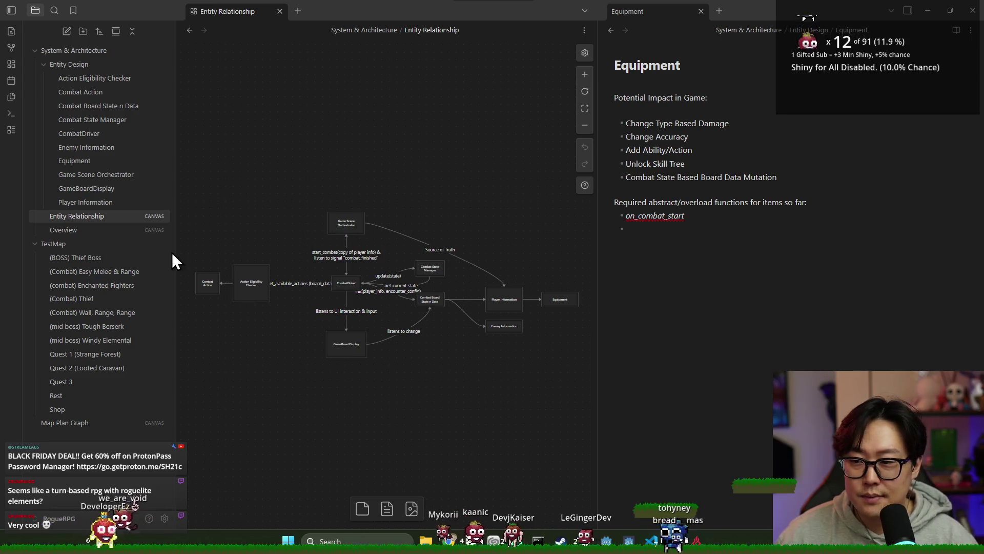
{"action": "key", "text": "ctrl+alt+Left"}
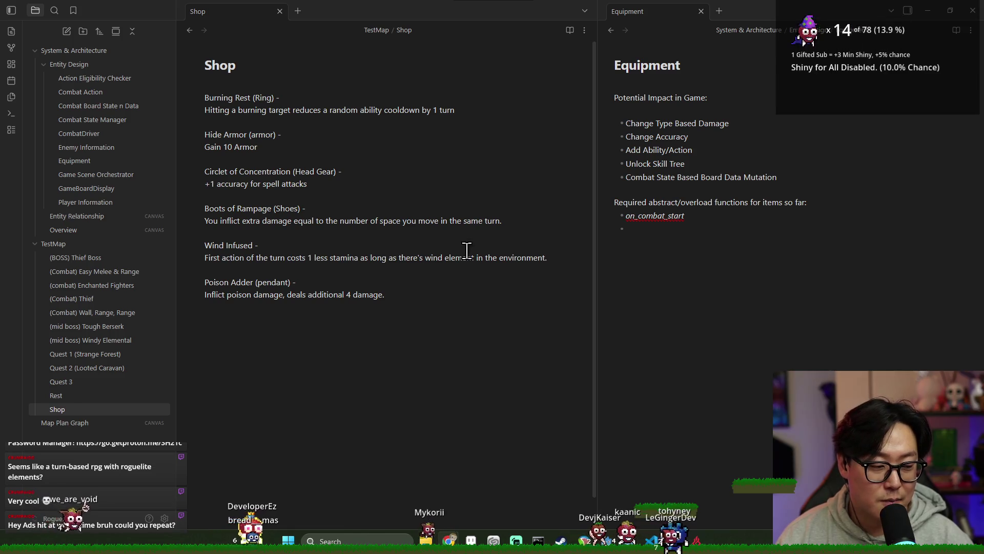
{"action": "key", "text": "alt+Tab"}
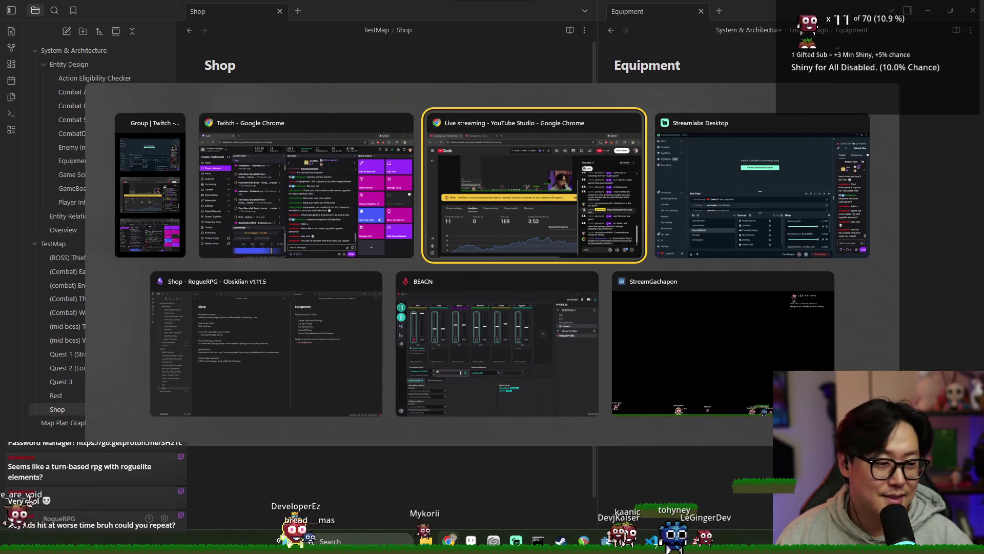
{"action": "key", "text": "Escape"}
{"action": "key", "text": "alt+Tab"}
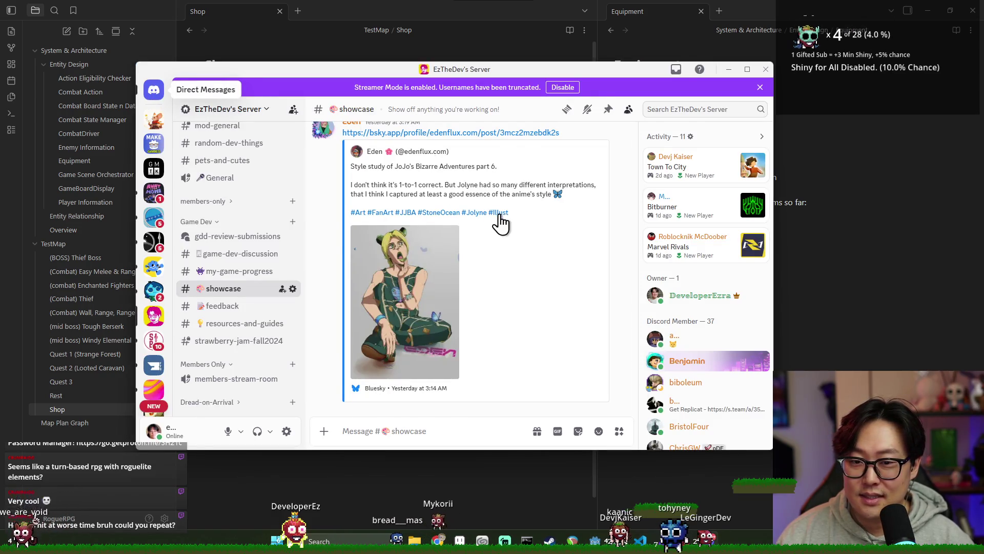
{"action": "scroll", "coordinate": [469, 284], "scroll_direction": "up", "scroll_amount": 15}
{"action": "scroll", "coordinate": [465, 282], "scroll_direction": "up", "scroll_amount": 20}
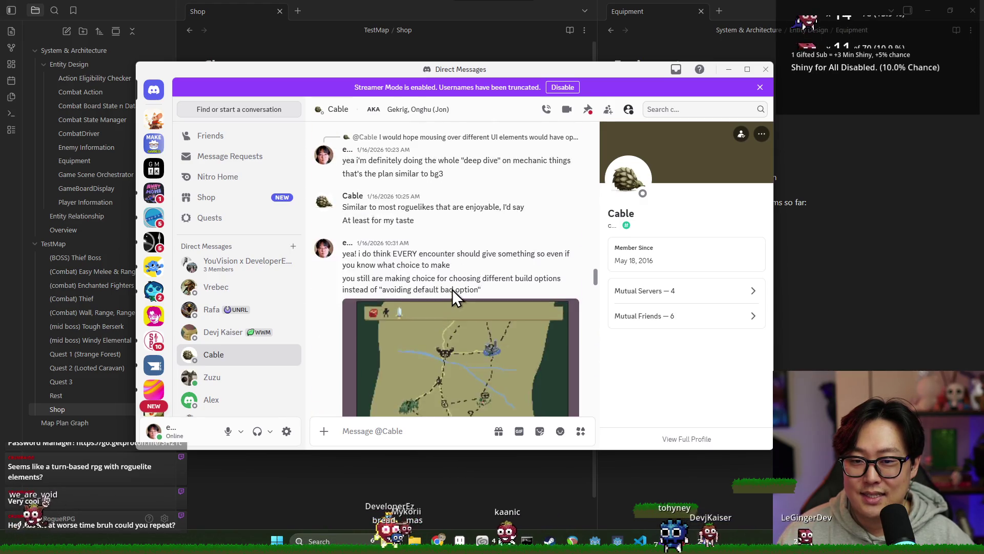
{"action": "scroll", "coordinate": [453, 289], "scroll_direction": "down", "scroll_amount": 3}
{"action": "left_click", "coordinate": [464, 280]}
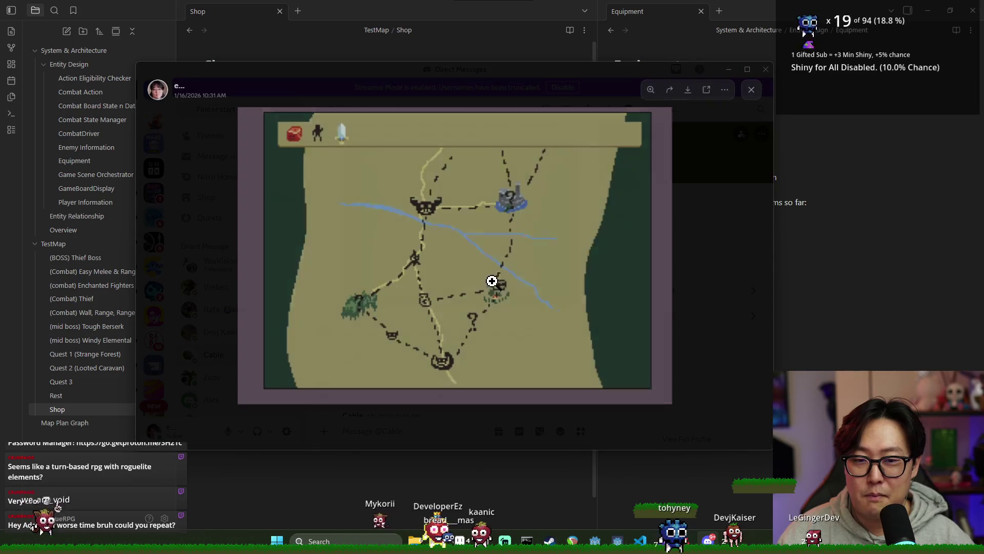
{"action": "left_click", "coordinate": [702, 248]}
{"action": "scroll", "coordinate": [479, 235], "scroll_direction": "down", "scroll_amount": 10}
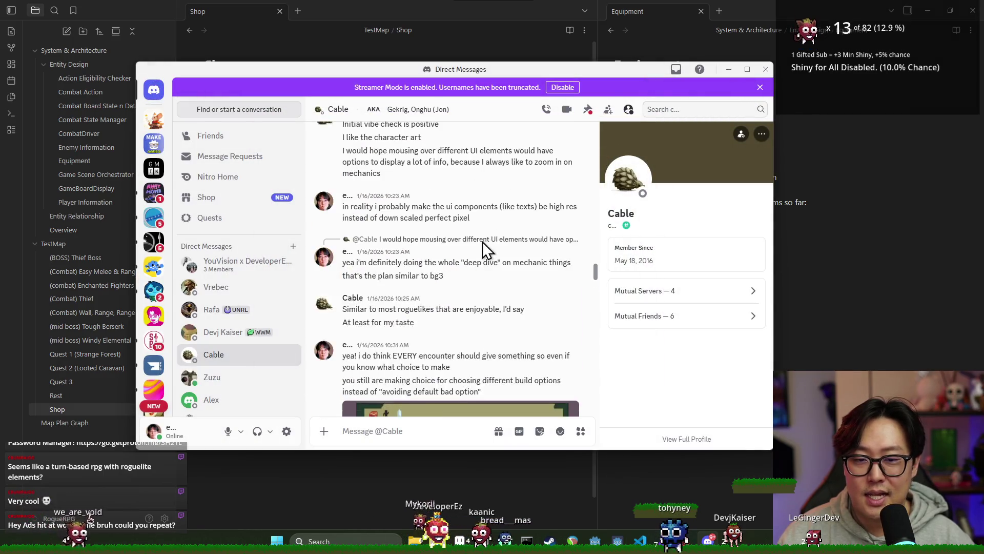
{"action": "left_click", "coordinate": [483, 242]}
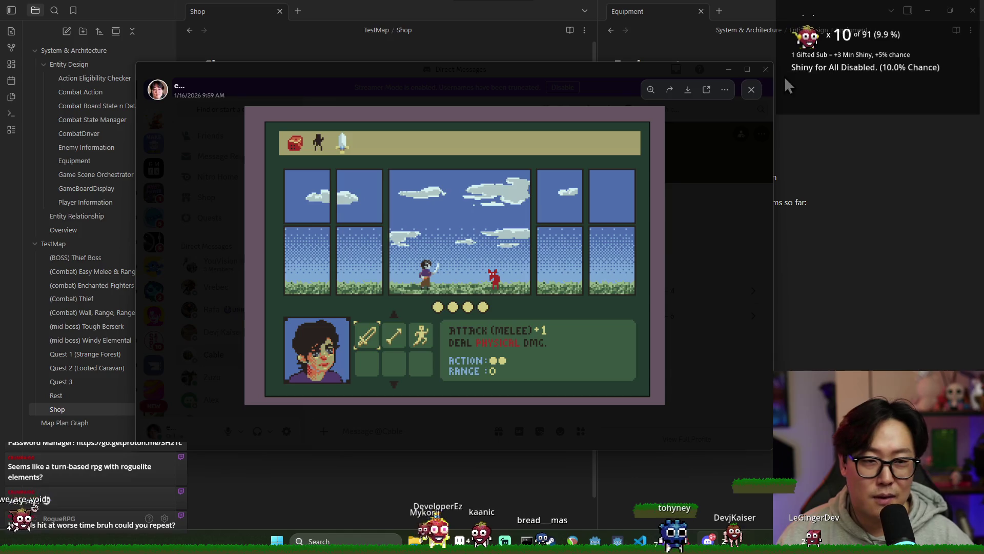
{"action": "left_click", "coordinate": [765, 70]}
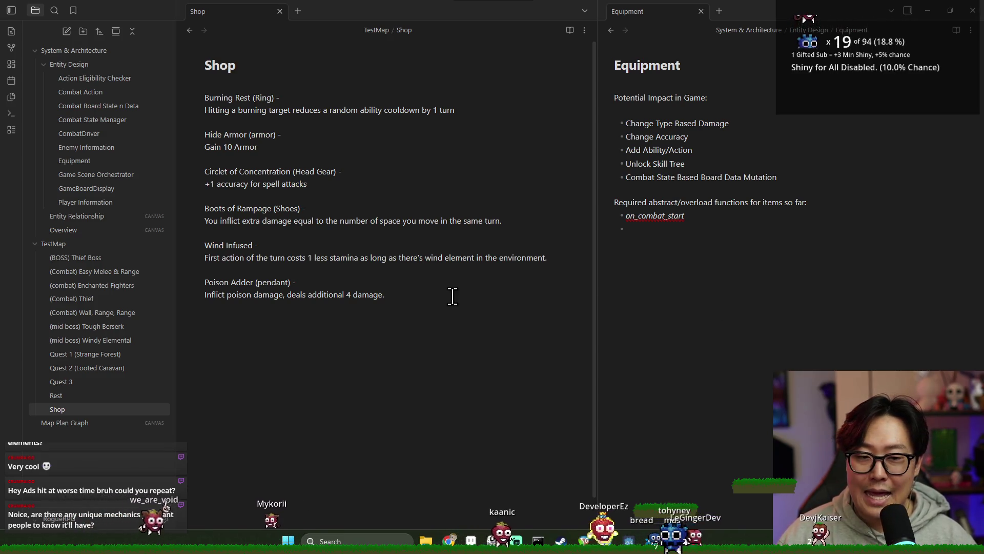
{"action": "left_click", "coordinate": [701, 227]}
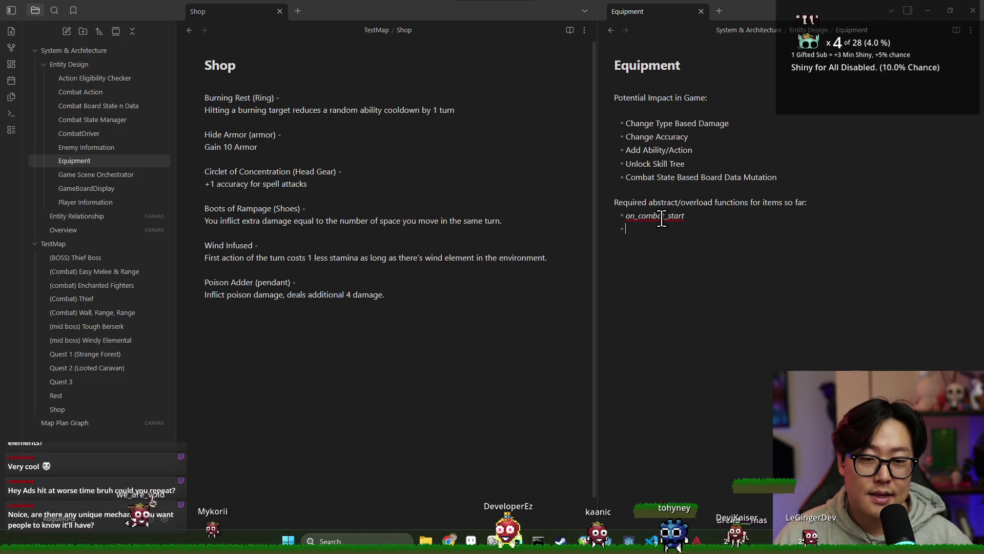
{"action": "key", "text": "Up"}
{"action": "type", "text": "_"}
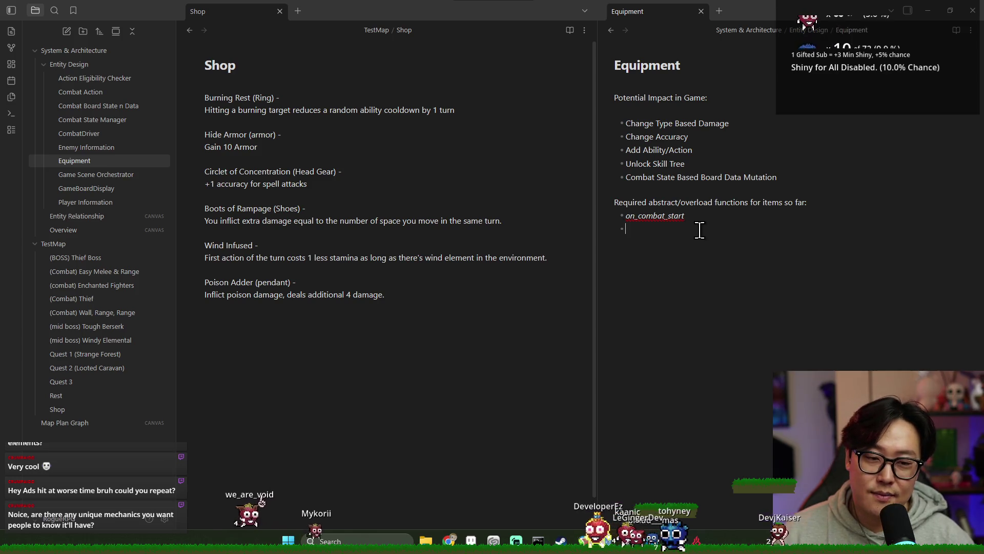
{"action": "left_click", "coordinate": [648, 221]}
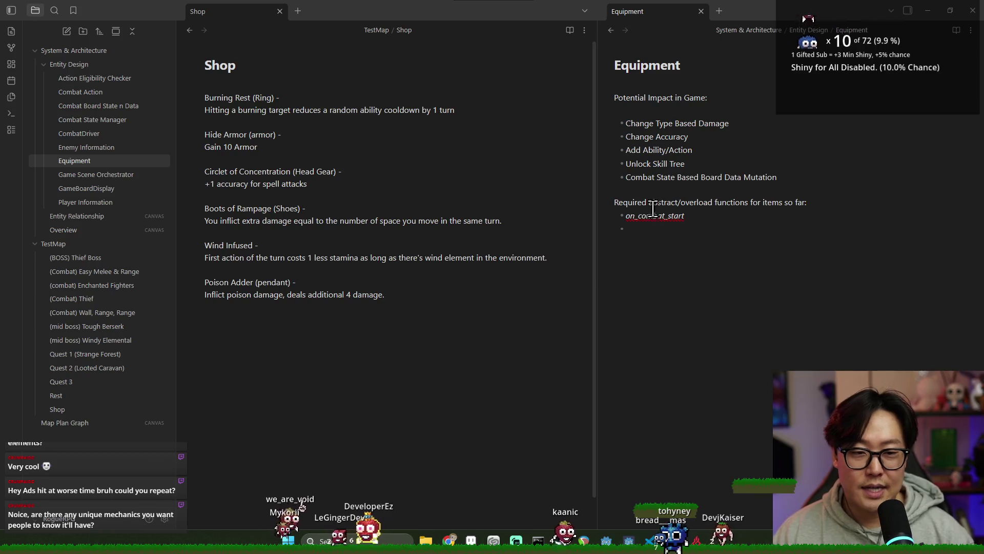
{"action": "left_click", "coordinate": [228, 147]}
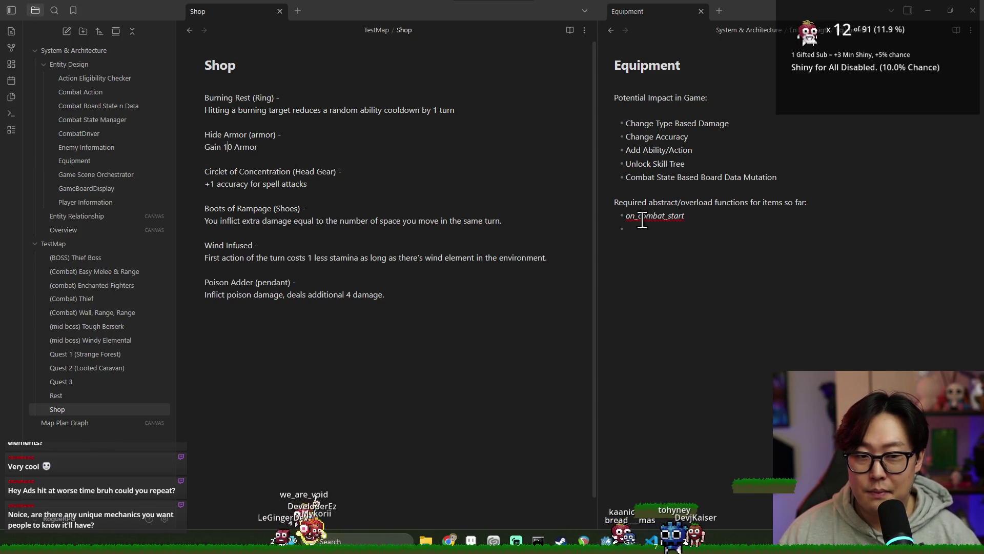
{"action": "left_click_drag", "start_coordinate": [237, 111], "coordinate": [385, 111]}
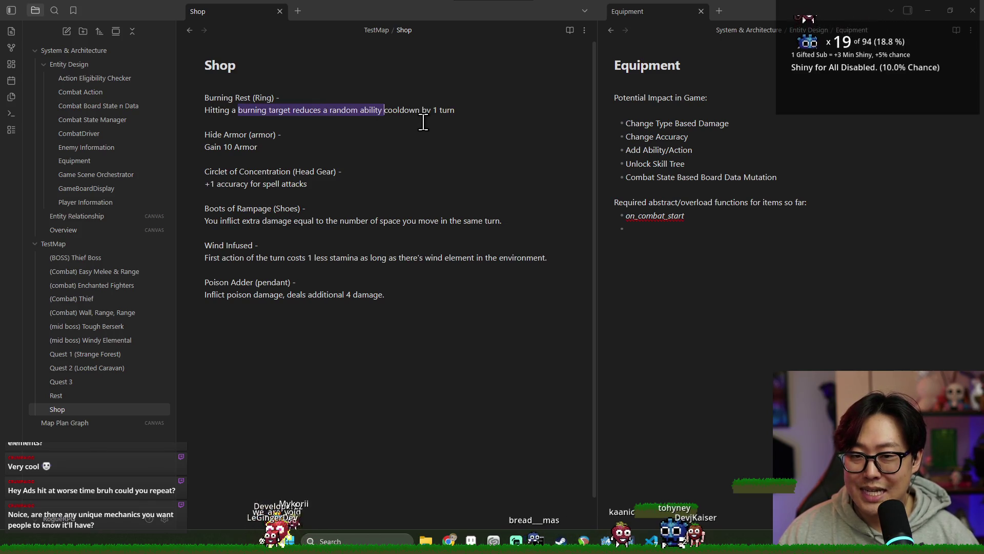
{"action": "left_click", "coordinate": [679, 229]}
Add on_hit to Equipment's required functions after checking the Shop's armor and spell-accuracy lines.
{"action": "type", "text": "on_"}
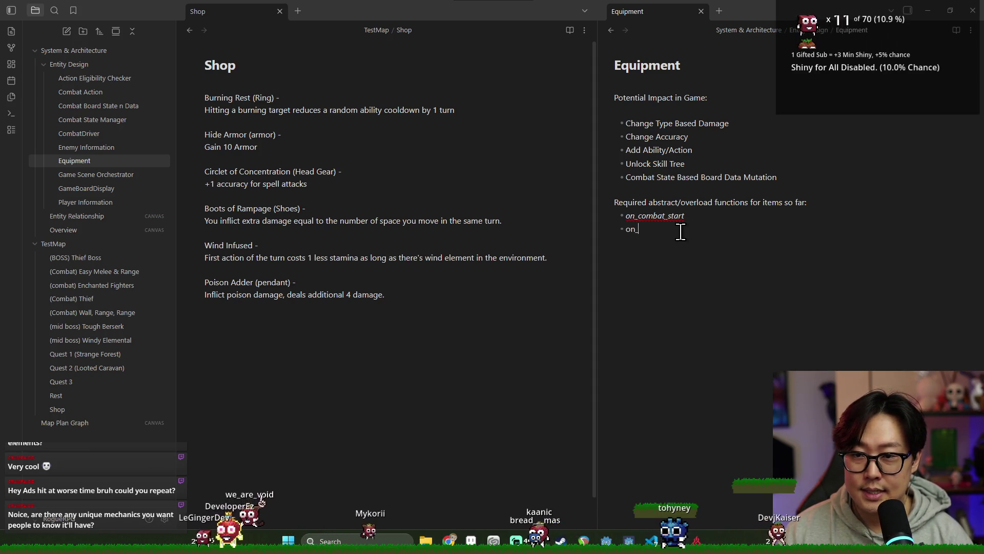
{"action": "type", "text": "hit"}
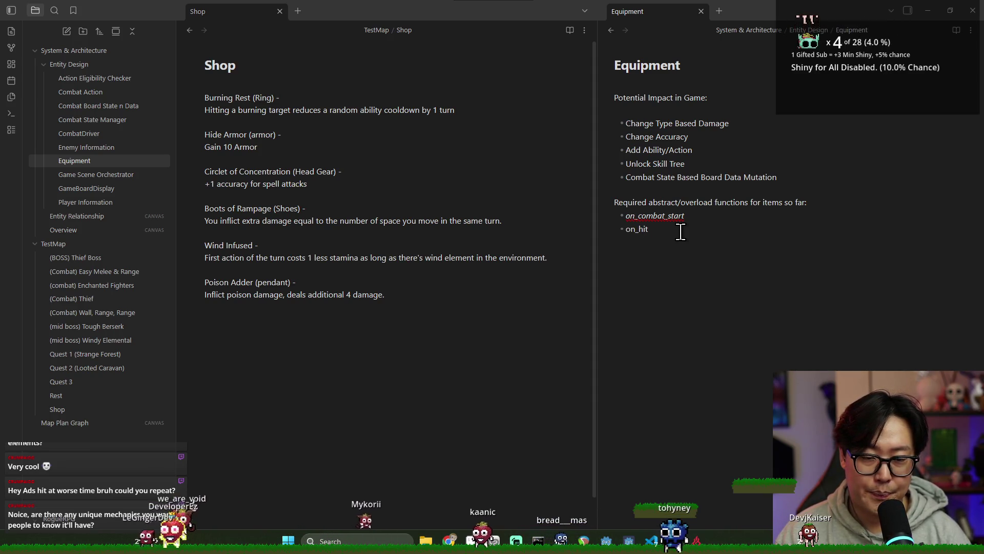
{"action": "key", "text": "Return"}
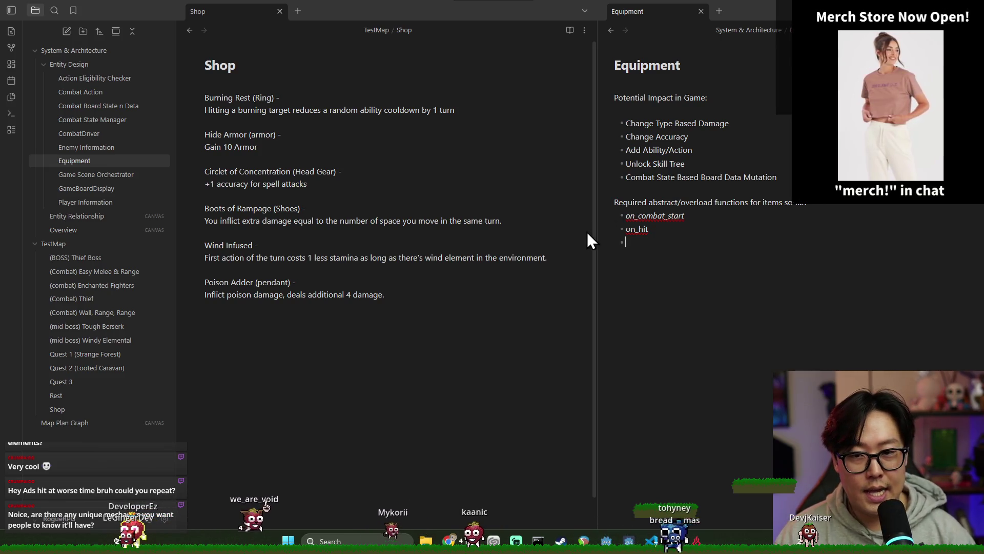
{"action": "left_click", "coordinate": [232, 146]}
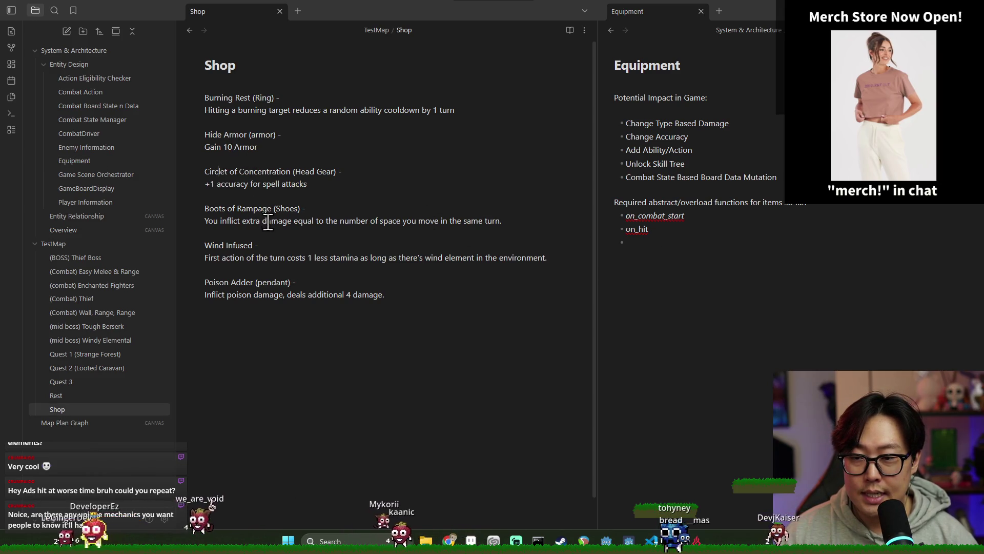
{"action": "left_click_drag", "start_coordinate": [205, 185], "coordinate": [308, 186]}
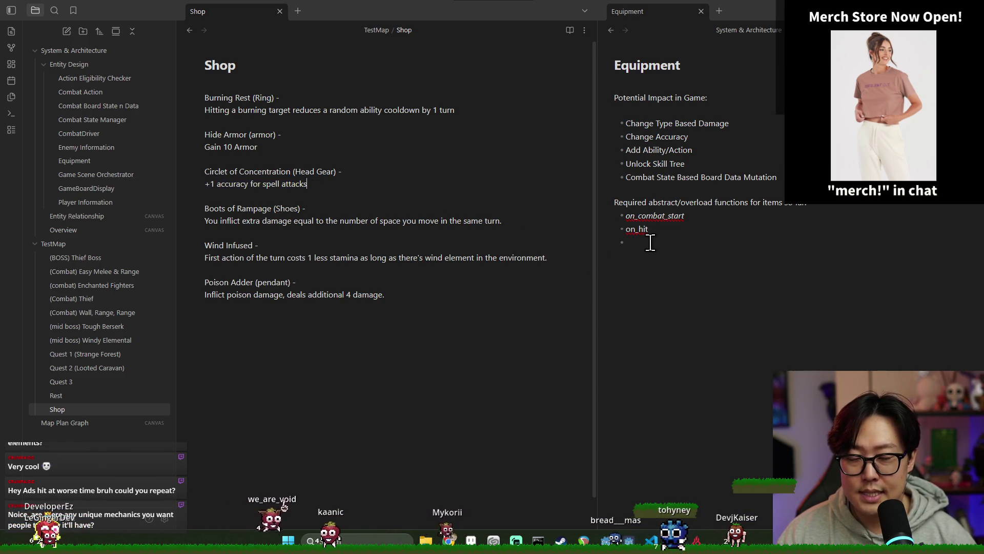
{"action": "left_click", "coordinate": [676, 252]}
Add on_spell_attack, on_melee_attack and on_range_attack bullets, leaving a new empty bullet below.
{"action": "type", "text": "o"}
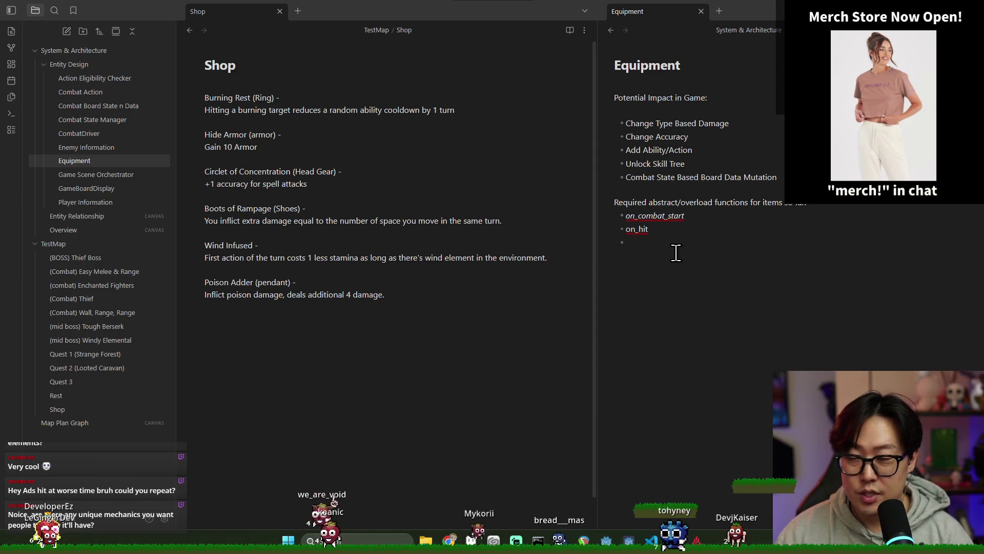
{"action": "type", "text": "n_spel"}
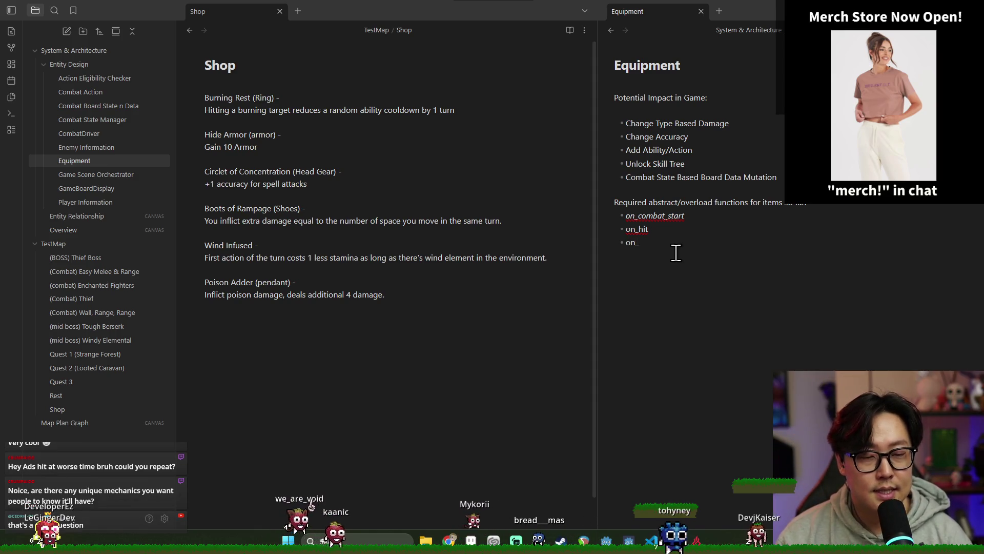
{"action": "type", "text": "l_attack"}
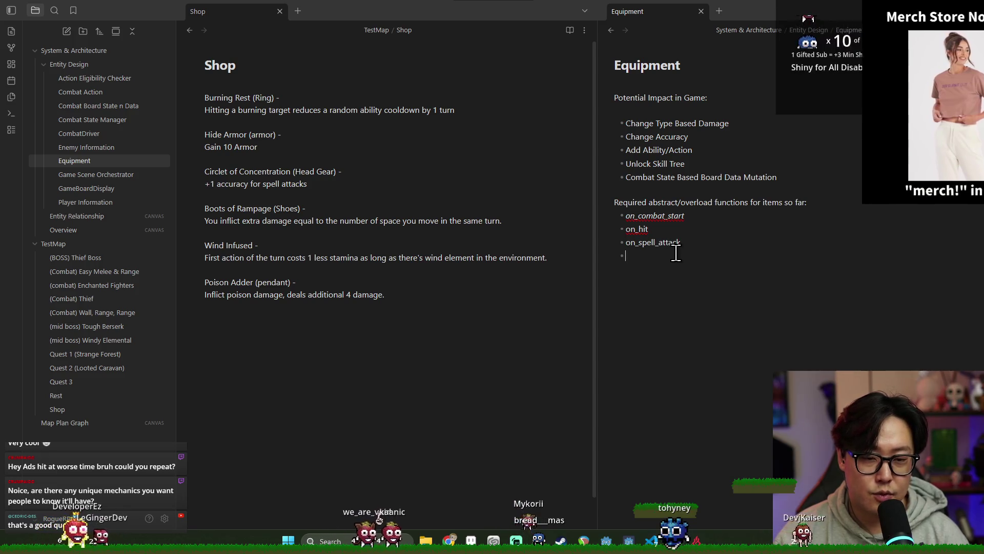
{"action": "key", "text": "Return"}
{"action": "type", "text": "on_"}
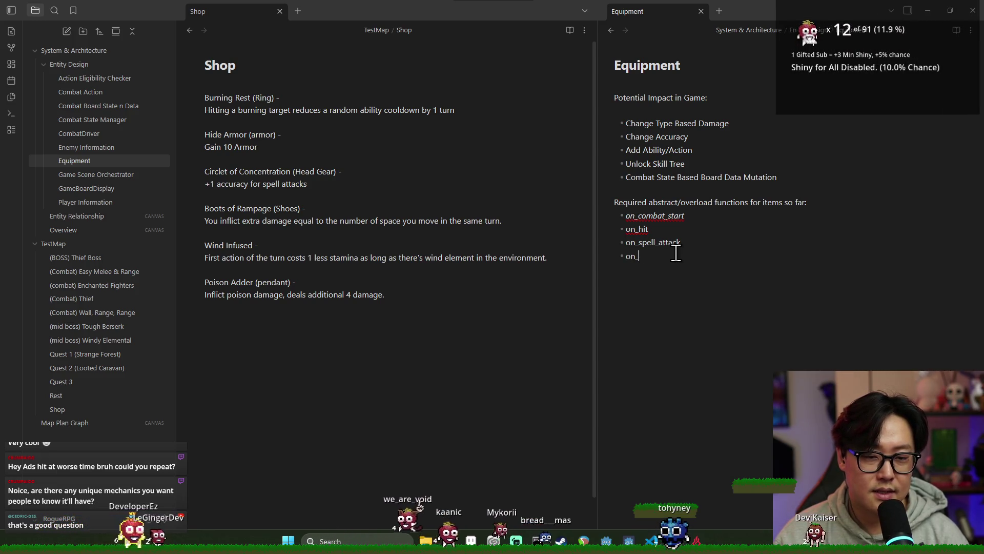
{"action": "type", "text": "melee_attack"}
{"action": "key", "text": "Return"}
{"action": "type", "text": "on_range_attack"}
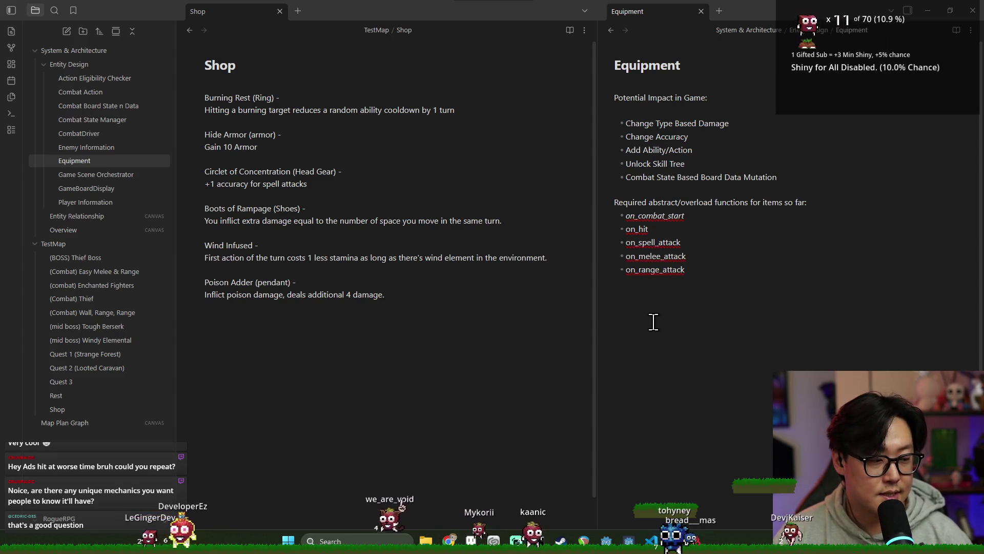
{"action": "key", "text": "Return"}
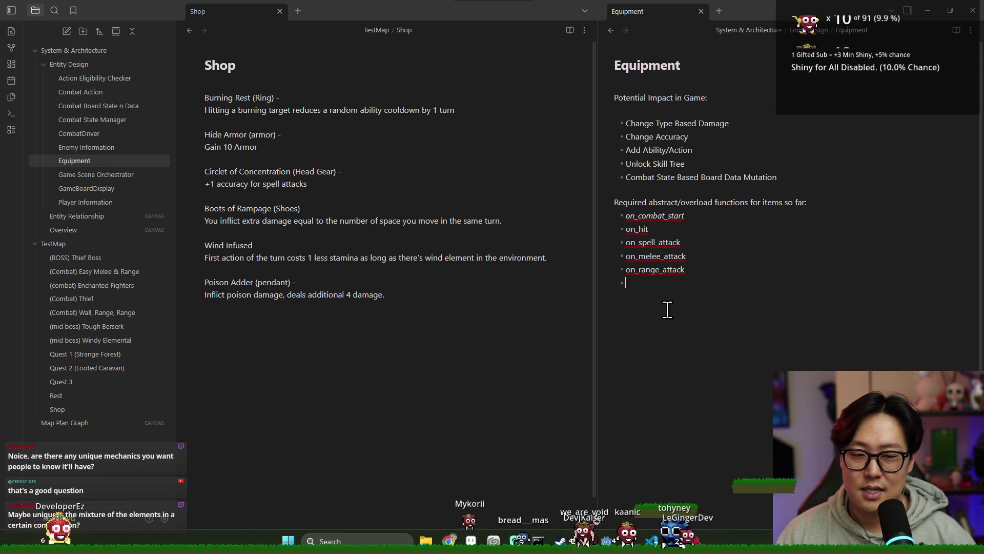
{"action": "left_click", "coordinate": [650, 269]}
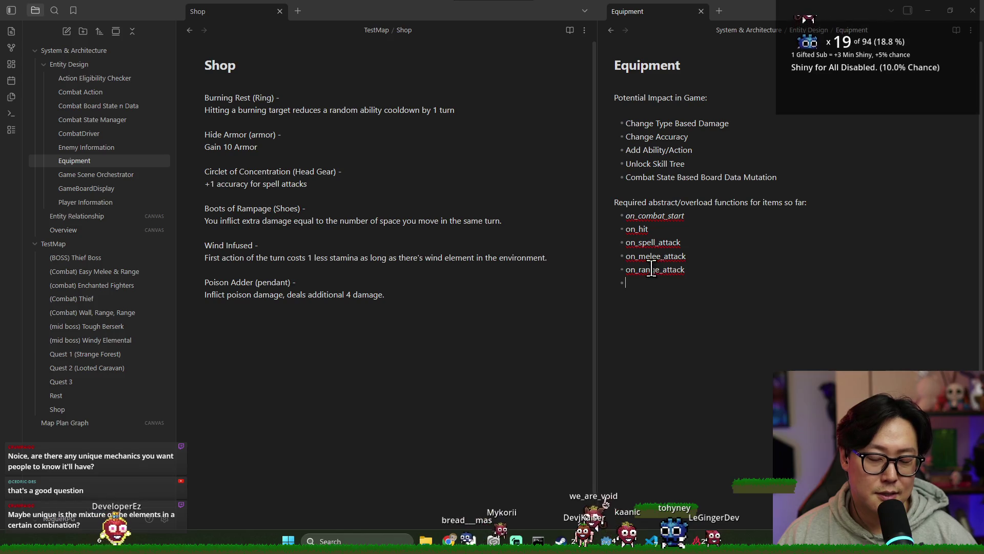
Look over the Boots of Rampage description in the Shop note.
{"action": "left_click", "coordinate": [218, 177]}
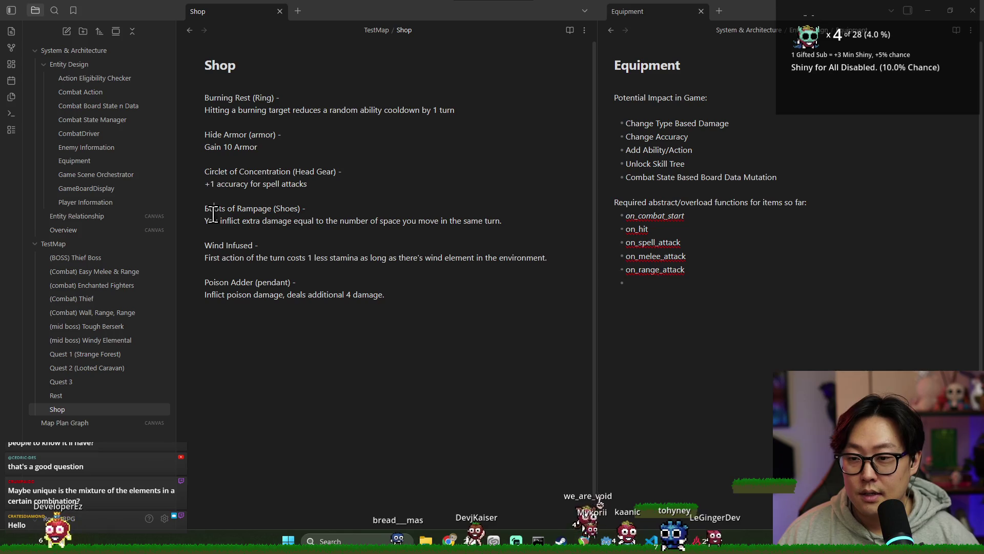
{"action": "left_click_drag", "start_coordinate": [227, 220], "coordinate": [305, 229]}
{"action": "left_click", "coordinate": [305, 230]}
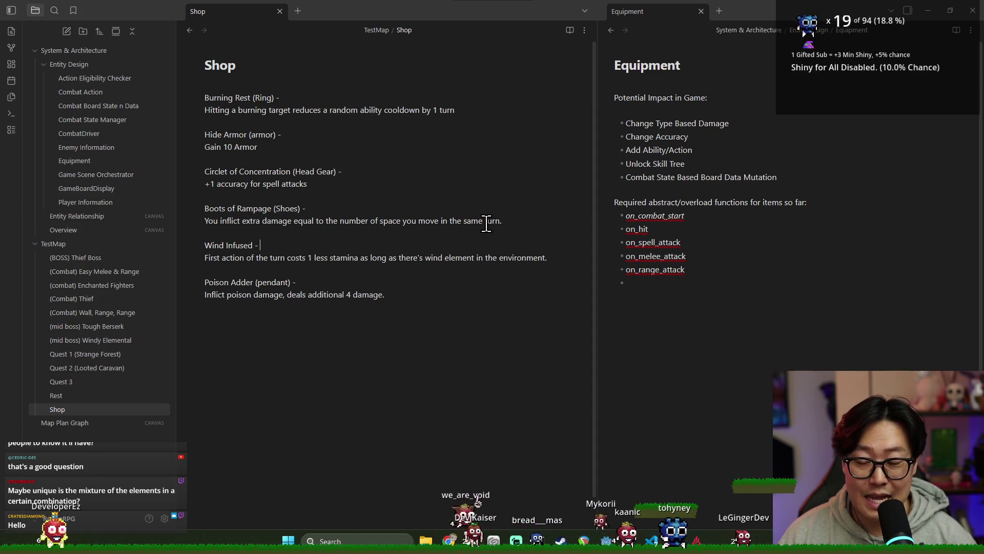
{"action": "left_click_drag", "start_coordinate": [504, 222], "coordinate": [206, 219]}
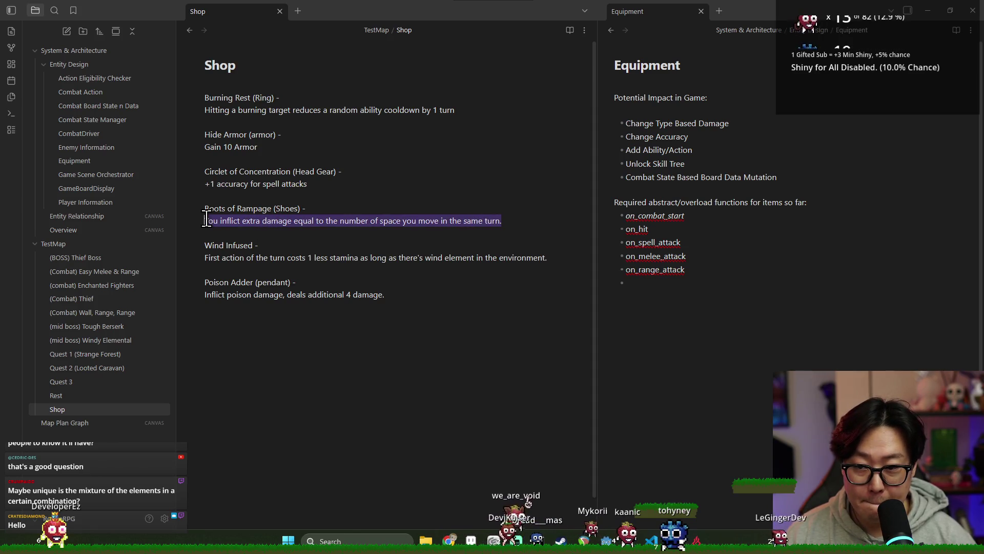
{"action": "left_click", "coordinate": [320, 230]}
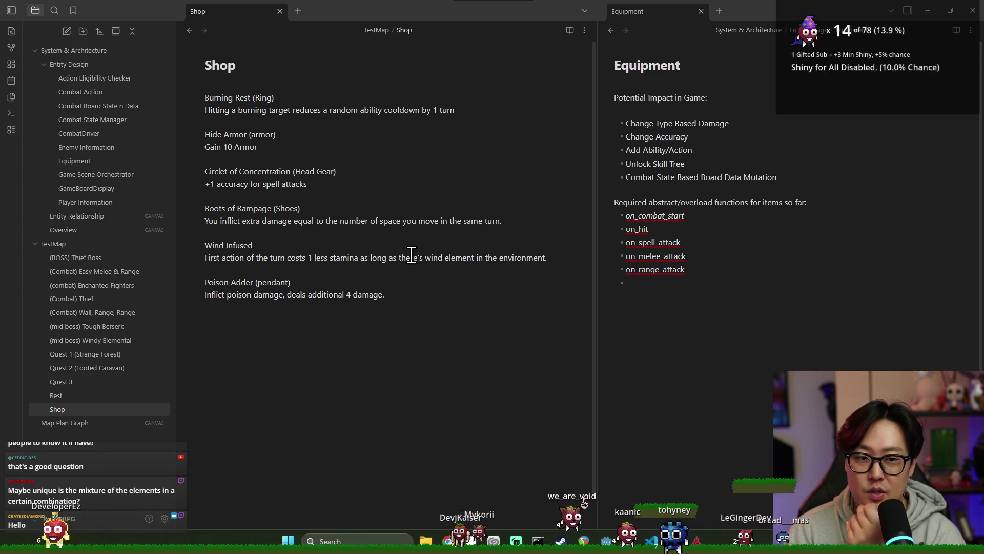
Insert on_damage directly after on_hit in the Equipment list.
{"action": "left_click", "coordinate": [669, 231]}
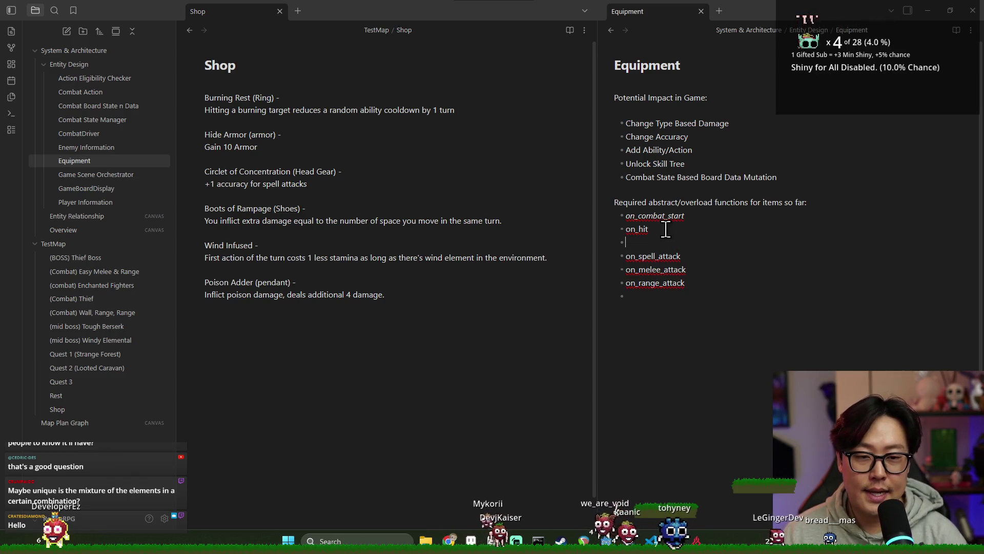
{"action": "key", "text": "BackSpace"}
{"action": "key", "text": "BackSpace"}
{"action": "key", "text": "BackSpace"}
{"action": "type", "text": "on_dama"}
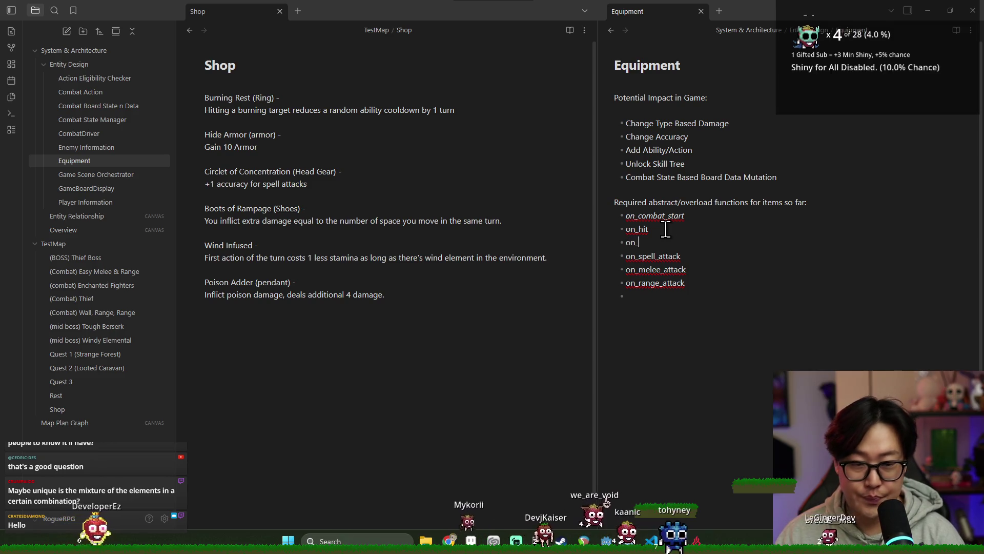
{"action": "type", "text": "ge"}
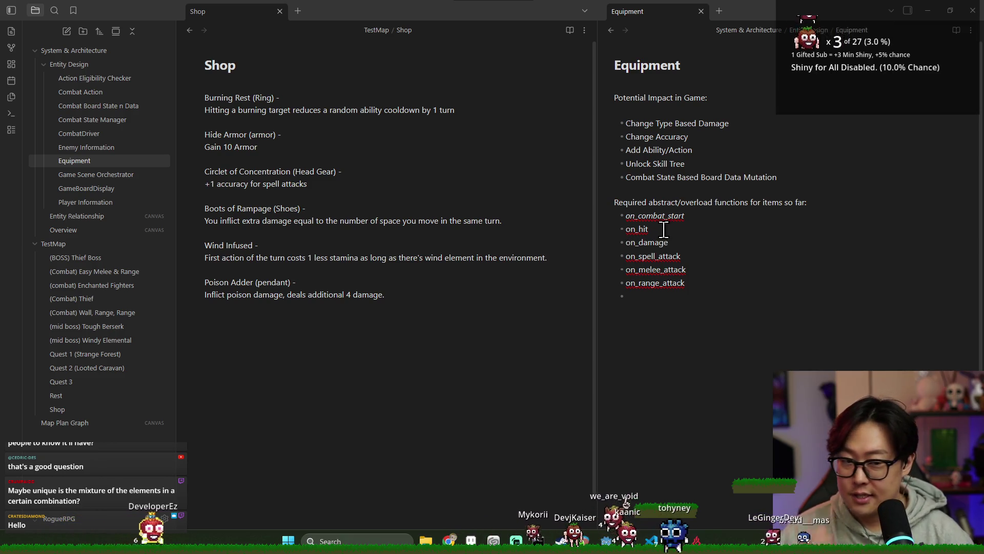
{"action": "left_click", "coordinate": [631, 307]}
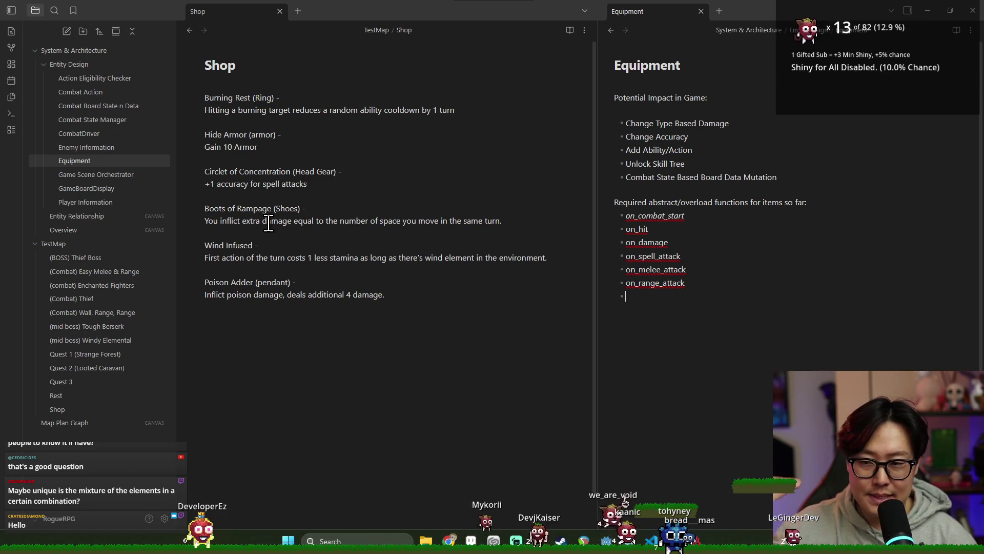
Type on_move on the last Equipment bullet, consulting the Shop note, and begin another on_ bullet.
{"action": "left_click", "coordinate": [216, 221]}
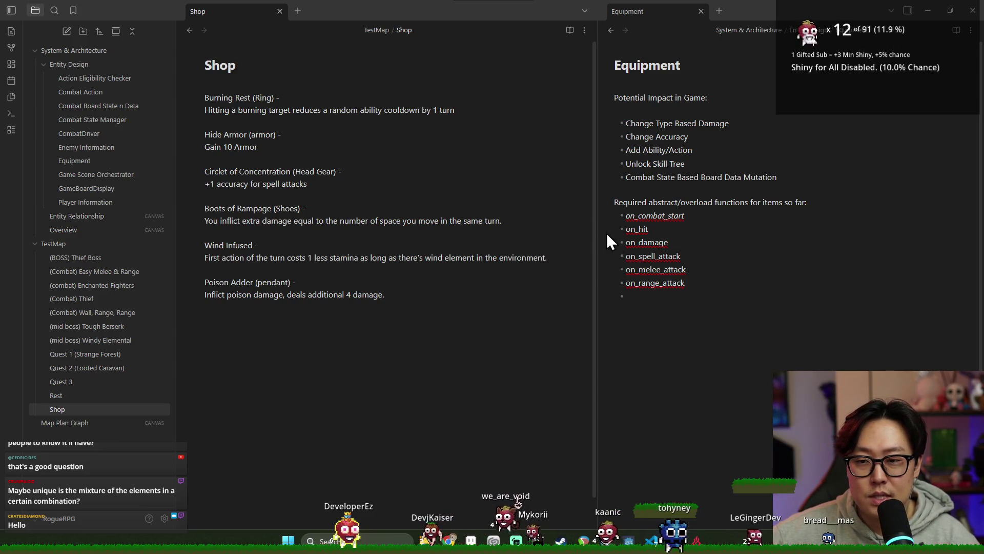
{"action": "left_click", "coordinate": [644, 296]}
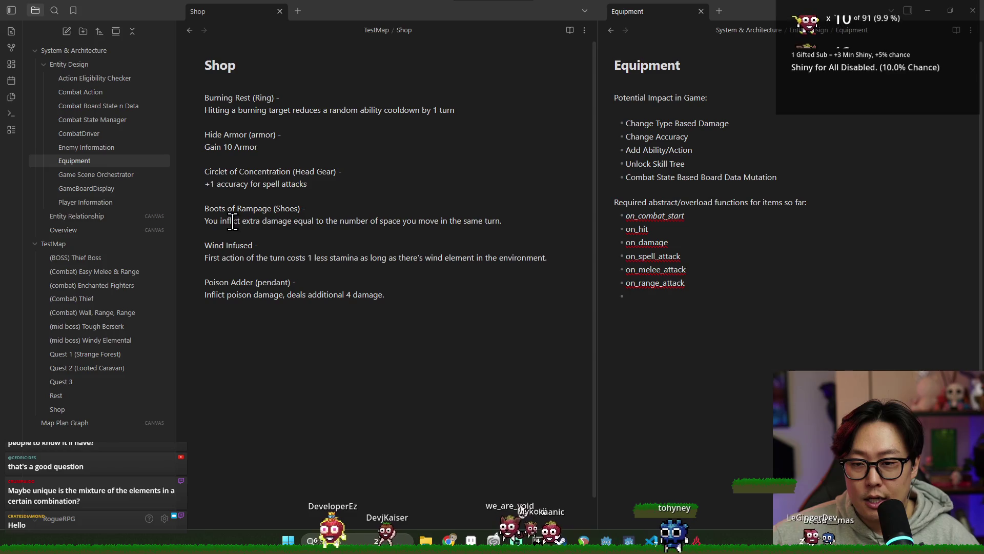
{"action": "type", "text": "on_"}
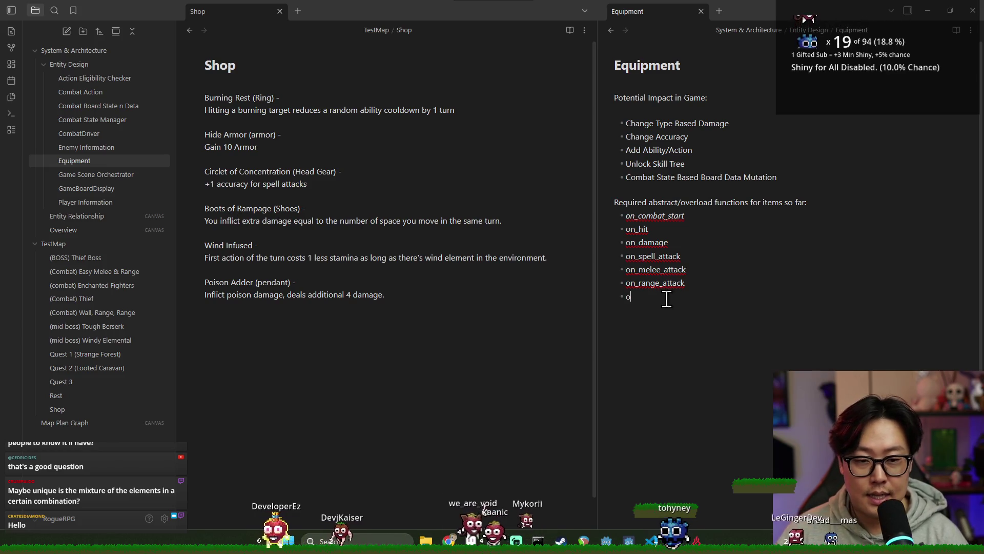
{"action": "type", "text": "move"}
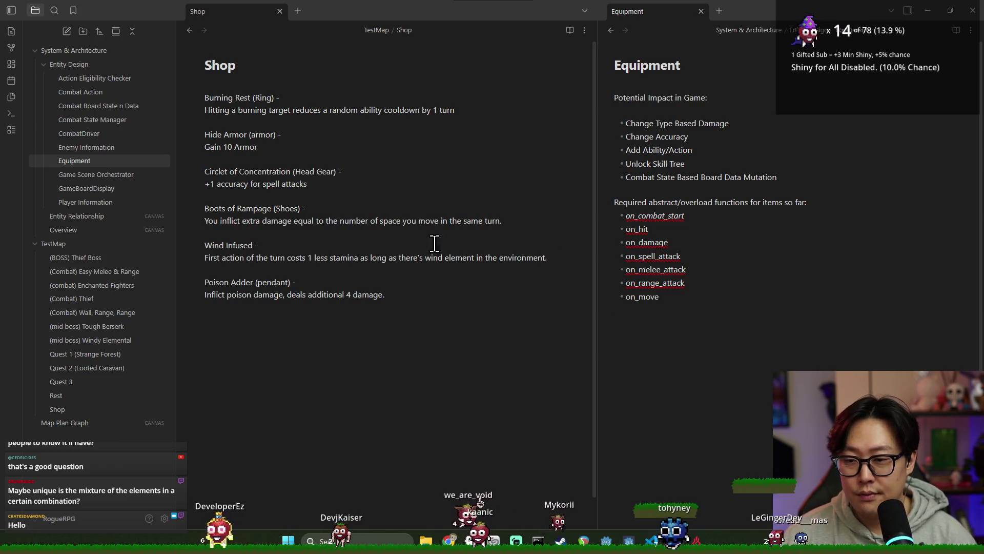
{"action": "left_click", "coordinate": [214, 259]}
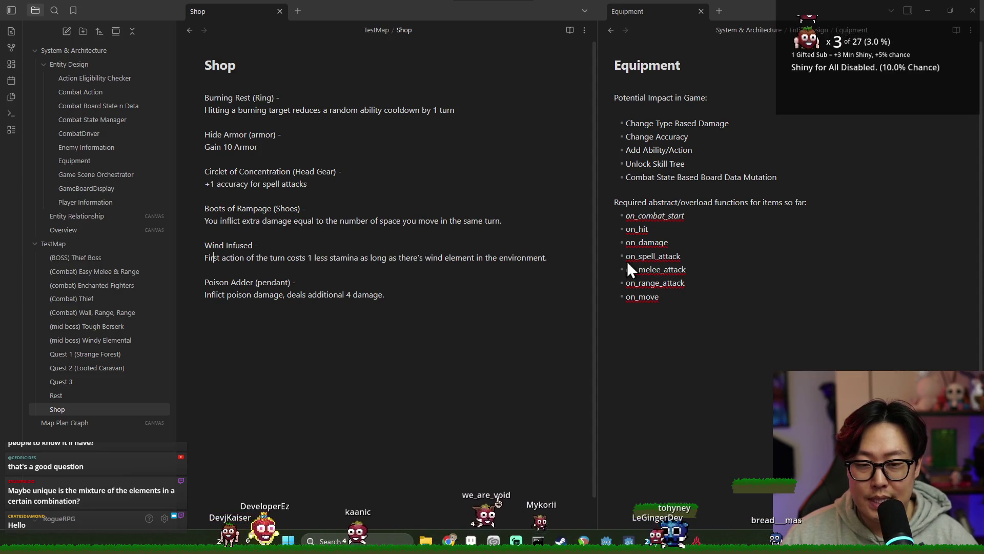
{"action": "left_click", "coordinate": [684, 295]}
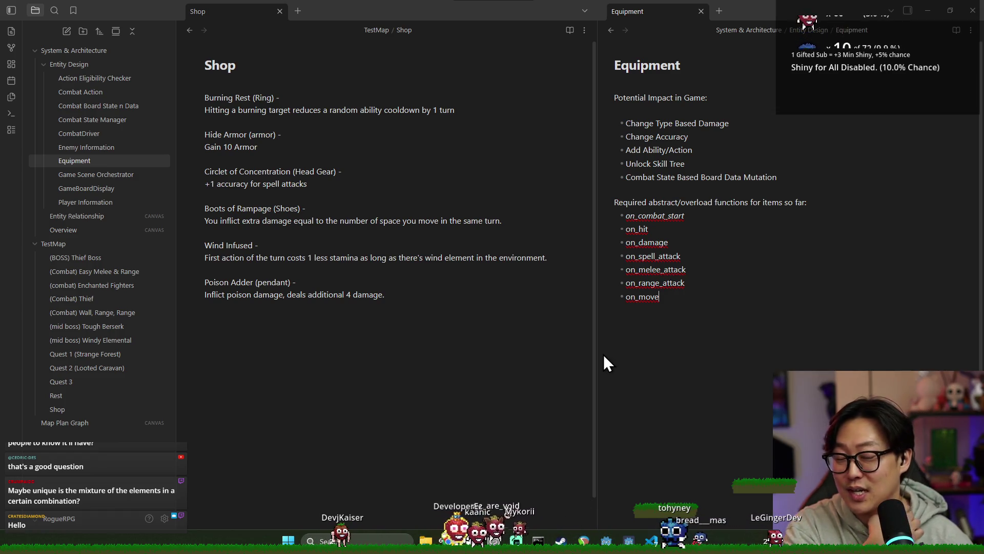
{"action": "key", "text": "Return"}
{"action": "type", "text": "on"}
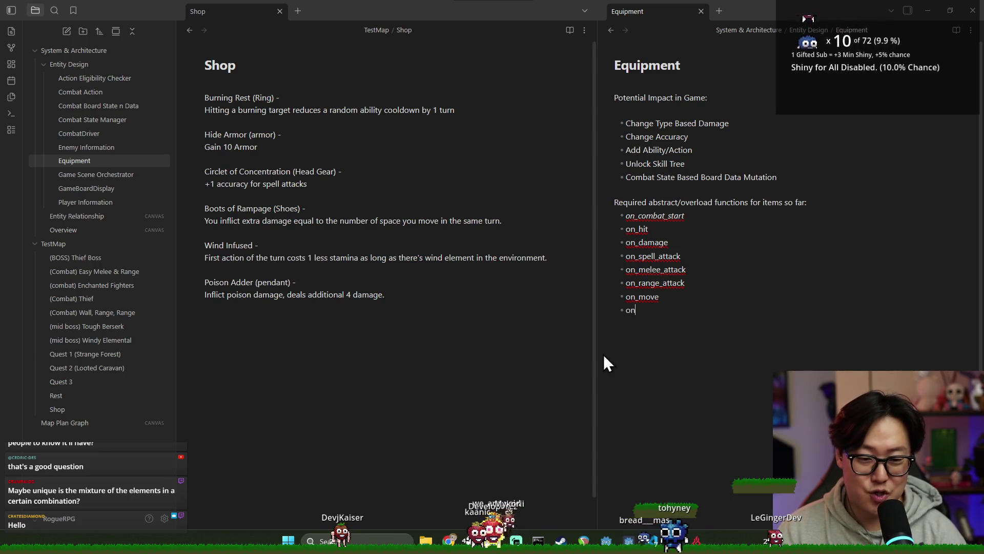
{"action": "type", "text": "_"}
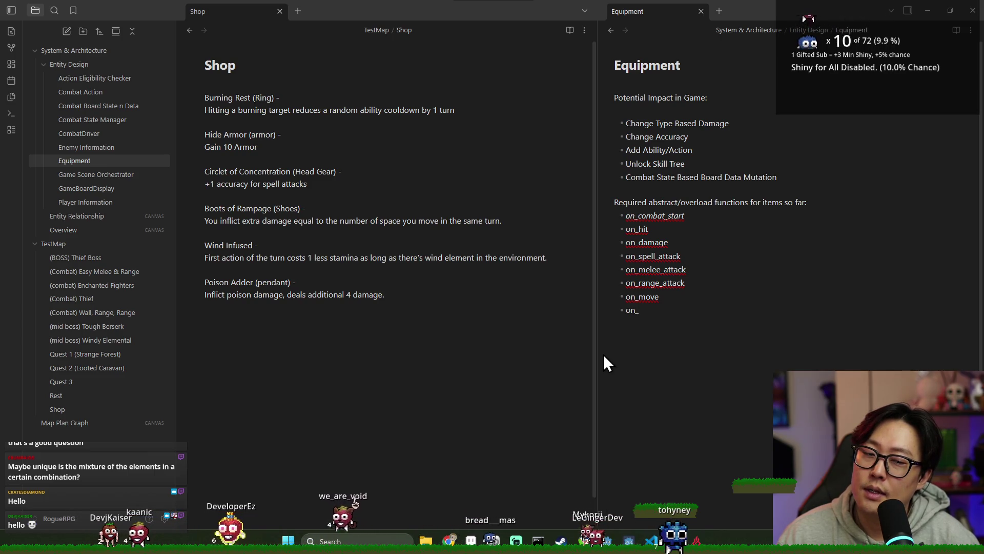
Delete the unfinished on_ bullet and the stray empty line under on_combat_start.
{"action": "double_click", "coordinate": [656, 216]}
{"action": "left_click", "coordinate": [650, 310]}
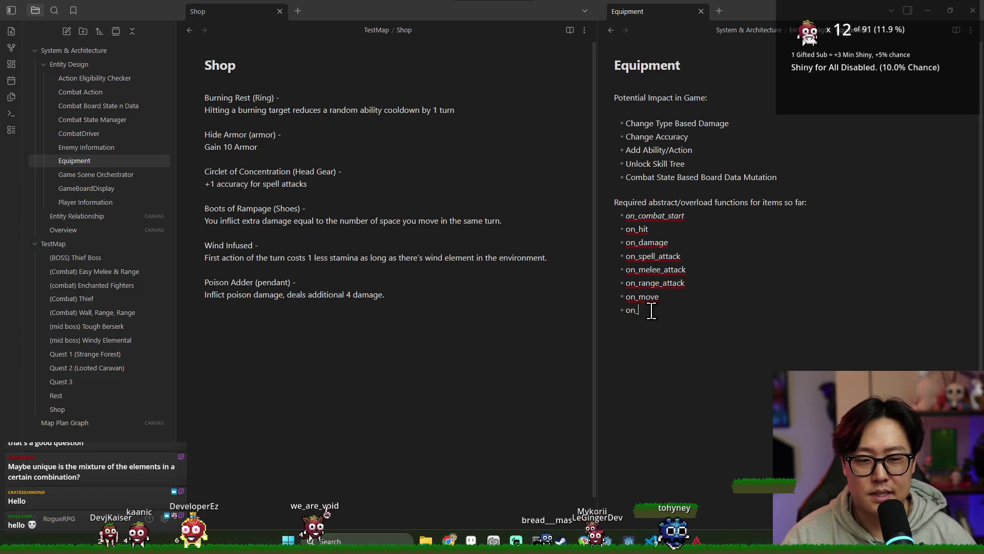
{"action": "key", "text": "BackSpace"}
{"action": "key", "text": "BackSpace"}
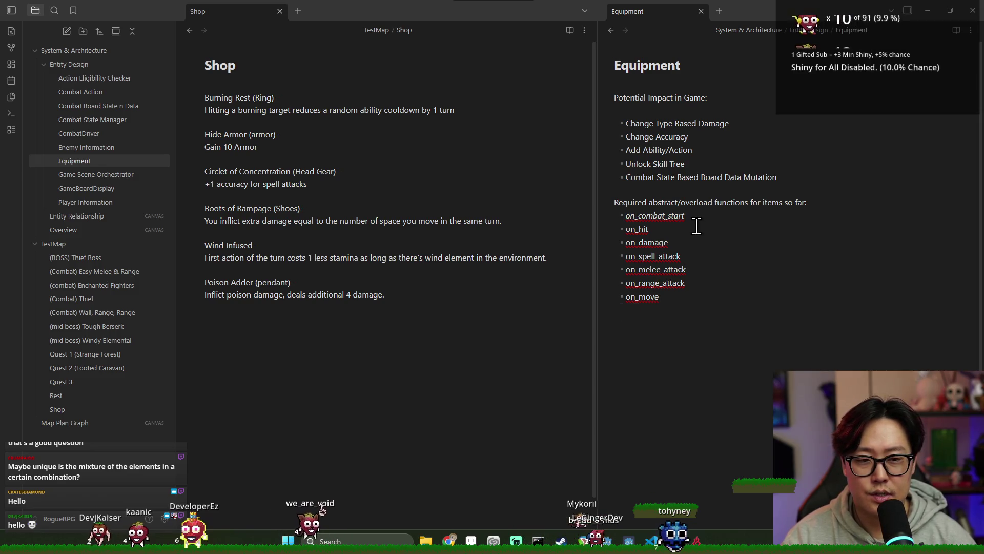
{"action": "left_click", "coordinate": [647, 222]}
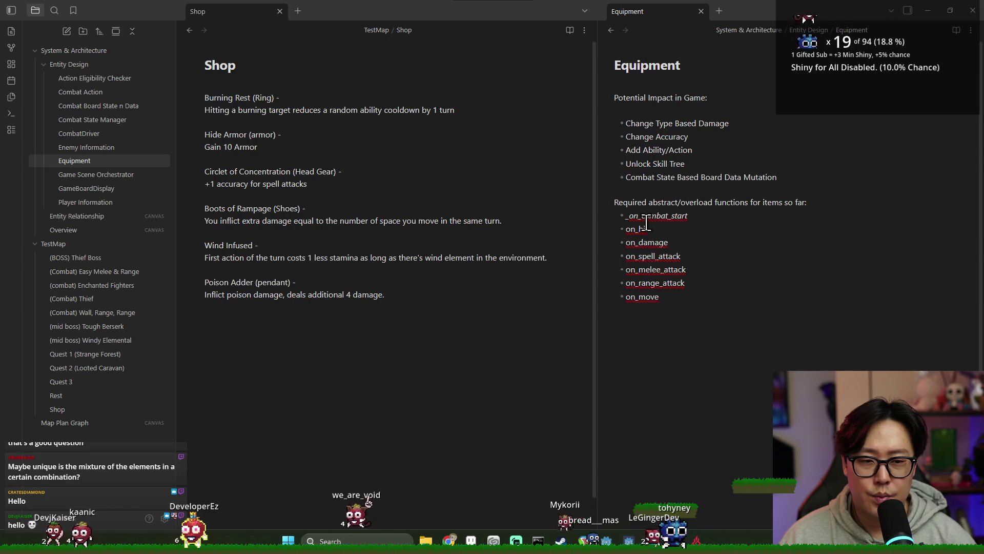
{"action": "key", "text": "End"}
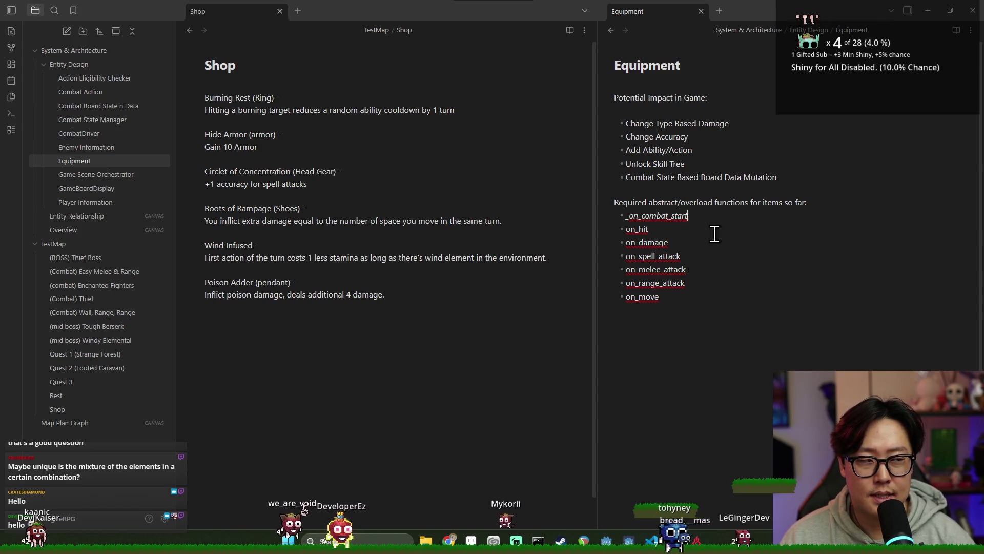
{"action": "key", "text": "Return"}
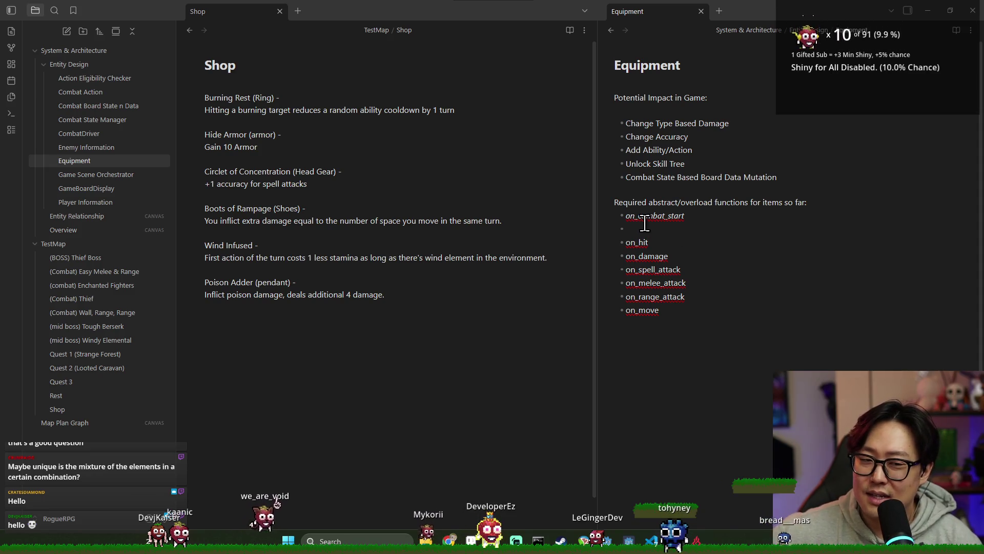
{"action": "key", "text": "BackSpace"}
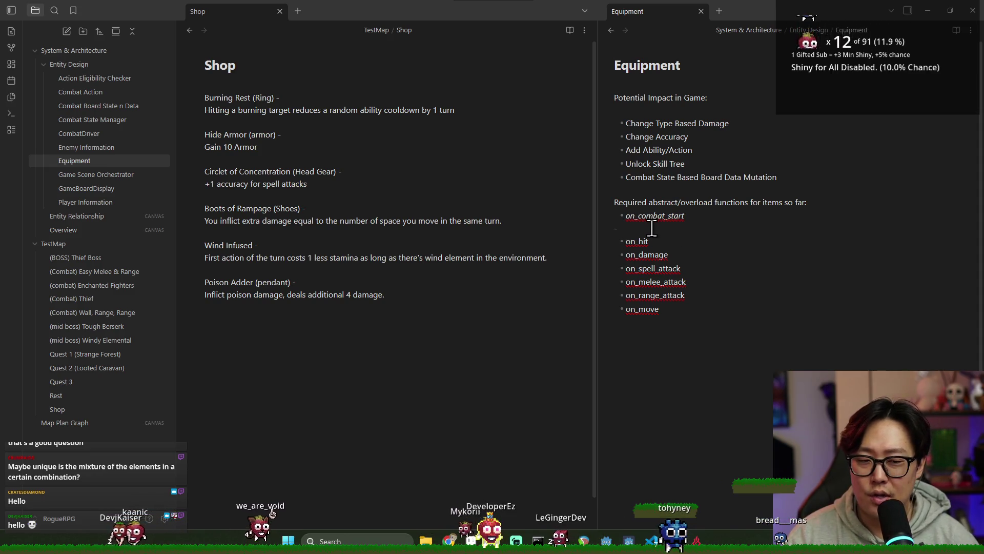
{"action": "key", "text": "BackSpace"}
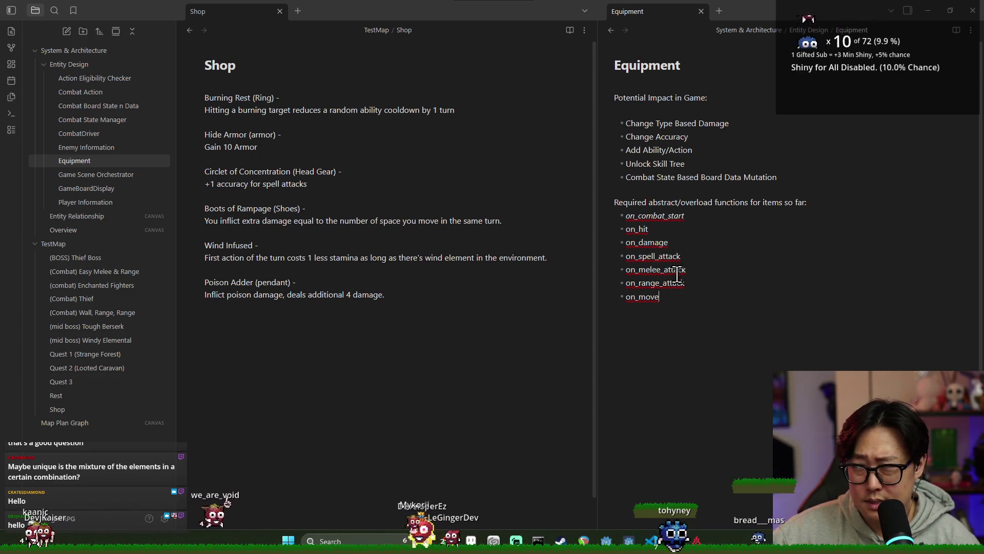
{"action": "left_click", "coordinate": [213, 256]}
Change 'Inflict' to 'Inflicting' at the start of the Poison Adder description.
{"action": "triple_click", "coordinate": [213, 257]}
{"action": "left_click", "coordinate": [279, 299]}
{"action": "left_click_drag", "start_coordinate": [225, 302], "coordinate": [281, 297]}
{"action": "left_click", "coordinate": [306, 296]}
{"action": "left_click", "coordinate": [226, 296]}
{"action": "type", "text": "ing"}
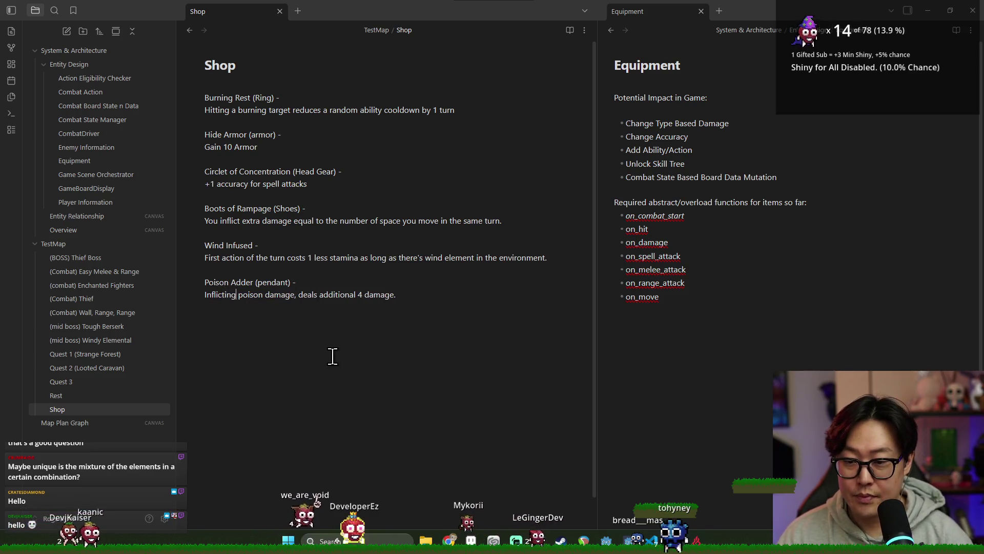
Return the caret to the Equipment list, then bring up the rpg_roguelike Drive folder.
{"action": "left_click", "coordinate": [709, 291]}
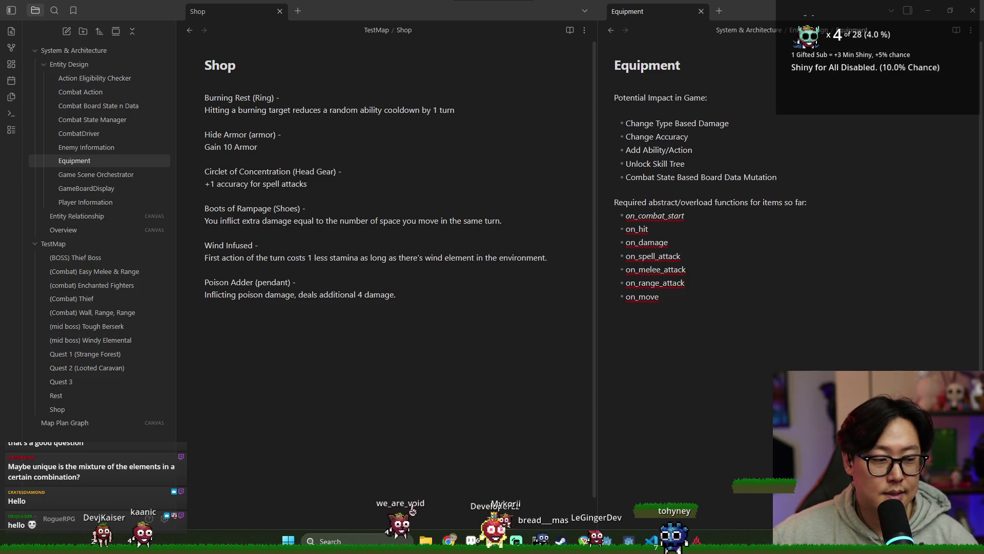
{"action": "left_click", "coordinate": [649, 269]}
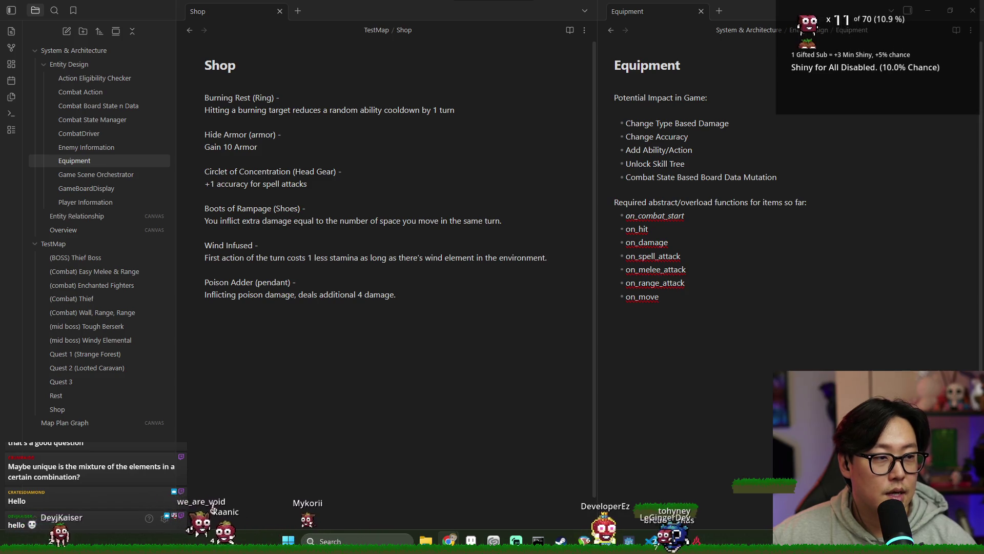
{"action": "key", "text": "alt+Tab"}
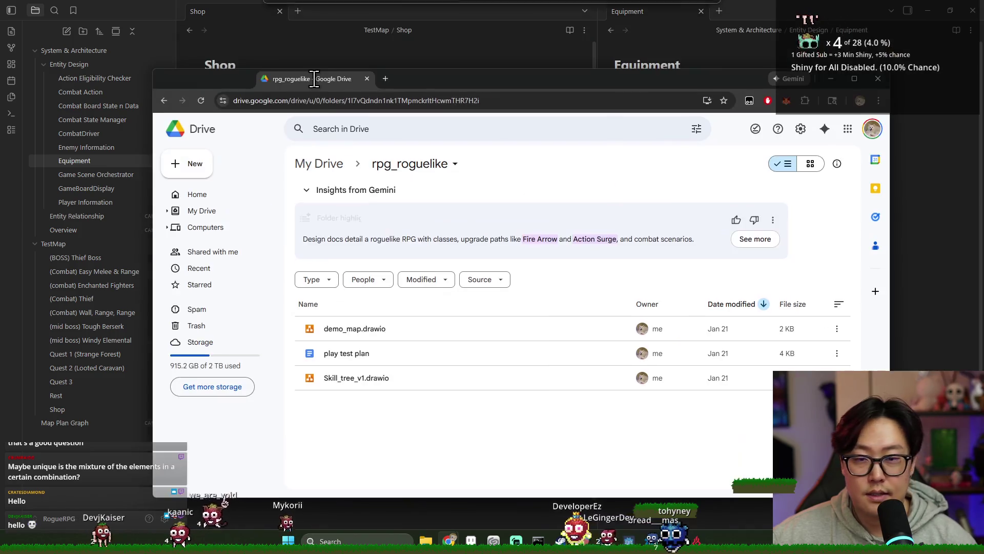
Preview Skill_tree_v1.drawio in Google Drive, zooming in on the skill tree.
{"action": "double_click", "coordinate": [384, 379]}
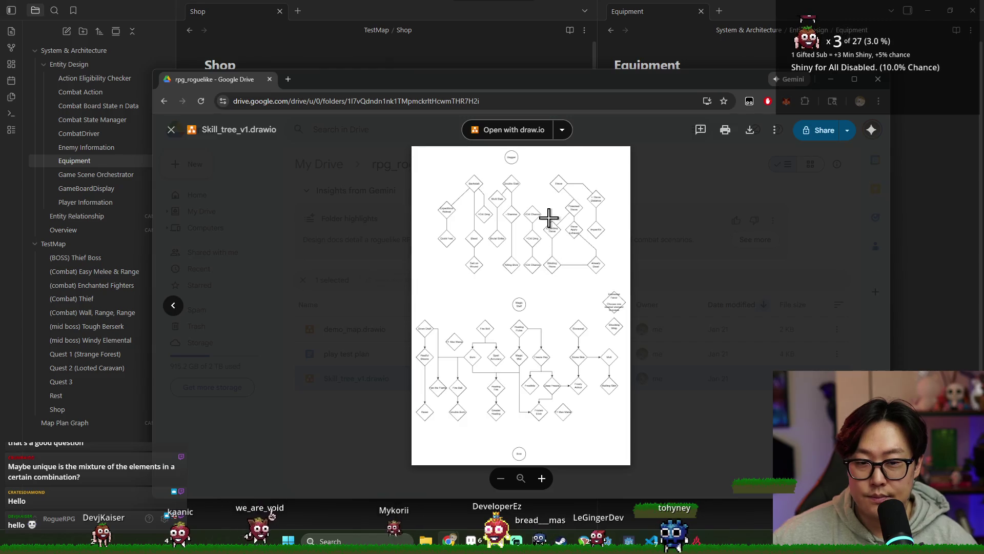
{"action": "left_click", "coordinate": [534, 218]}
{"action": "left_click", "coordinate": [538, 220]}
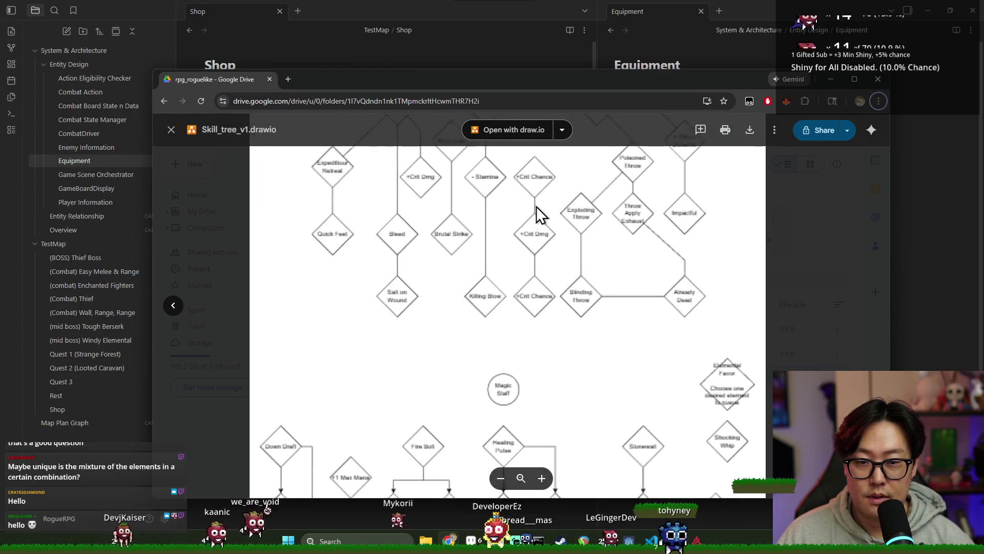
{"action": "left_click", "coordinate": [519, 220]}
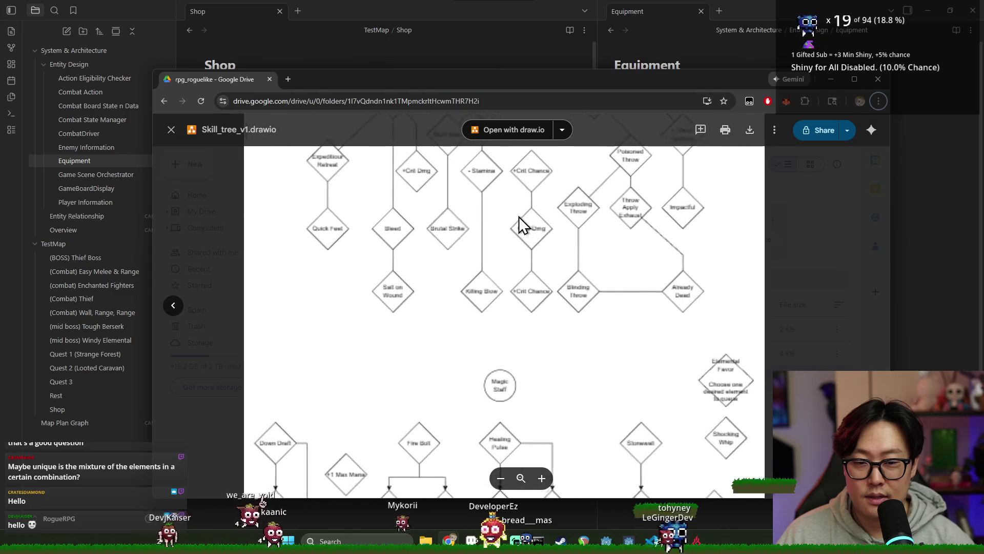
{"action": "left_click", "coordinate": [779, 220]}
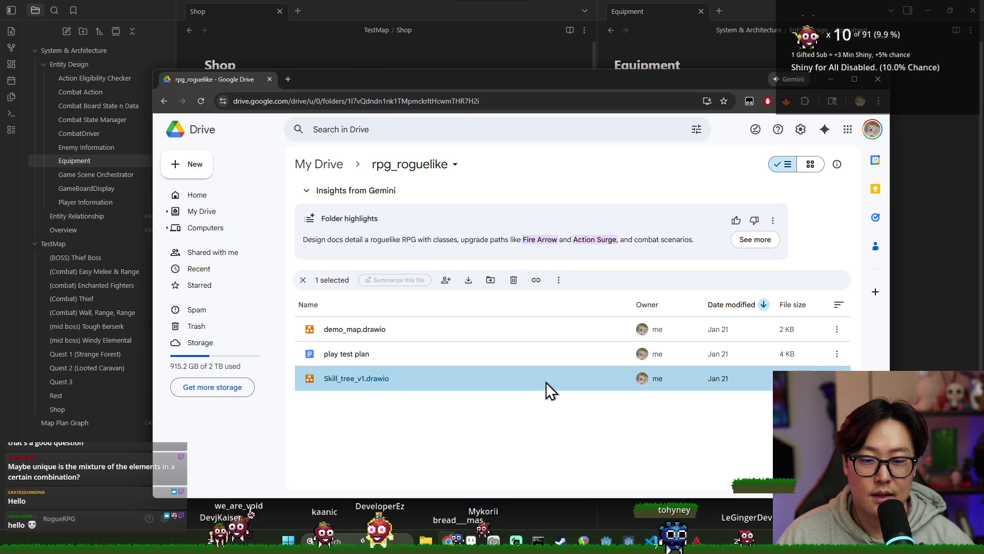
Download Skill_tree_v1.drawio and close the browser.
{"action": "right_click", "coordinate": [545, 383]}
{"action": "left_click", "coordinate": [584, 230]}
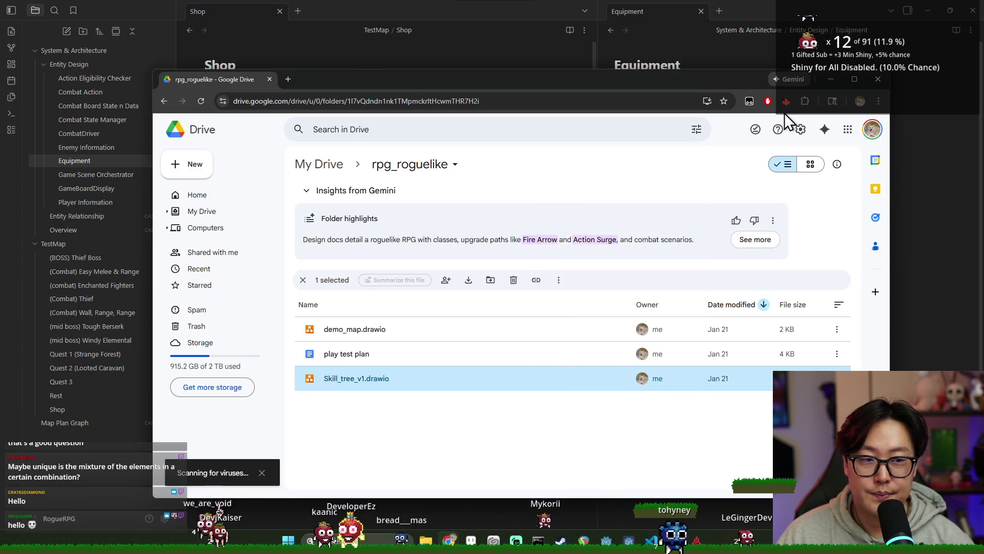
{"action": "left_click", "coordinate": [878, 79]}
{"action": "right_click", "coordinate": [106, 471]}
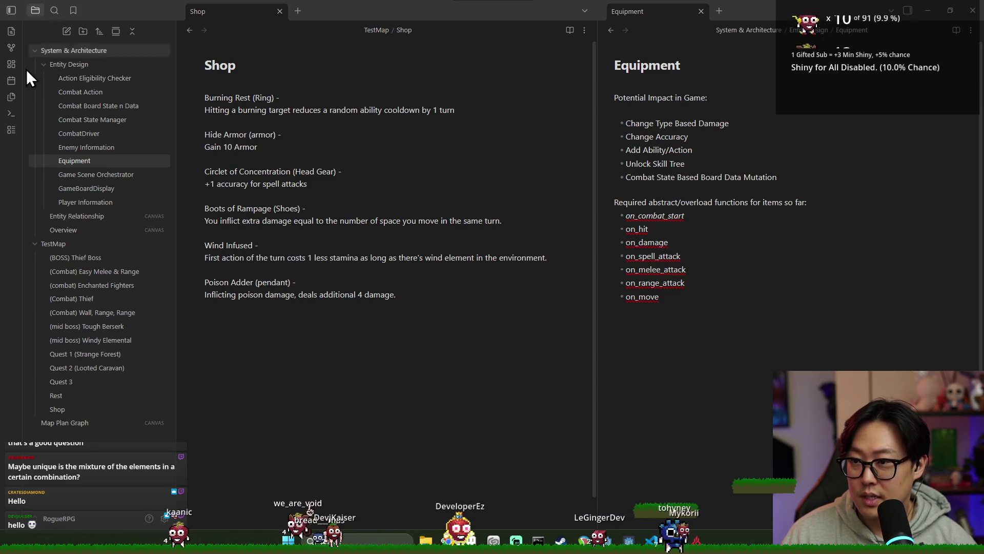
Open Downloads in File Explorer and drag Skill_tree_v1.drawio into Obsidian's Entity Design folder.
{"action": "mouse_move", "coordinate": [471, 7]}
{"action": "left_mouse_down"}
{"action": "mouse_move", "coordinate": [528, 39]}
{"action": "mouse_move", "coordinate": [480, 80]}
{"action": "mouse_move", "coordinate": [481, 55]}
{"action": "left_mouse_up"}
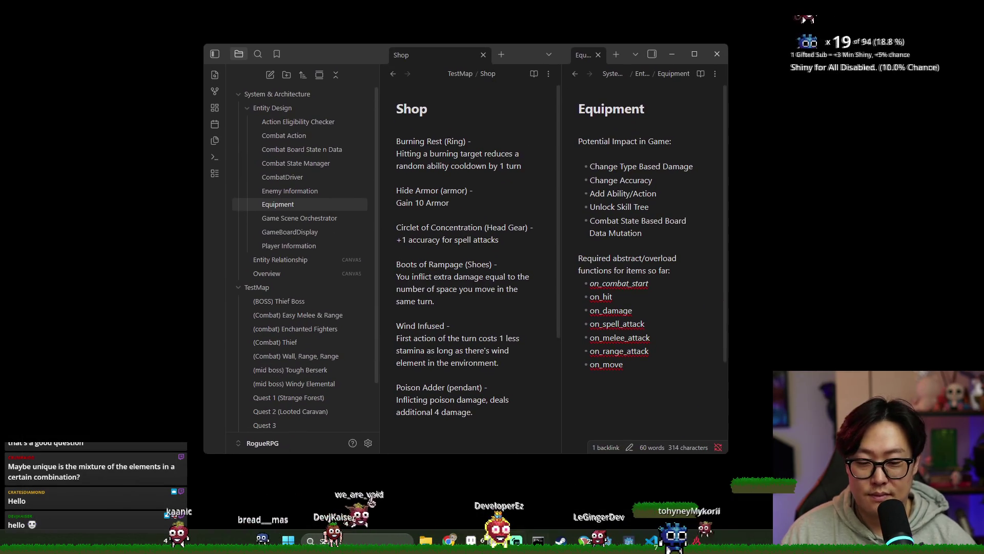
{"action": "key", "text": "super+e"}
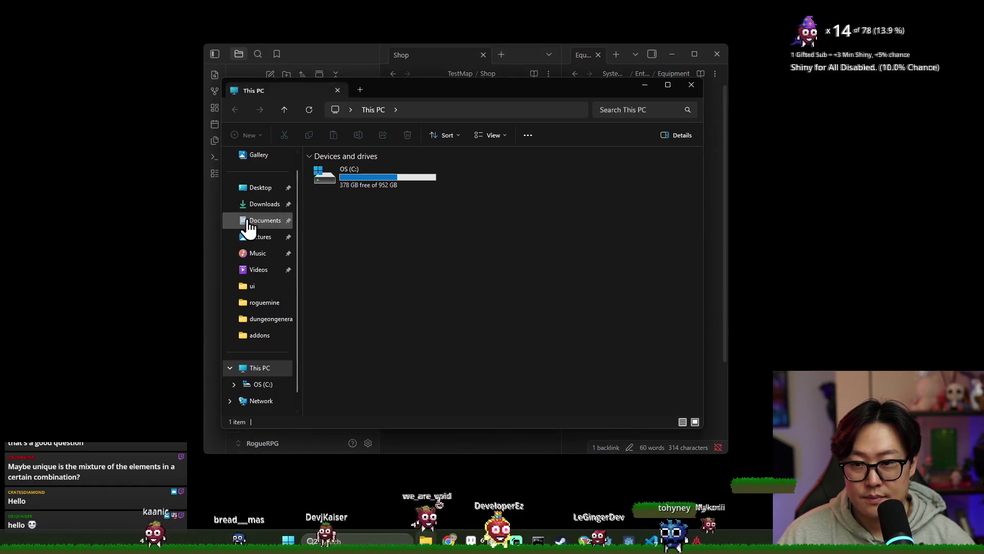
{"action": "left_click", "coordinate": [271, 205]}
{"action": "mouse_move", "coordinate": [420, 86]}
{"action": "left_mouse_down"}
{"action": "mouse_move", "coordinate": [494, 106]}
{"action": "mouse_move", "coordinate": [751, 136]}
{"action": "left_mouse_up"}
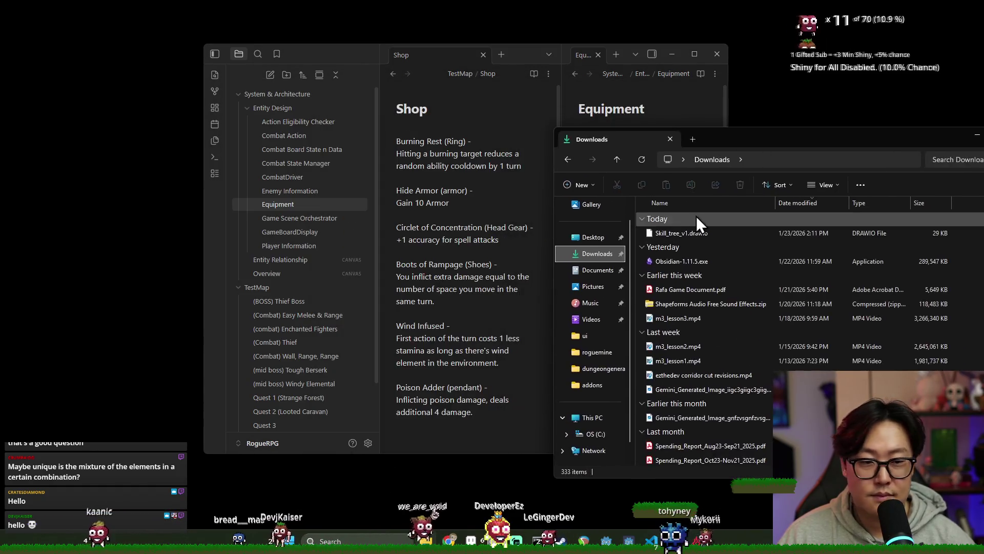
{"action": "mouse_move", "coordinate": [696, 233]}
{"action": "left_mouse_down"}
{"action": "mouse_move", "coordinate": [368, 238]}
{"action": "mouse_move", "coordinate": [343, 227]}
{"action": "mouse_move", "coordinate": [445, 253]}
{"action": "mouse_move", "coordinate": [324, 231]}
{"action": "mouse_move", "coordinate": [399, 174]}
{"action": "mouse_move", "coordinate": [313, 174]}
{"action": "left_mouse_up"}
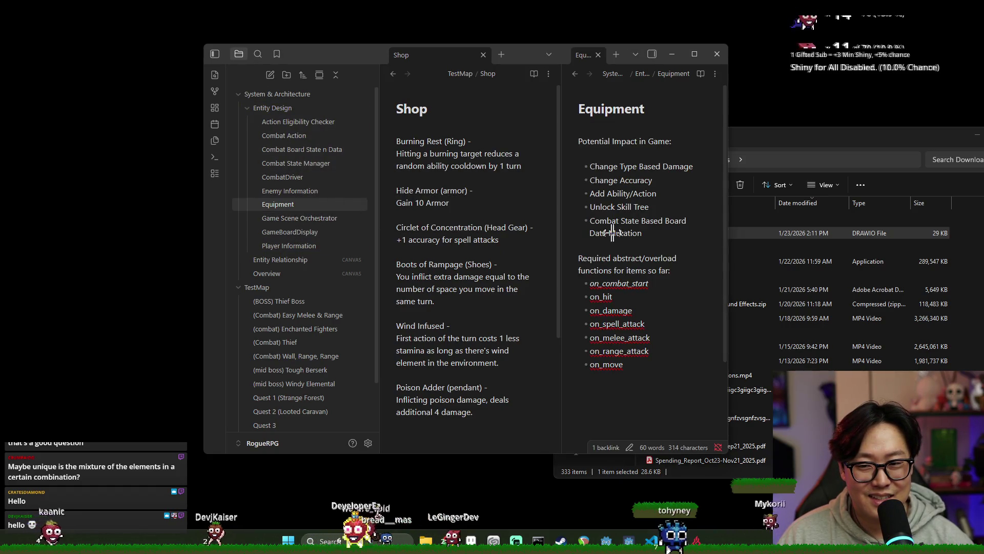
Close the Downloads window and maximize Obsidian.
{"action": "left_click", "coordinate": [780, 143]}
{"action": "left_click_drag", "start_coordinate": [894, 139], "coordinate": [626, 165]}
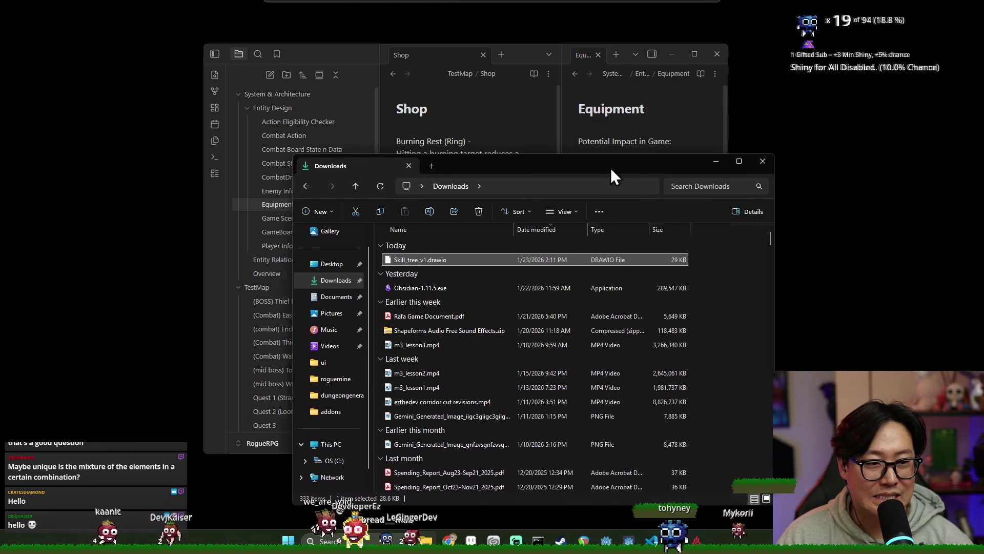
{"action": "left_click", "coordinate": [763, 162]}
{"action": "double_click", "coordinate": [519, 61]}
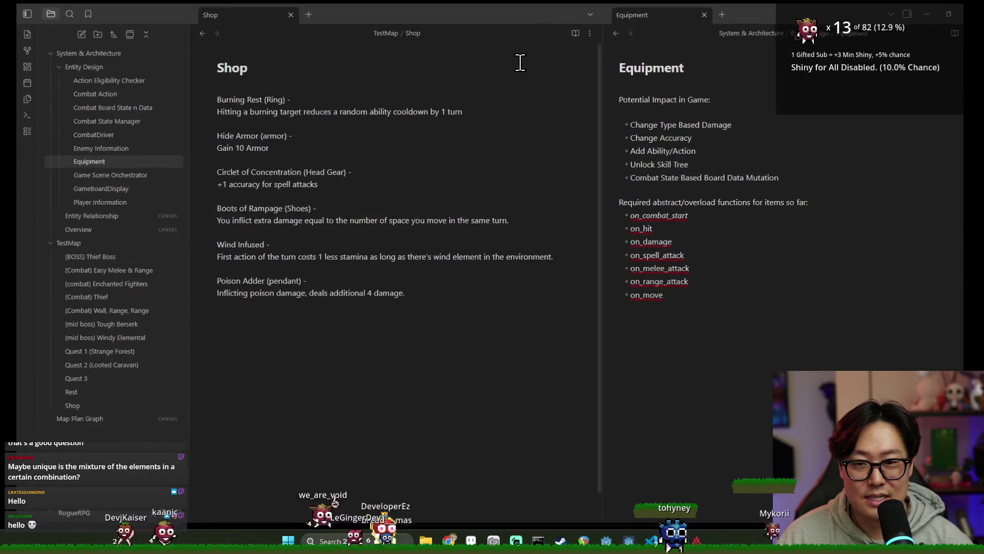
{"action": "key", "text": "super+Tab"}
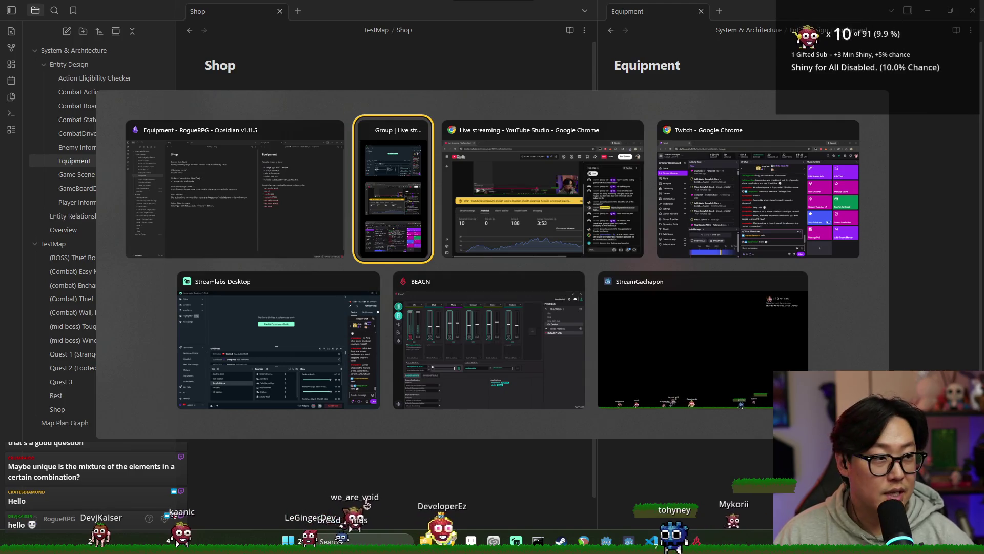
Open Skill_tree_v1.drawio from Google Drive's rpg_roguelike folder, with draw.io left and Obsidian right.
{"action": "key", "text": "Escape"}
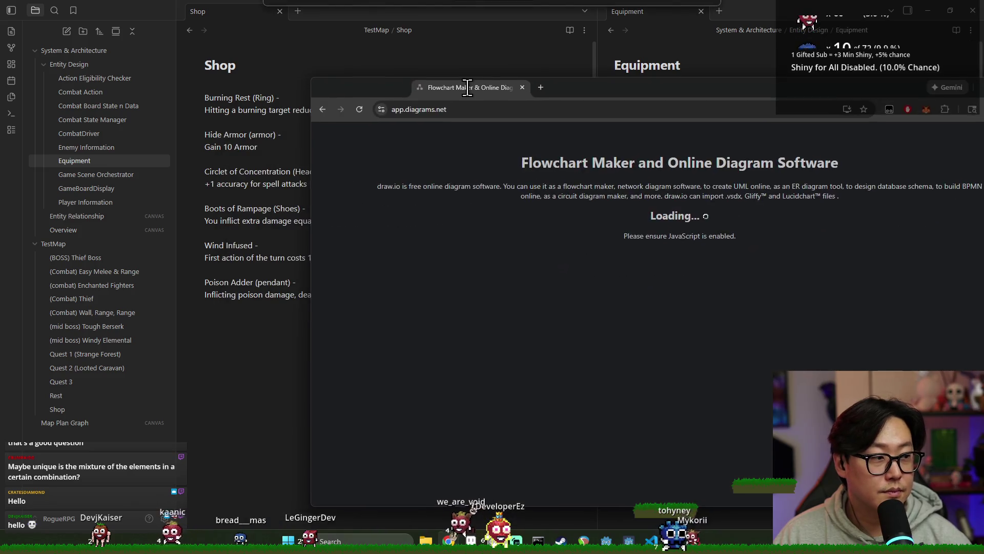
{"action": "left_click_drag", "start_coordinate": [456, 94], "coordinate": [352, 6]}
{"action": "left_click", "coordinate": [41, 69]}
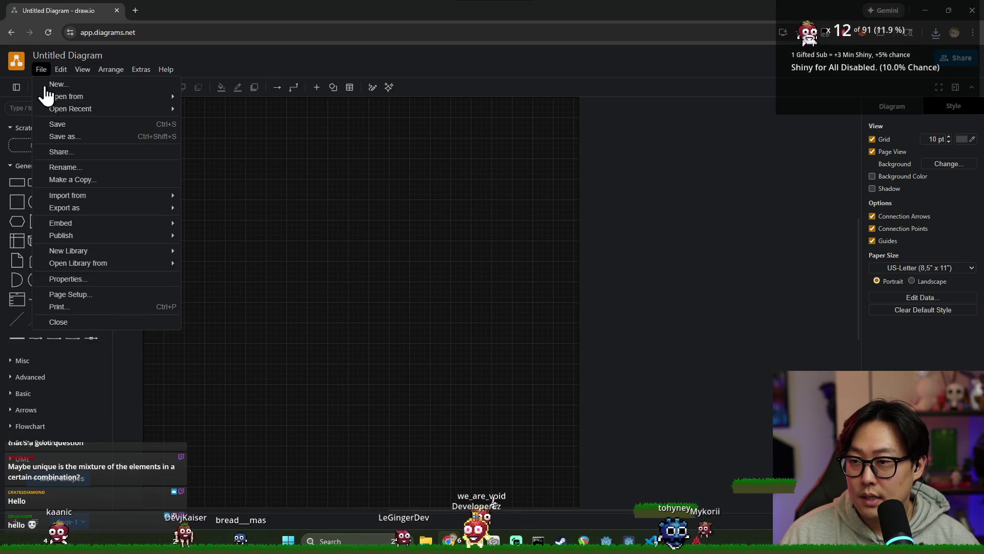
{"action": "mouse_move", "coordinate": [70, 97]}
{"action": "left_click", "coordinate": [210, 95]}
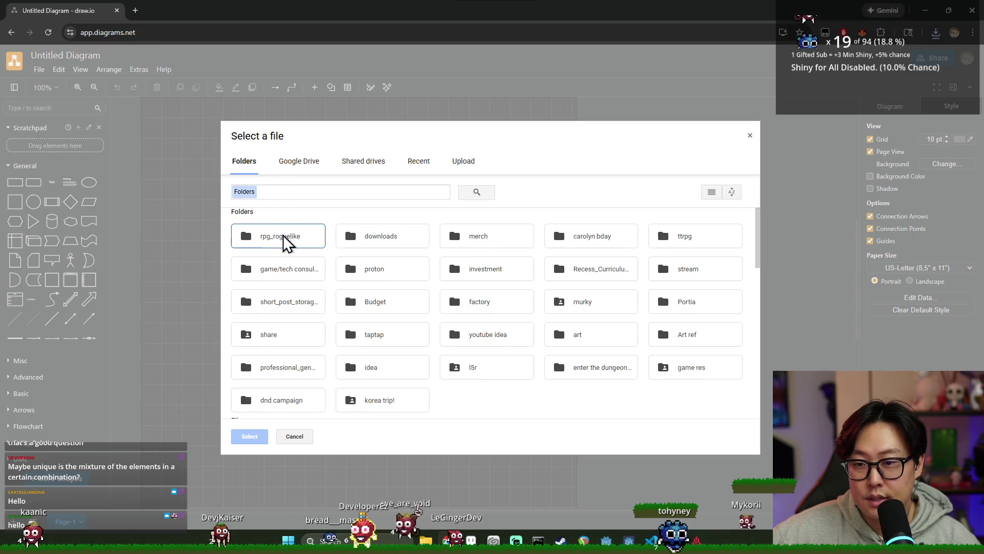
{"action": "double_click", "coordinate": [292, 237]}
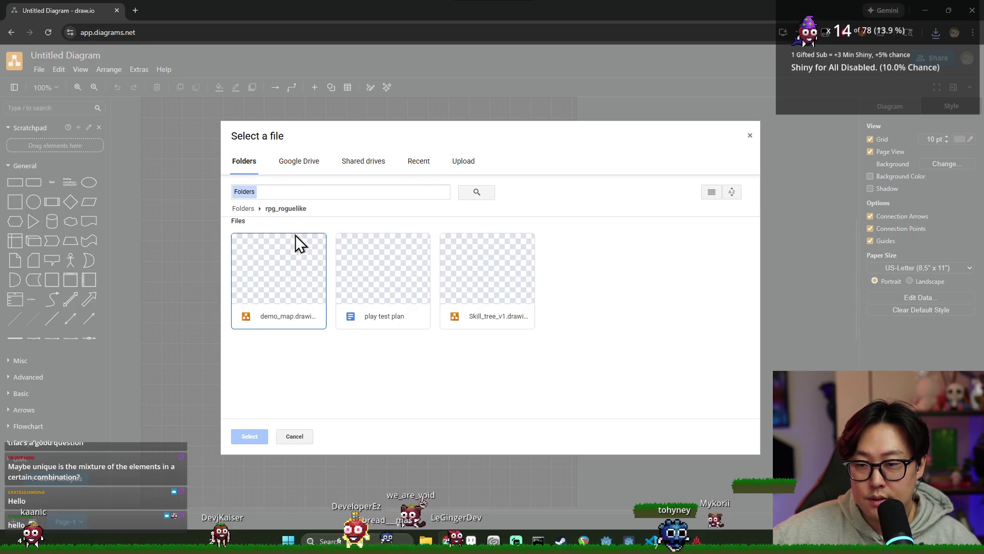
{"action": "double_click", "coordinate": [472, 281]}
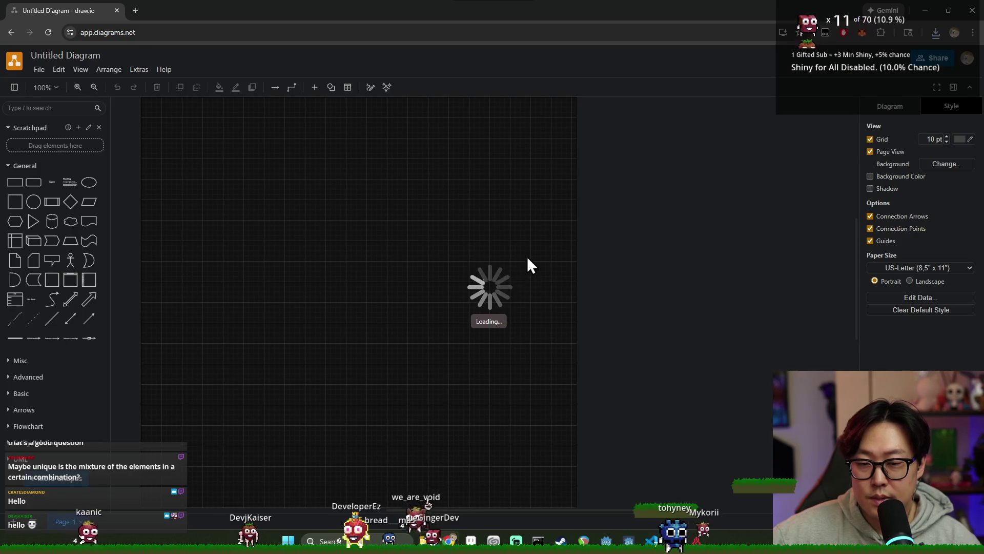
{"action": "left_click_drag", "start_coordinate": [429, 13], "coordinate": [1, 190]}
{"action": "left_click", "coordinate": [795, 133]}
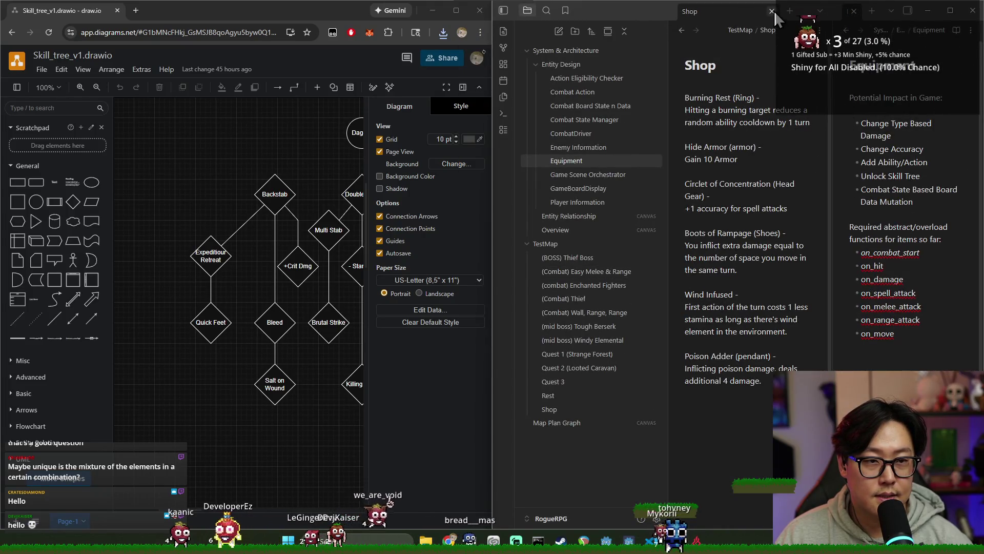
Close Shop, collapse the sidebar, pan to Dagger and Magic Staff, and select on_hit's (source:ability/weapon).
{"action": "left_click", "coordinate": [771, 12]}
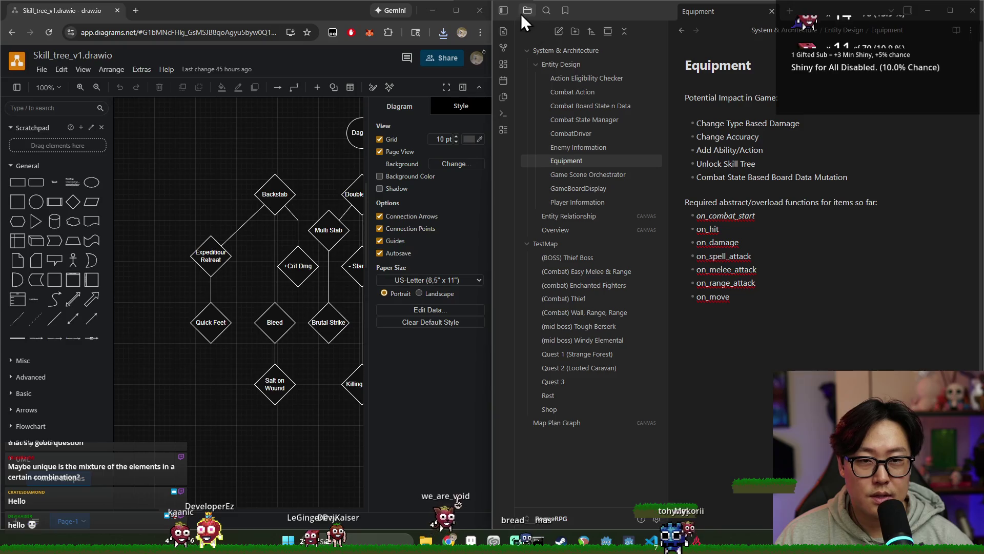
{"action": "left_click", "coordinate": [504, 10]}
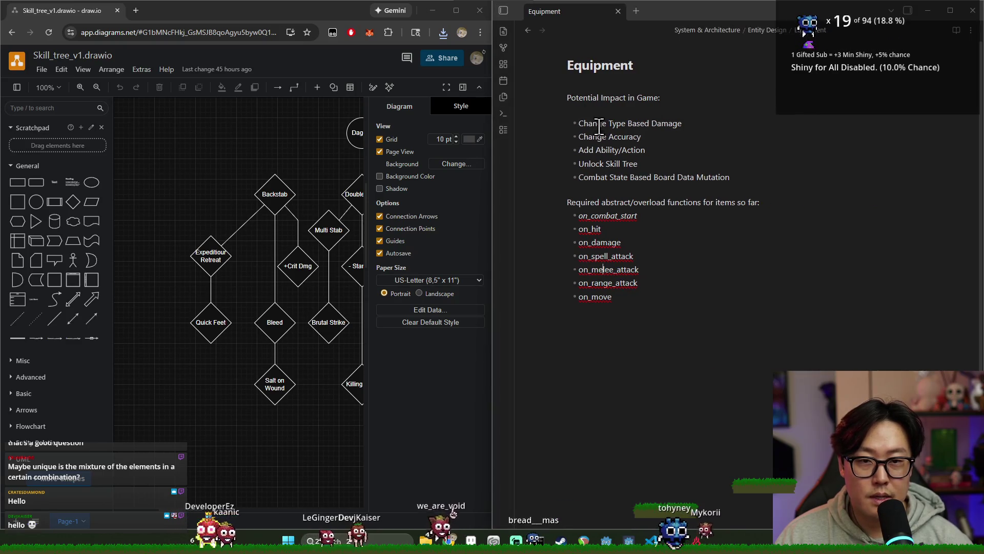
{"action": "left_click", "coordinate": [647, 297]}
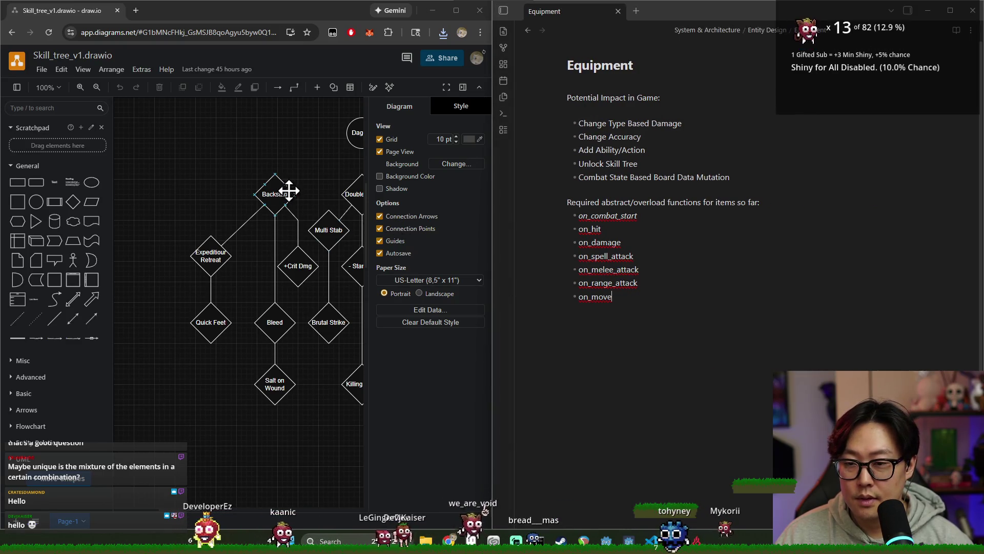
{"action": "left_click_drag", "start_coordinate": [321, 181], "coordinate": [281, 162]}
{"action": "left_click", "coordinate": [297, 293]}
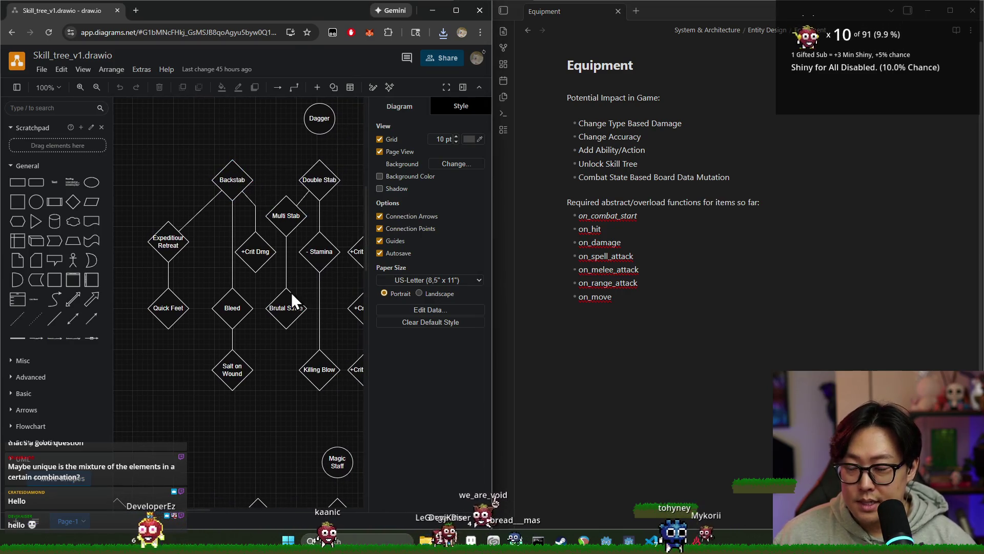
{"action": "left_click", "coordinate": [669, 305]}
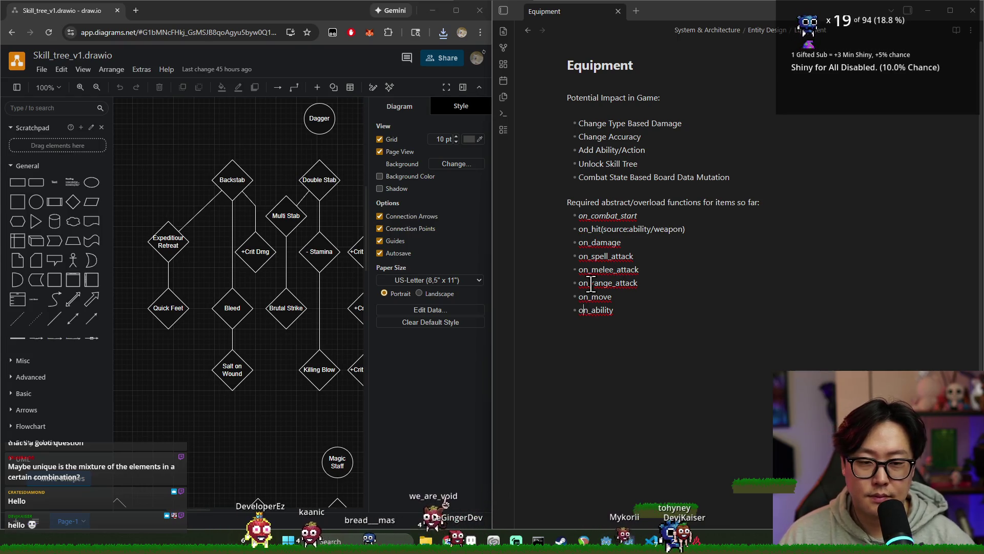
{"action": "left_click_drag", "start_coordinate": [687, 231], "coordinate": [668, 239]}
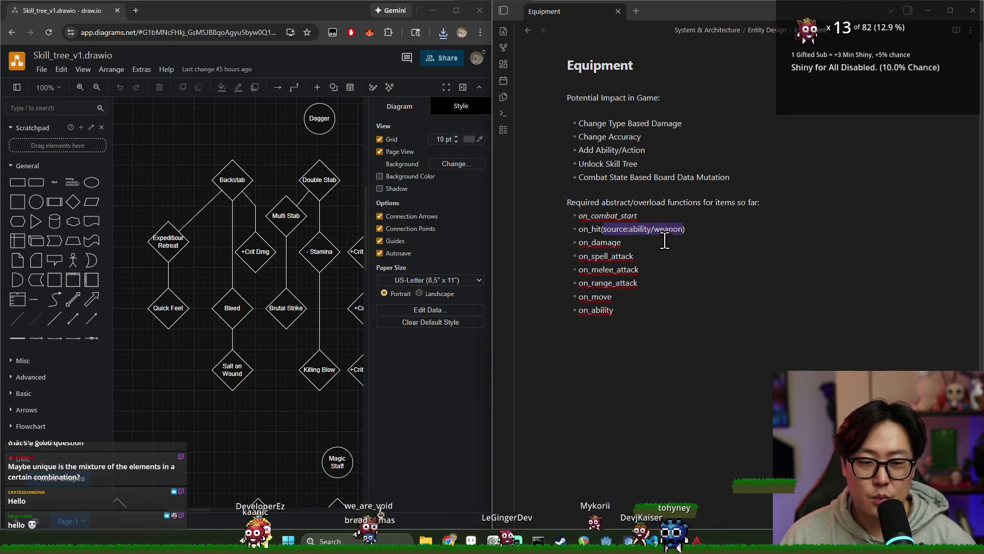
{"action": "key", "text": "ctrl+c"}
{"action": "left_click", "coordinate": [625, 243]}
{"action": "type", "text": "("}
{"action": "key", "text": "ctrl+v"}
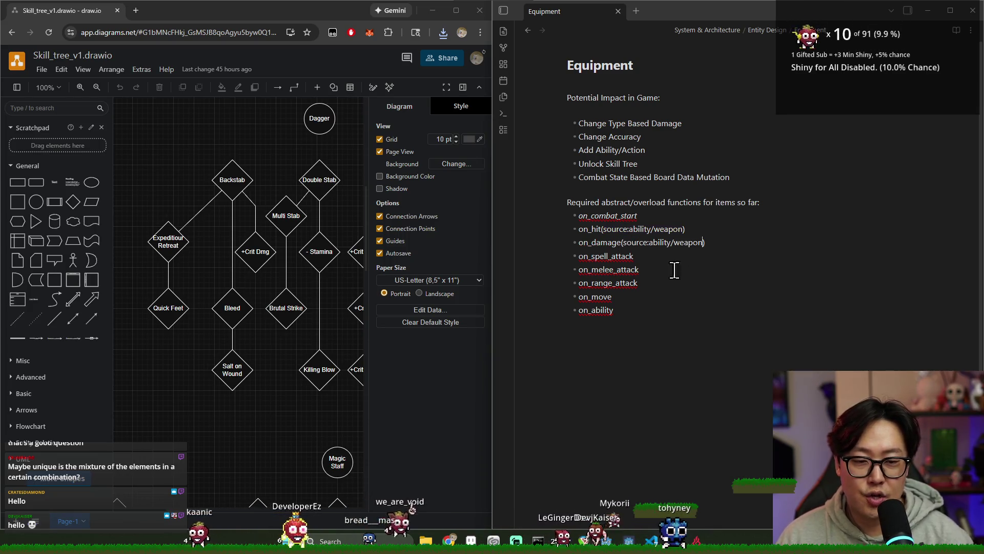
{"action": "left_click", "coordinate": [684, 248]}
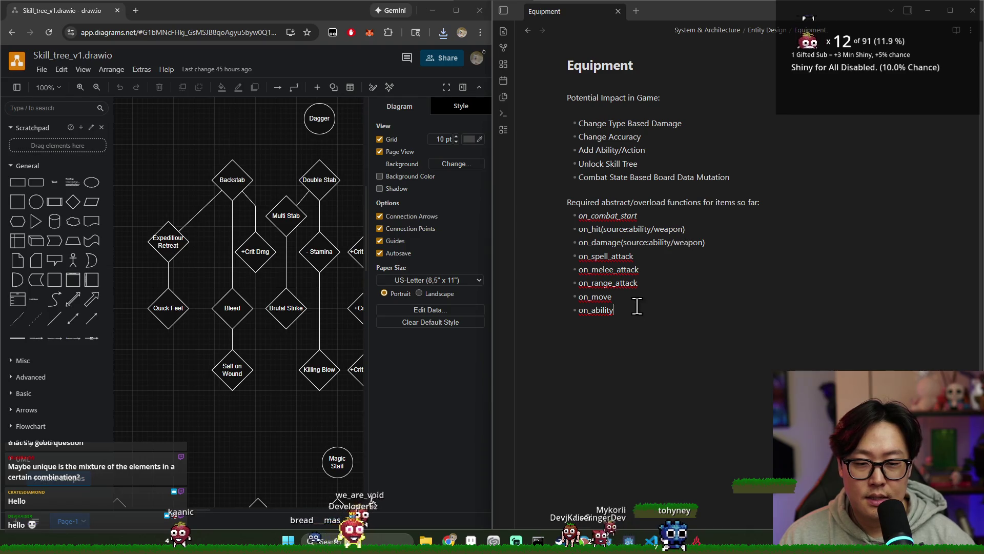
{"action": "left_click", "coordinate": [171, 246]}
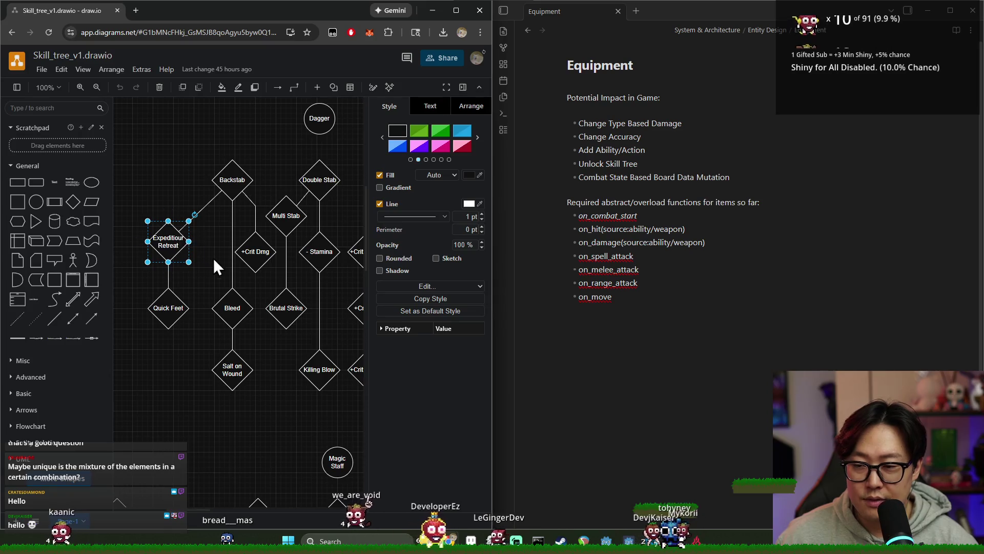
{"action": "left_click", "coordinate": [172, 308]}
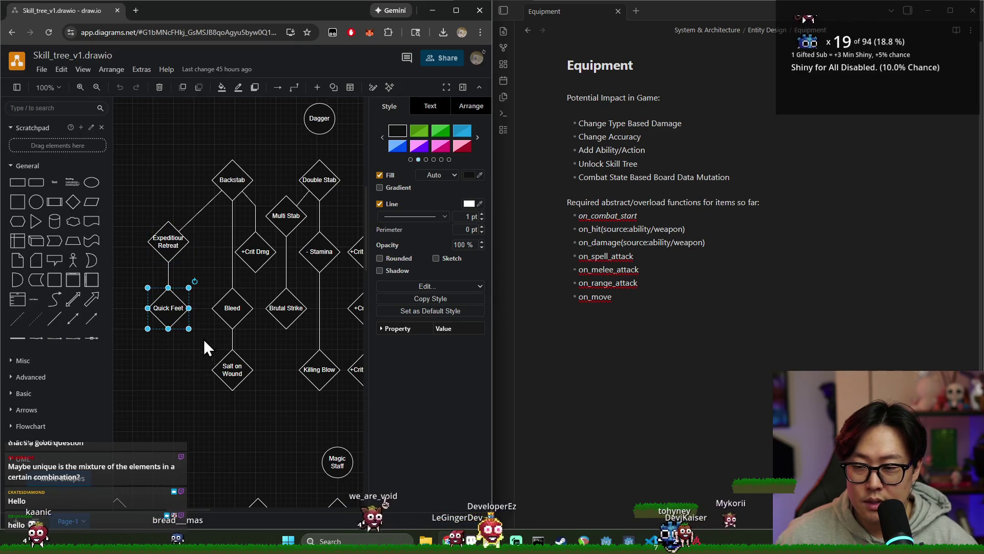
{"action": "scroll", "coordinate": [210, 331], "scroll_direction": "down", "scroll_amount": 1}
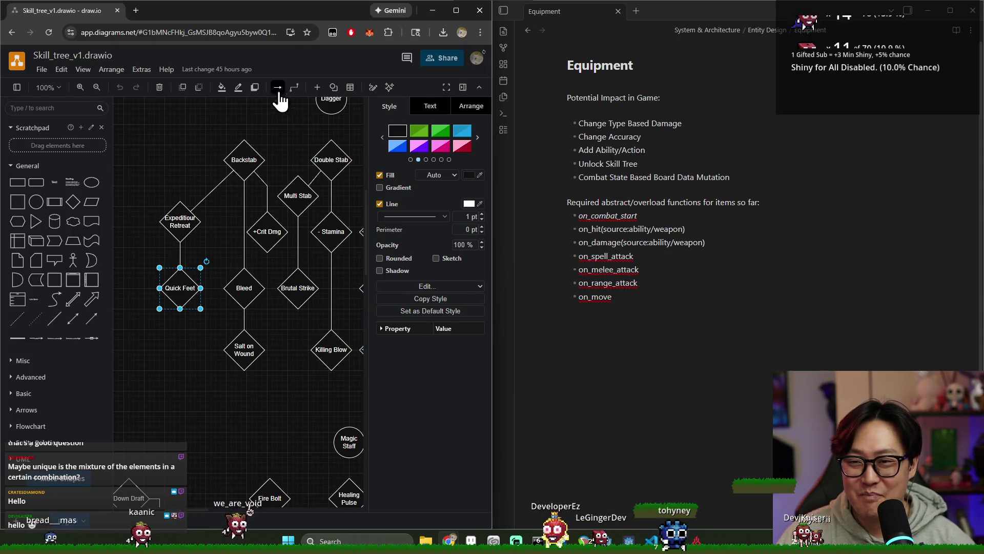
{"action": "left_click", "coordinate": [182, 228]}
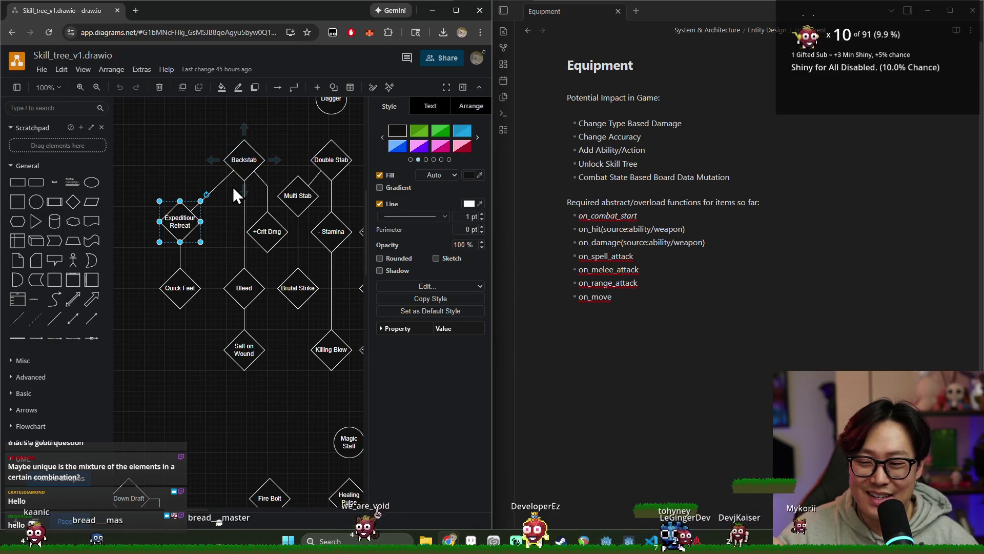
{"action": "left_click", "coordinate": [184, 285]}
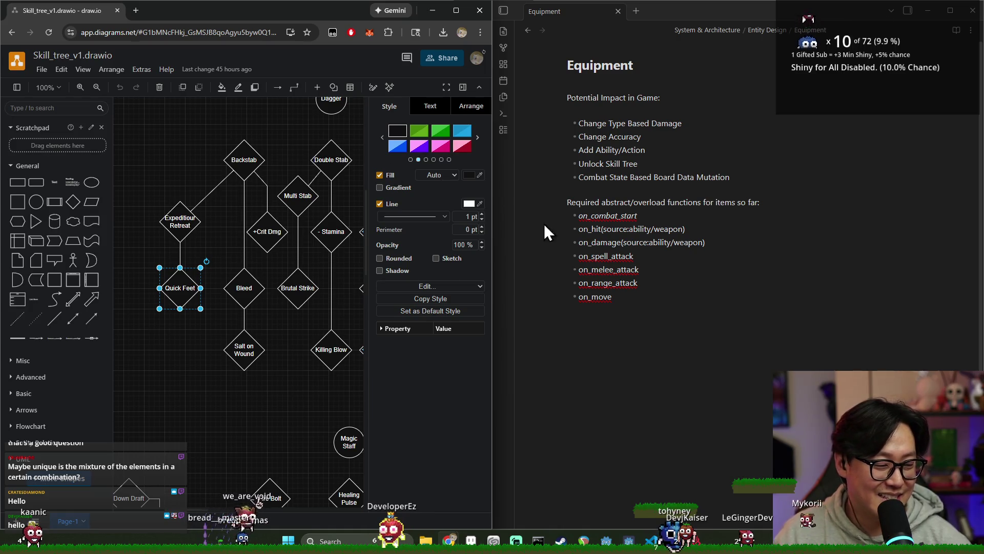
{"action": "scroll", "coordinate": [302, 236], "scroll_direction": "down", "scroll_amount": 4}
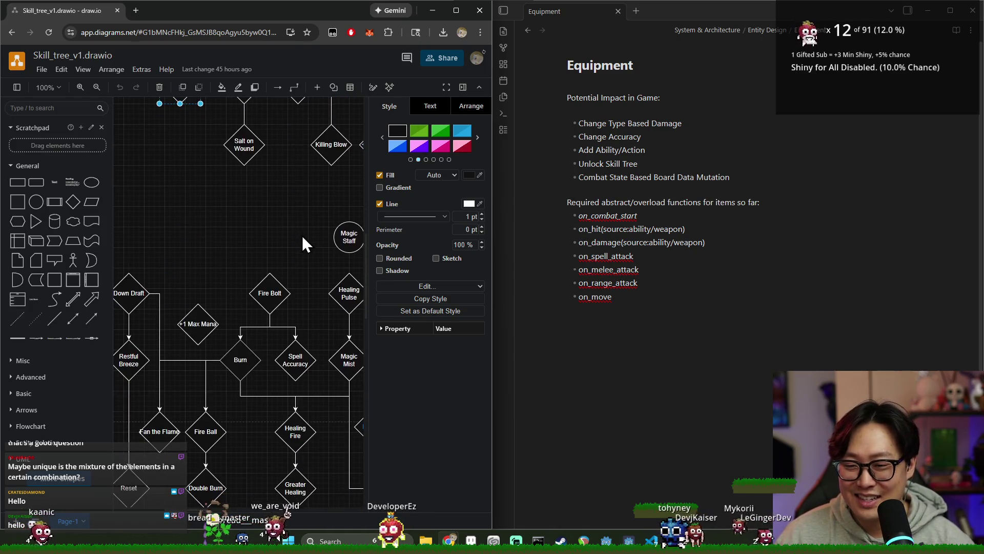
{"action": "scroll", "coordinate": [304, 226], "scroll_direction": "up", "scroll_amount": 2}
{"action": "scroll", "coordinate": [267, 236], "scroll_direction": "up", "scroll_amount": 2}
{"action": "scroll", "coordinate": [271, 231], "scroll_direction": "right", "scroll_amount": 4}
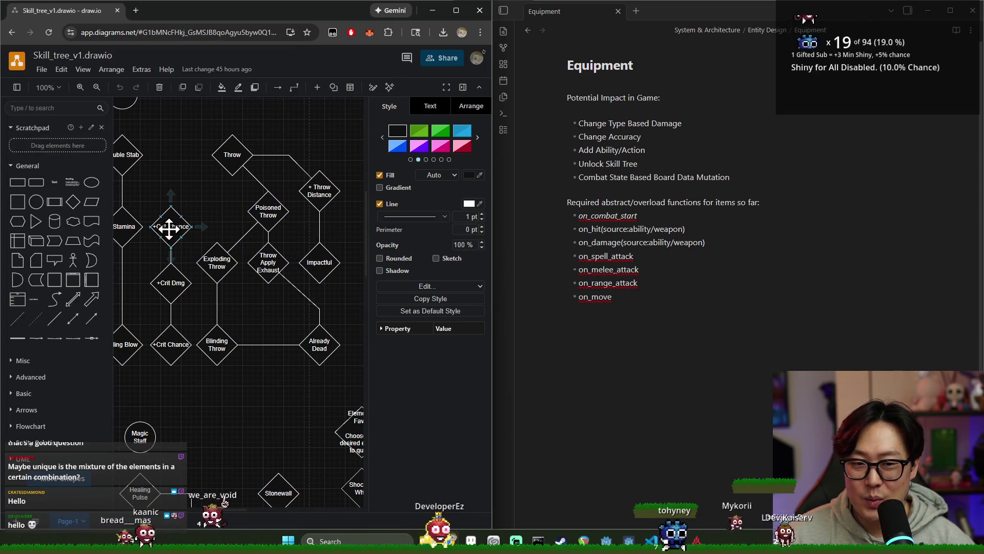
Pan the skill tree to the Throw branch and put the caret at the end of on_move.
{"action": "scroll", "coordinate": [246, 211], "scroll_direction": "left", "scroll_amount": 1}
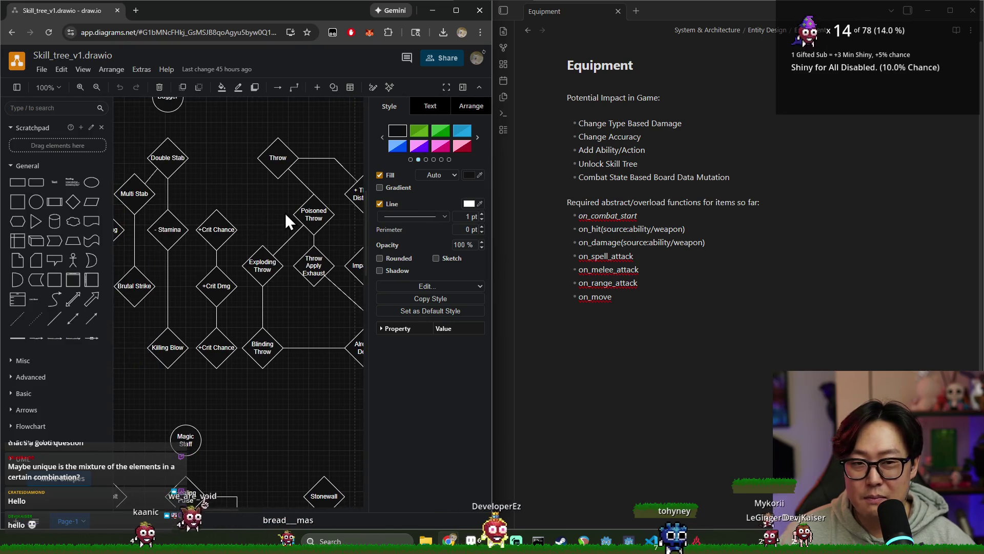
{"action": "scroll", "coordinate": [270, 210], "scroll_direction": "left", "scroll_amount": 1}
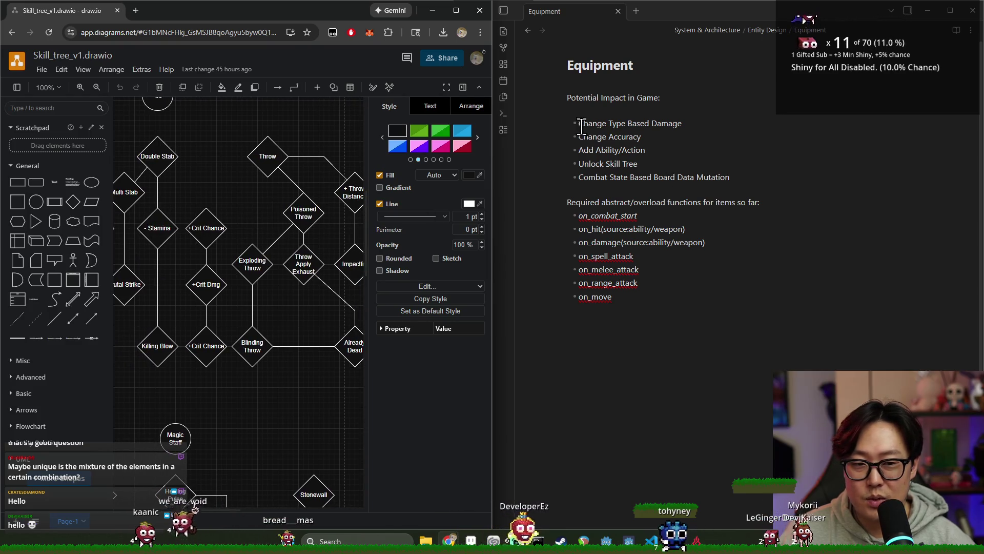
{"action": "double_click", "coordinate": [599, 65]}
{"action": "left_click", "coordinate": [621, 255]}
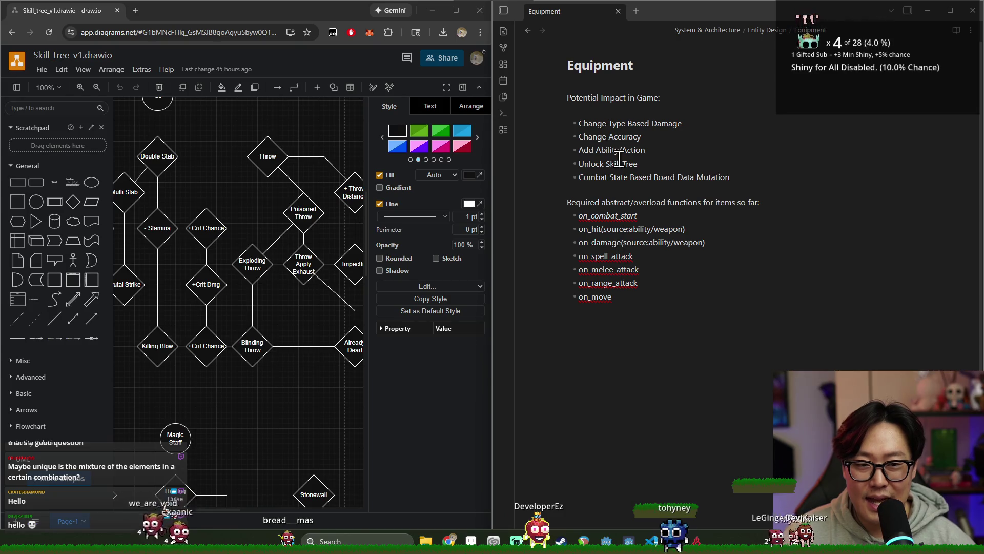
{"action": "left_click", "coordinate": [635, 296]}
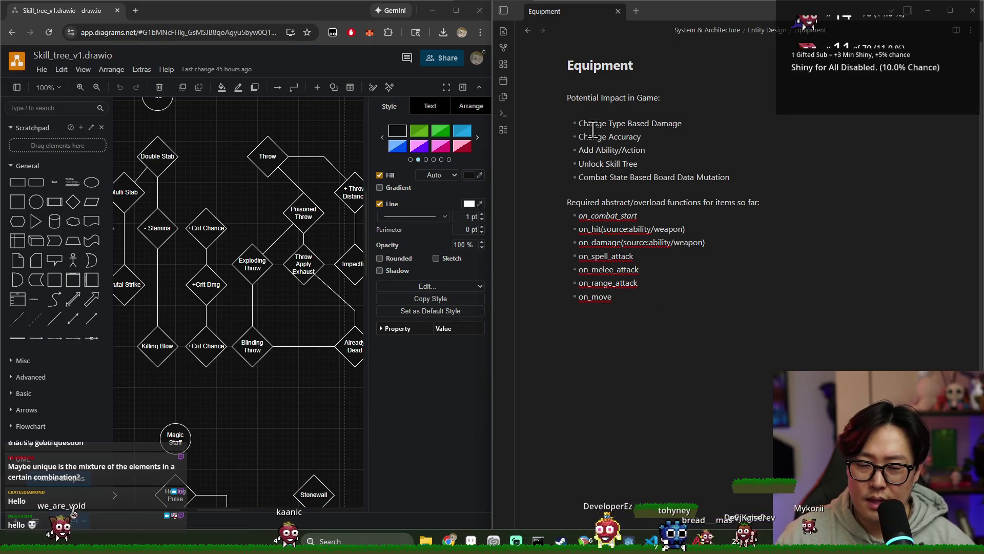
{"action": "left_click_drag", "start_coordinate": [573, 65], "coordinate": [649, 73]}
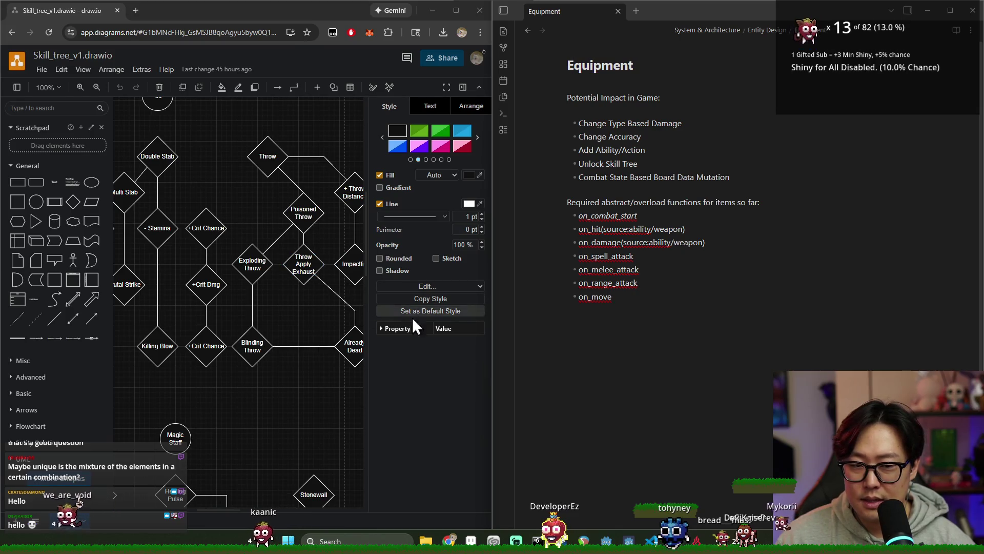
{"action": "scroll", "coordinate": [240, 303], "scroll_direction": "left", "scroll_amount": 1}
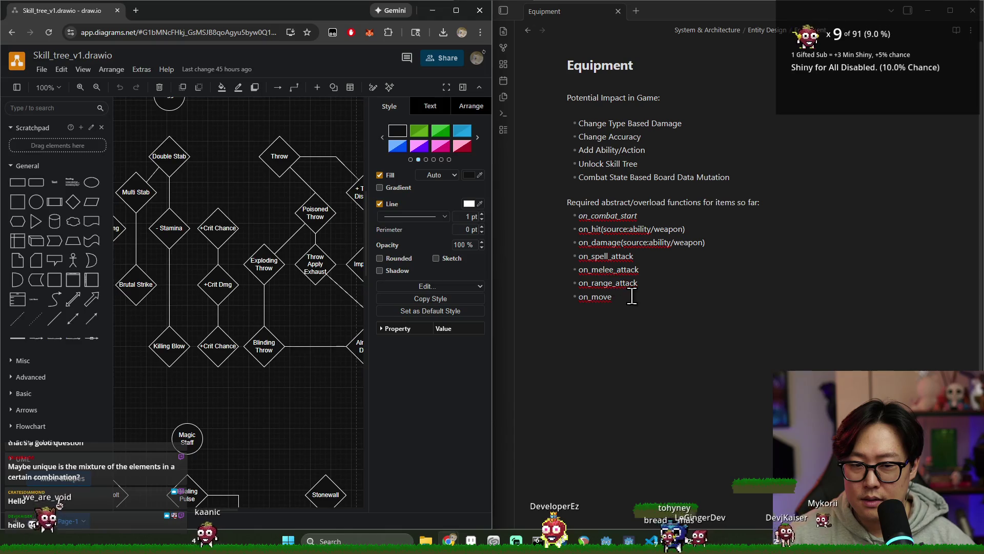
{"action": "scroll", "coordinate": [265, 287], "scroll_direction": "down", "scroll_amount": 1}
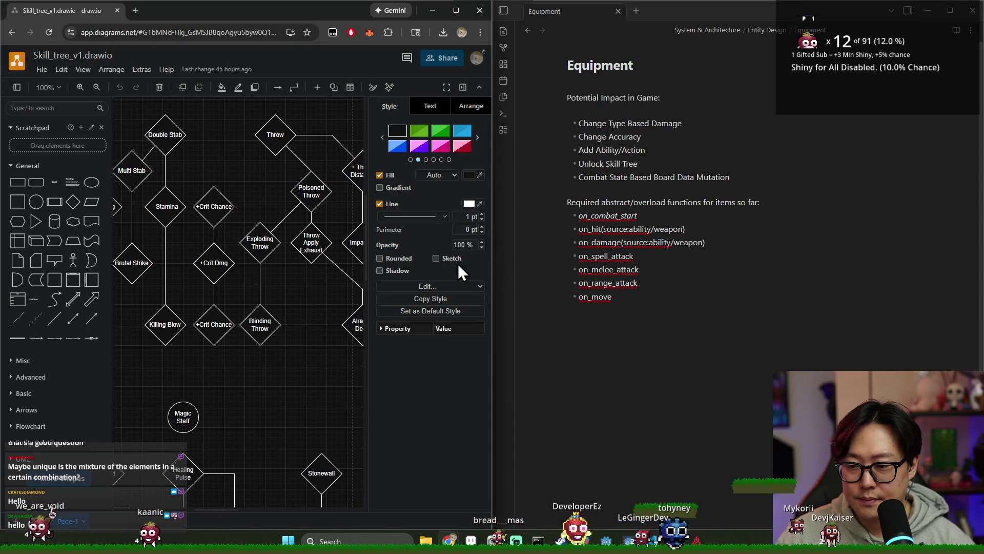
{"action": "left_click", "coordinate": [625, 299]}
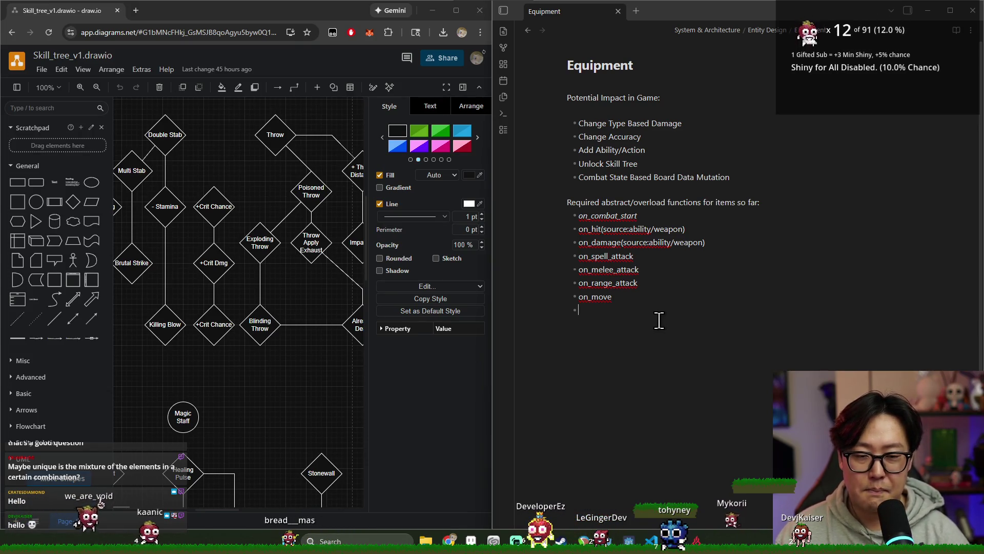
Add get_passive_bonus() as the eighth required item function, close the skill tree diagram, and maximize Obsidian.
{"action": "type", "text": "get_passive_bon"}
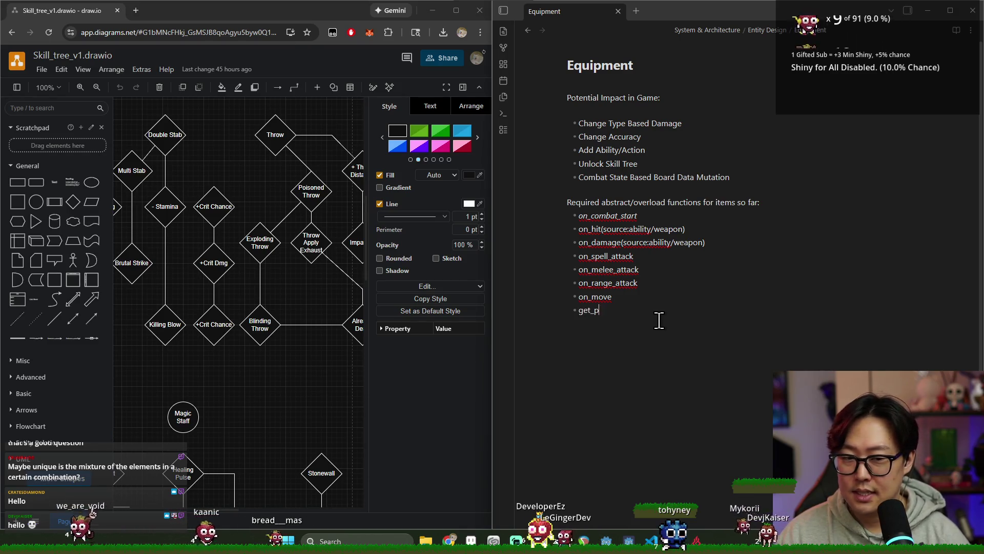
{"action": "type", "text": "us()"}
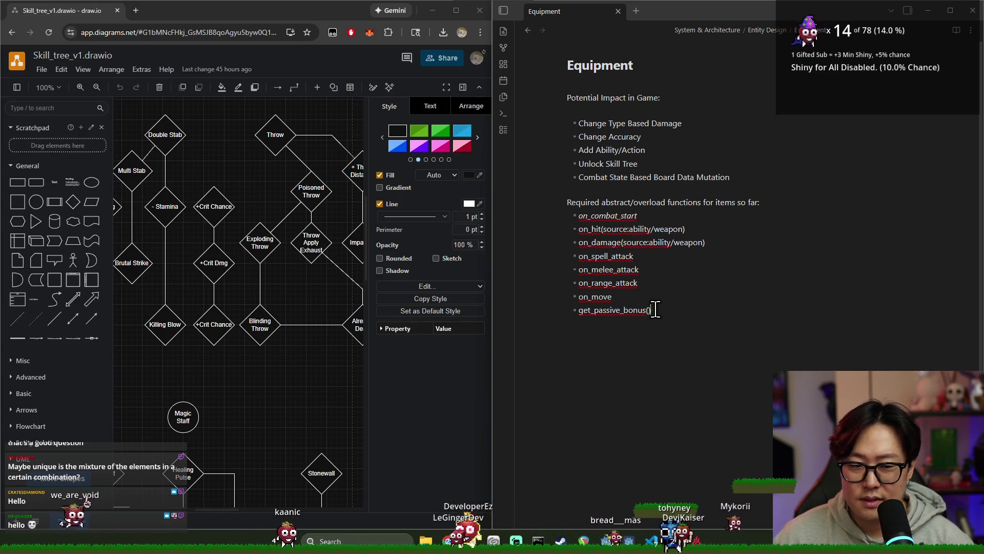
{"action": "double_click", "coordinate": [599, 311]}
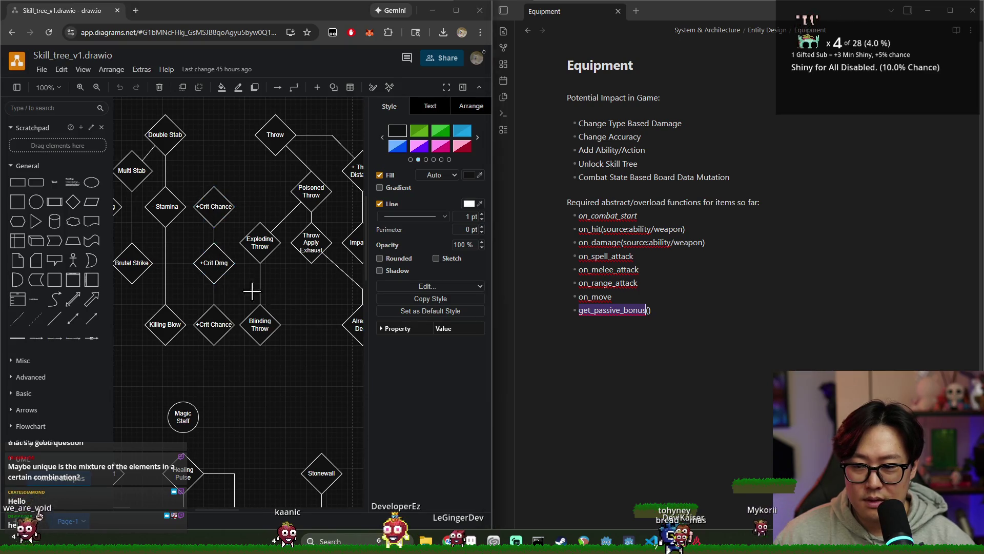
{"action": "left_click_drag", "start_coordinate": [253, 288], "coordinate": [219, 284]}
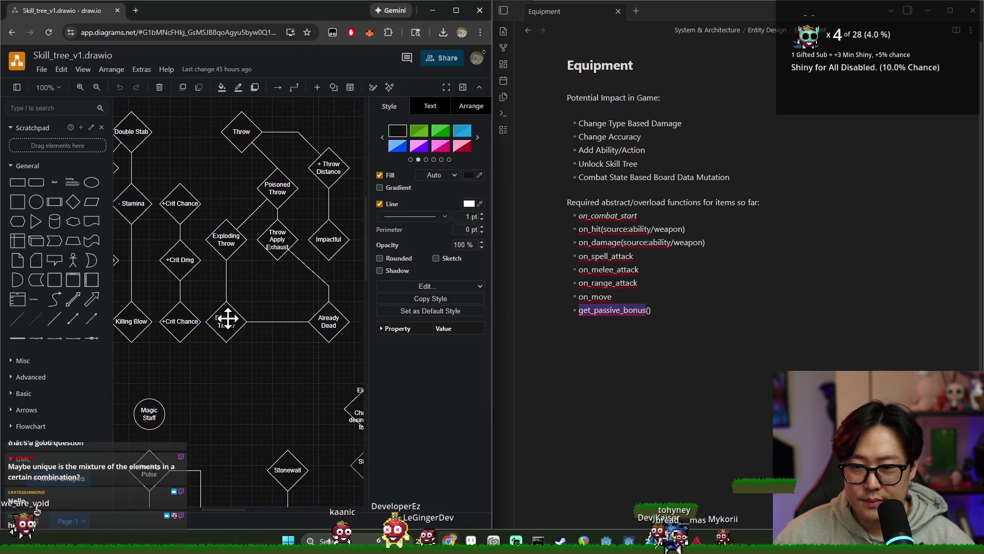
{"action": "left_click_drag", "start_coordinate": [226, 318], "coordinate": [258, 330]}
{"action": "left_click_drag", "start_coordinate": [228, 378], "coordinate": [241, 299]}
{"action": "scroll", "coordinate": [242, 300], "scroll_direction": "down", "scroll_amount": 3}
{"action": "scroll", "coordinate": [242, 299], "scroll_direction": "left", "scroll_amount": 3}
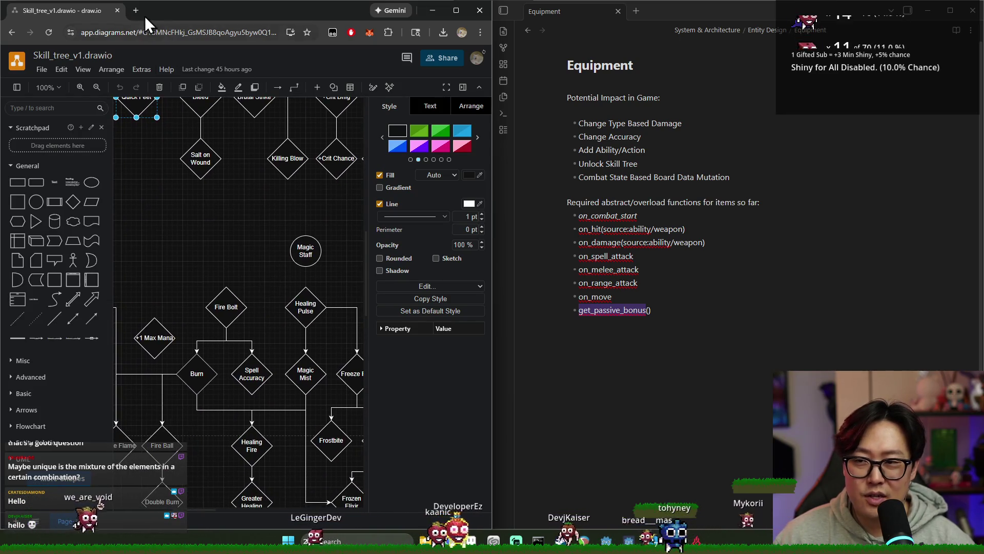
{"action": "left_click", "coordinate": [117, 11]}
{"action": "left_click_drag", "start_coordinate": [690, 7], "coordinate": [307, 6]}
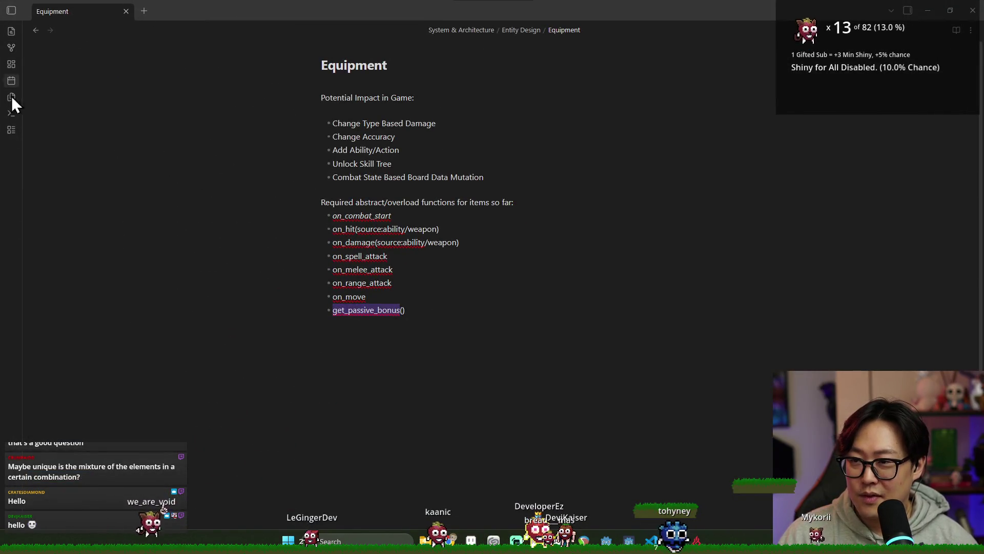
Open the Entity Relationship canvas in a split pane beside Equipment and bring up the Entity Design folder menu.
{"action": "left_click", "coordinate": [10, 11]}
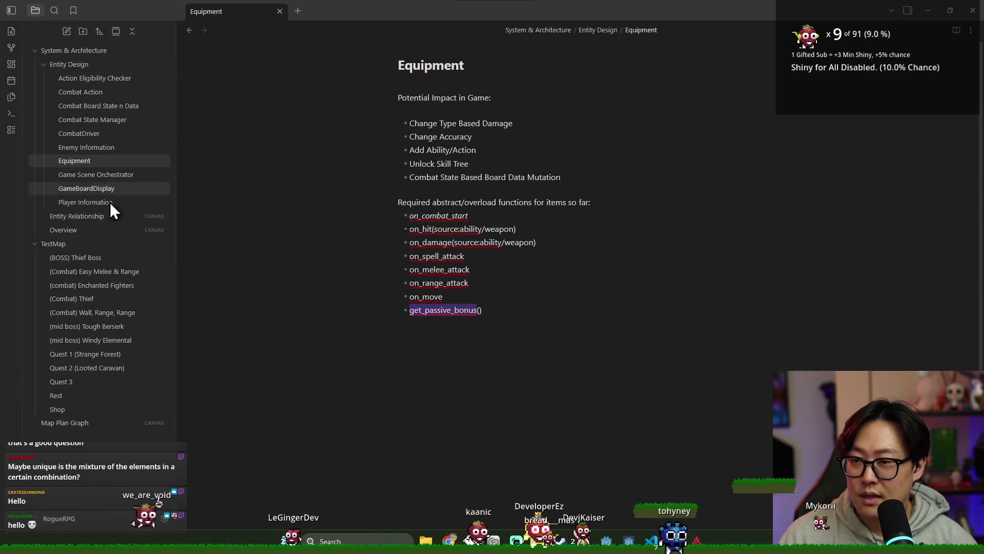
{"action": "right_click", "coordinate": [83, 215]}
{"action": "left_click", "coordinate": [123, 236]}
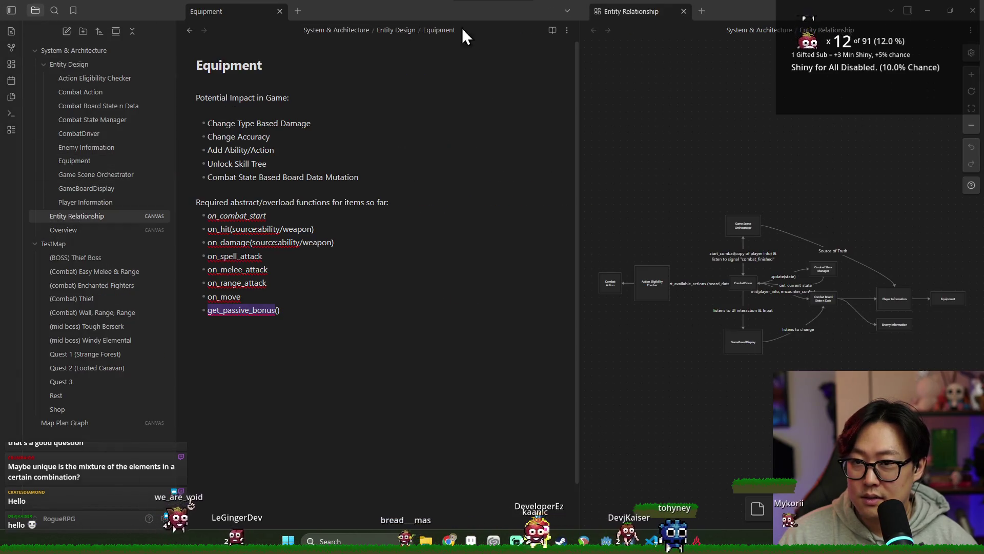
{"action": "scroll", "coordinate": [840, 256], "scroll_direction": "up", "scroll_amount": 4}
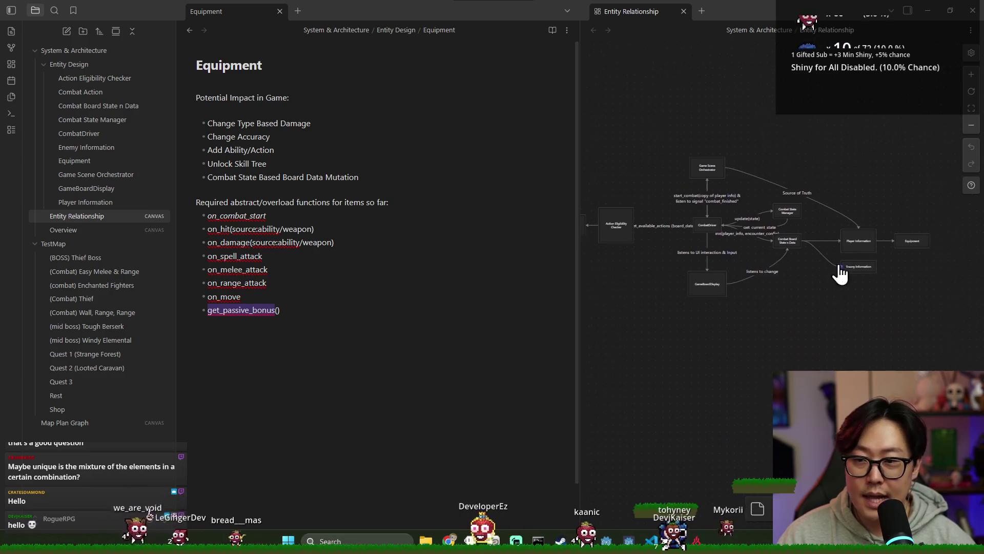
{"action": "scroll", "coordinate": [789, 246], "scroll_direction": "down", "scroll_amount": 3}
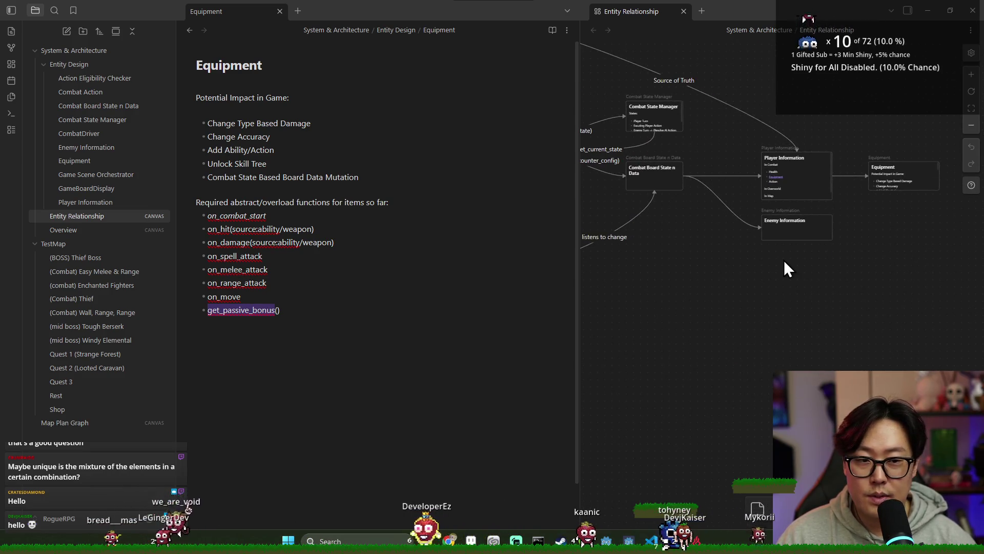
{"action": "scroll", "coordinate": [789, 260], "scroll_direction": "up", "scroll_amount": 3}
{"action": "left_click", "coordinate": [68, 65]}
{"action": "right_click", "coordinate": [70, 68]}
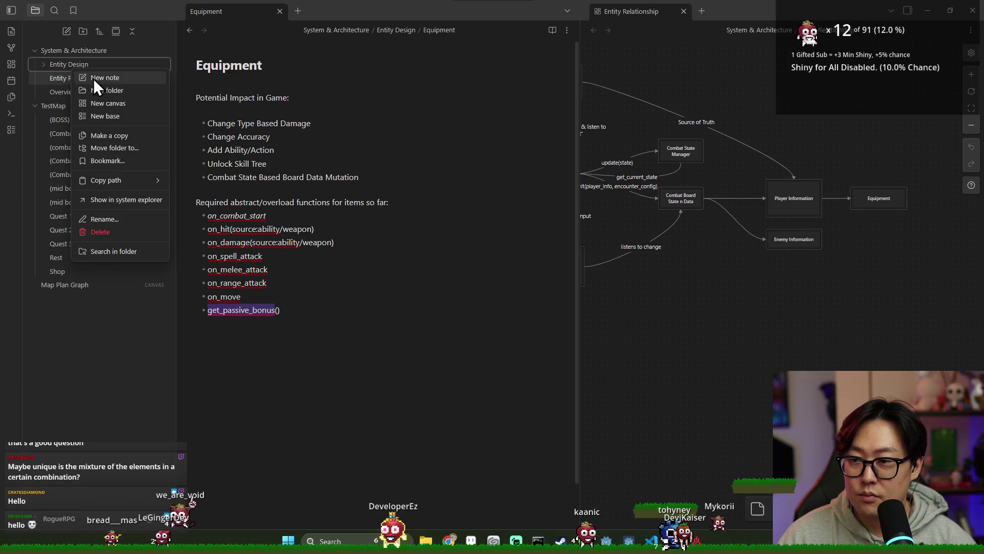
Create a new Entity Design note titled 'Status (Burn,Poinson,Bleed,Etc)' and reopen the Entity Relationship canvas.
{"action": "left_click", "coordinate": [93, 78]}
{"action": "type", "text": "Status (Burn"}
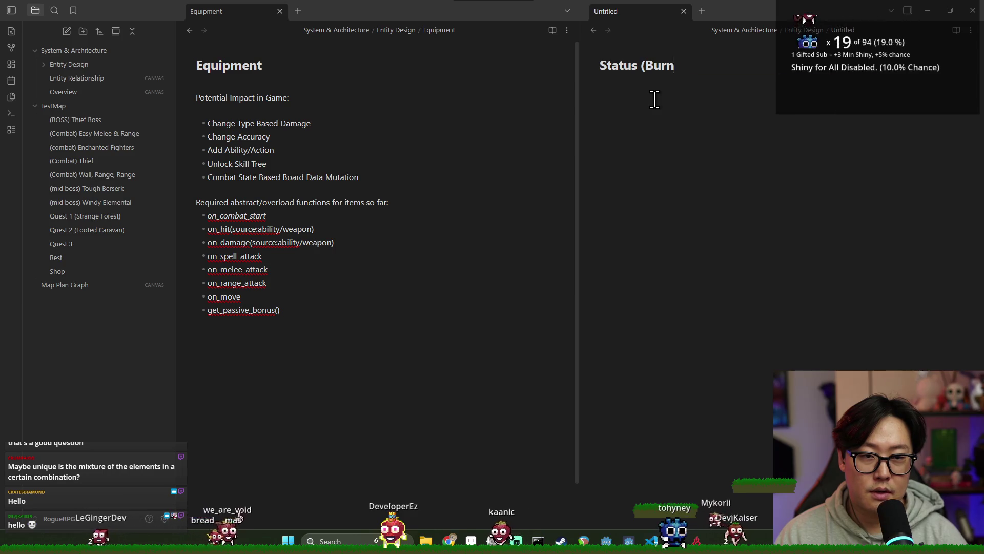
{"action": "type", "text": ",Pin"}
{"action": "key", "text": "BackSpace"}
{"action": "key", "text": "BackSpace"}
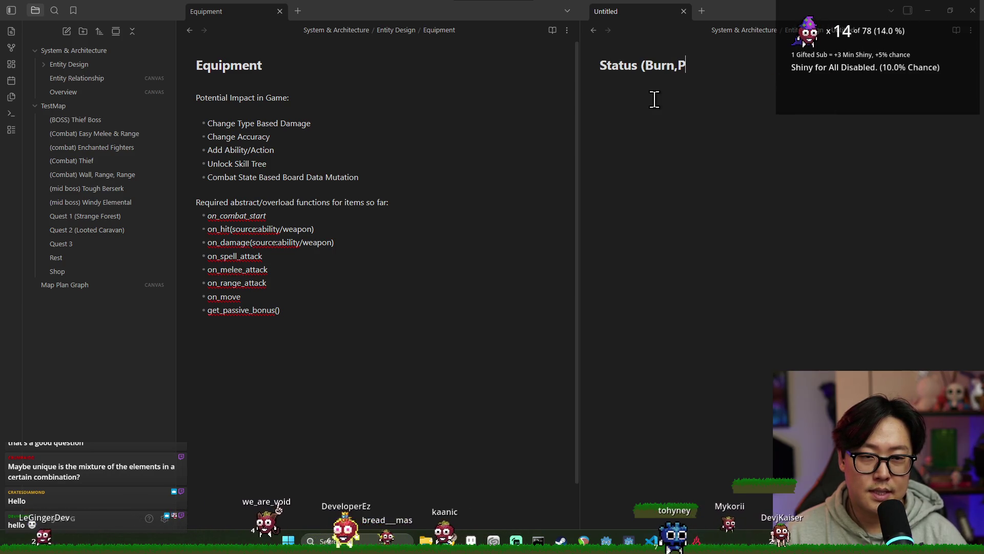
{"action": "type", "text": "oinson,Bleed,Etc"}
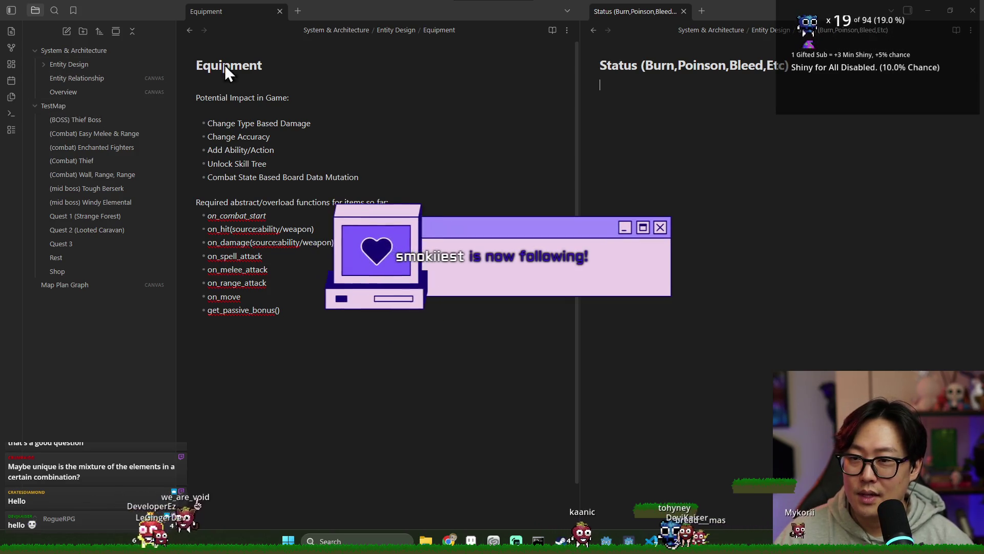
{"action": "left_click", "coordinate": [73, 76]}
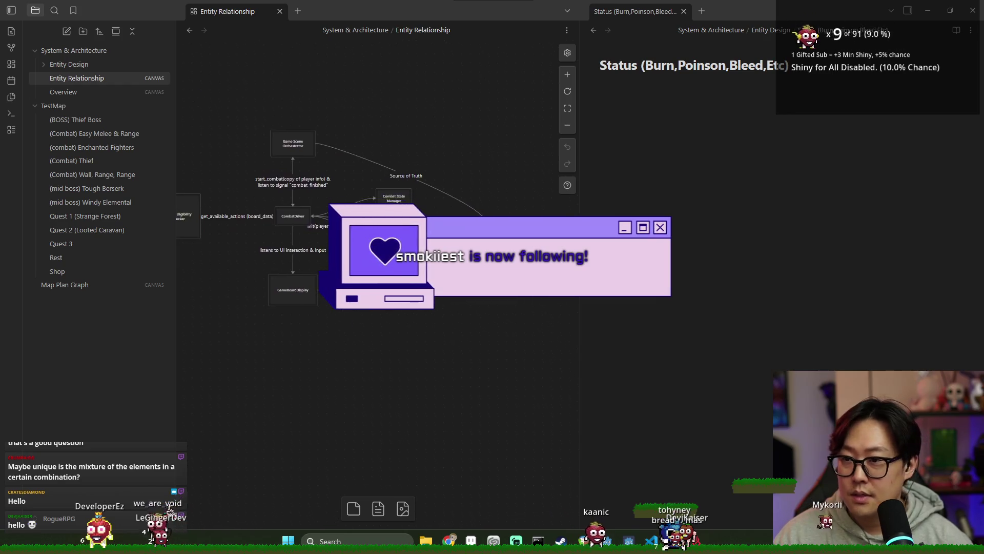
Expand the Entity Design folder and pan across the Entity Relationship canvas.
{"action": "left_click", "coordinate": [43, 64]}
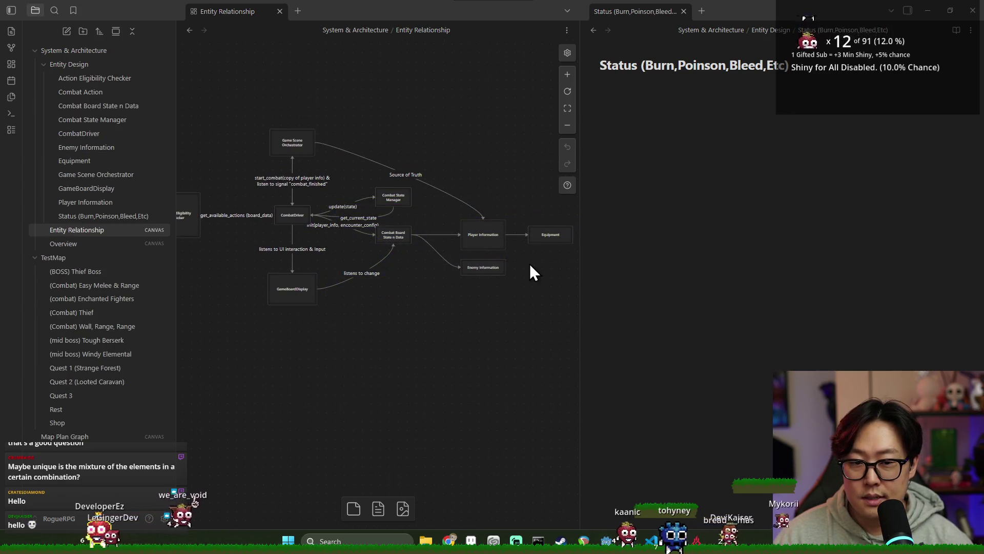
{"action": "scroll", "coordinate": [462, 277], "scroll_direction": "up", "scroll_amount": 3}
{"action": "scroll", "coordinate": [425, 268], "scroll_direction": "down", "scroll_amount": 3}
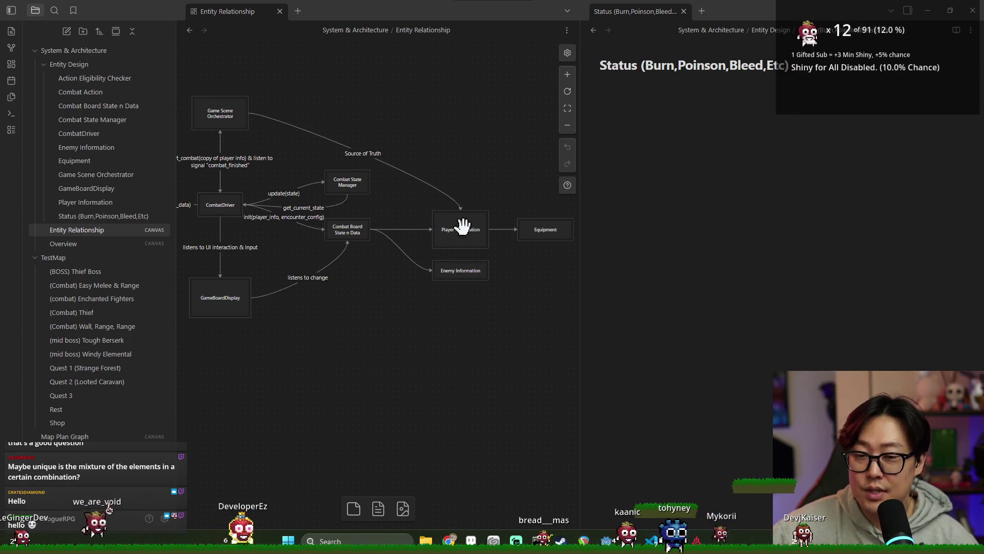
{"action": "scroll", "coordinate": [420, 260], "scroll_direction": "down", "scroll_amount": 1}
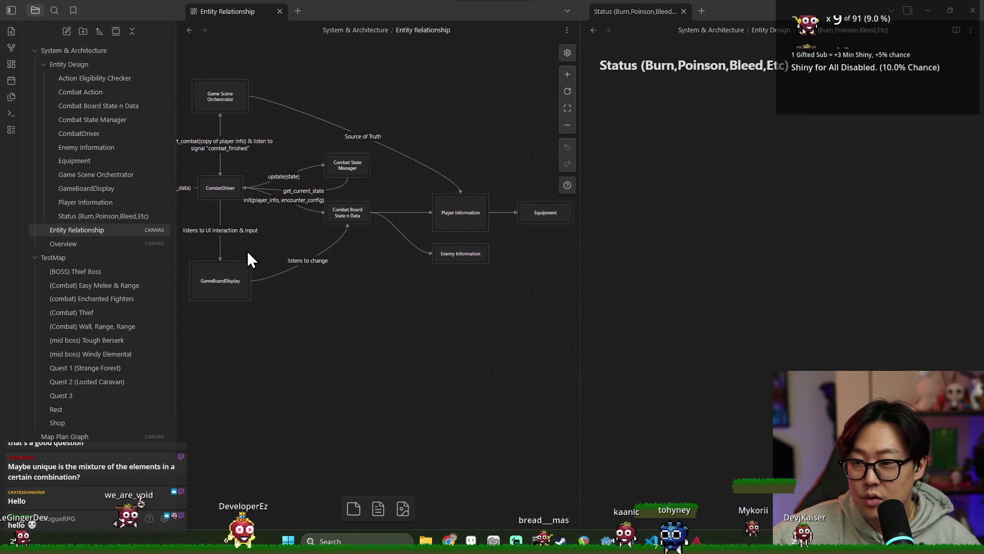
{"action": "mouse_move", "coordinate": [425, 245]}
{"action": "left_mouse_down"}
{"action": "mouse_move", "coordinate": [456, 260]}
{"action": "mouse_move", "coordinate": [379, 266]}
{"action": "left_mouse_up"}
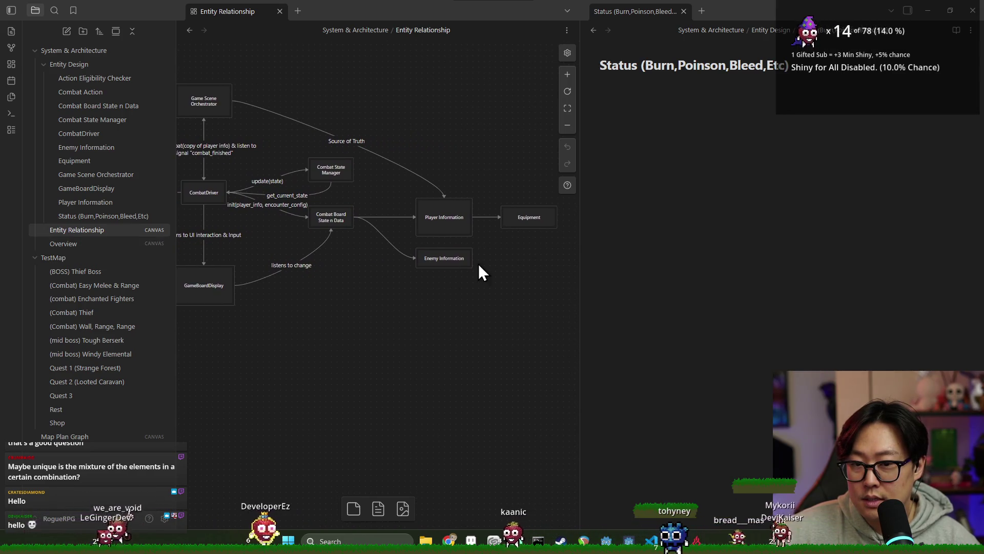
{"action": "scroll", "coordinate": [478, 263], "scroll_direction": "down", "scroll_amount": 2}
{"action": "scroll", "coordinate": [493, 264], "scroll_direction": "right", "scroll_amount": 2}
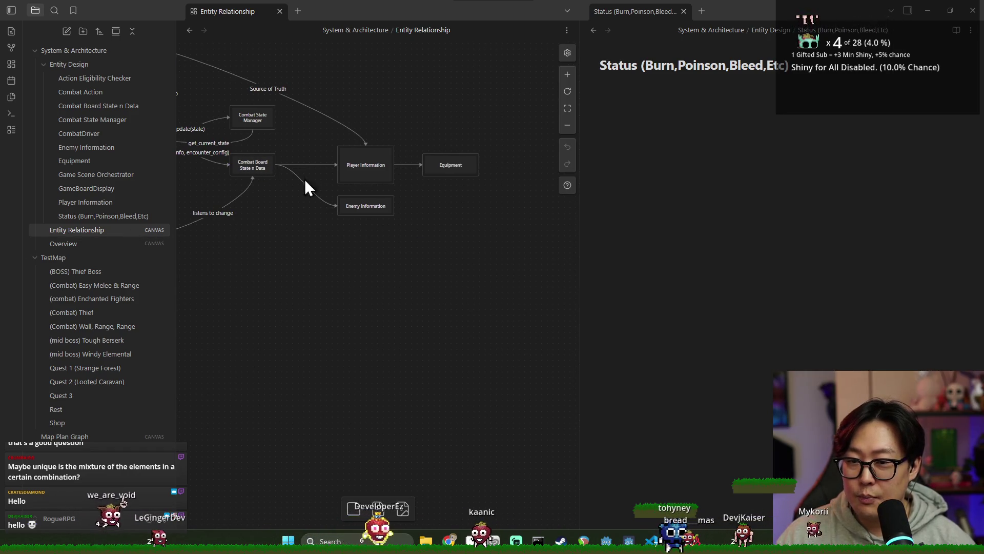
{"action": "scroll", "coordinate": [319, 193], "scroll_direction": "left", "scroll_amount": 5}
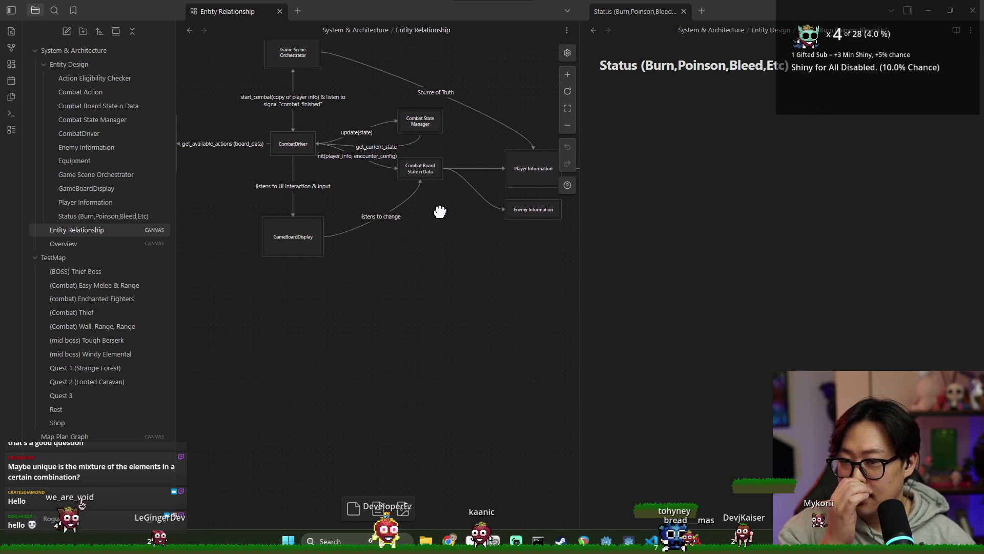
{"action": "scroll", "coordinate": [255, 194], "scroll_direction": "right", "scroll_amount": 1}
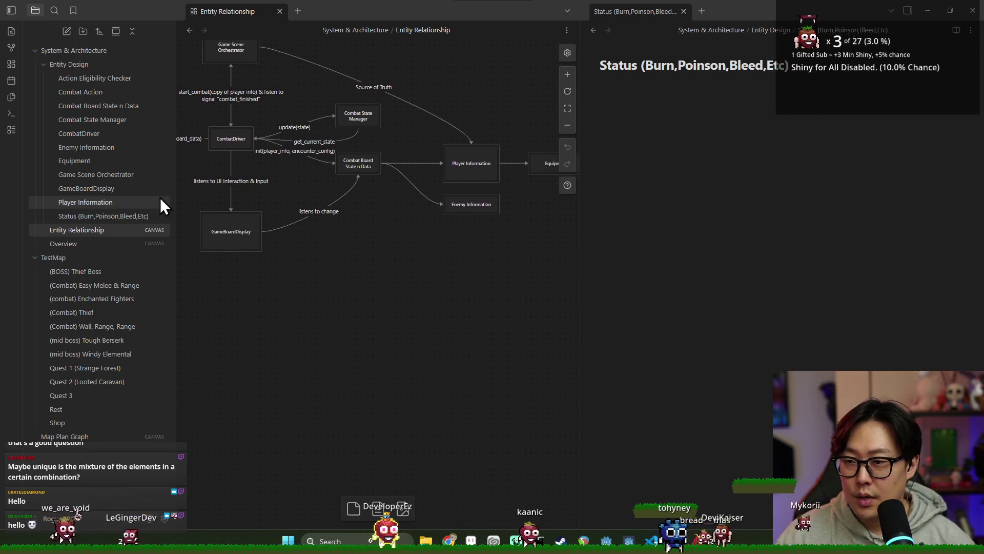
{"action": "scroll", "coordinate": [259, 200], "scroll_direction": "left", "scroll_amount": 3}
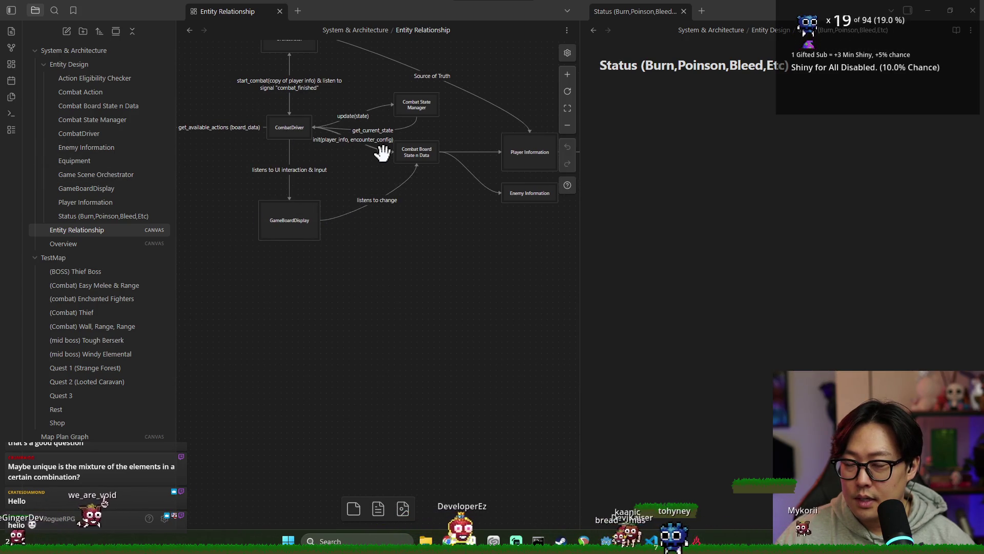
{"action": "scroll", "coordinate": [404, 200], "scroll_direction": "right", "scroll_amount": 3}
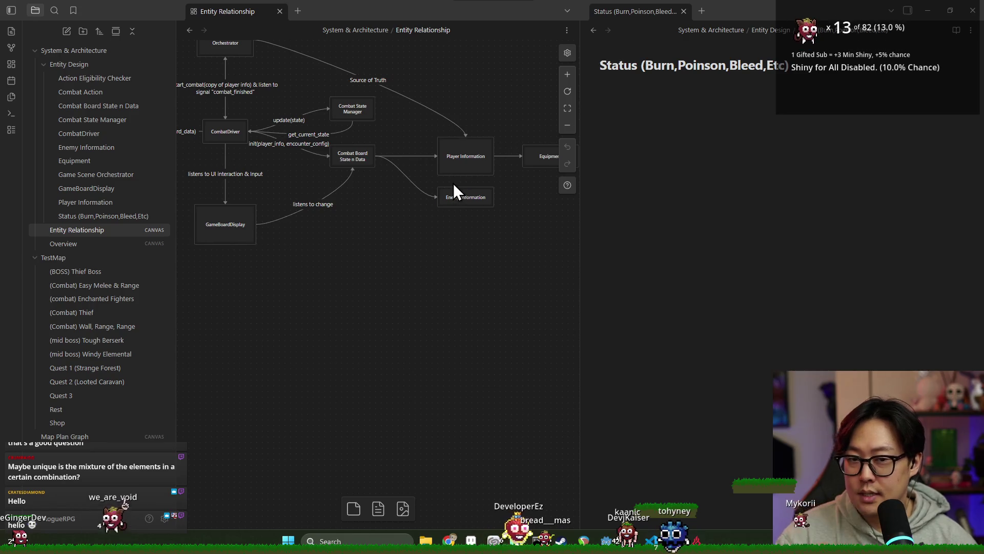
{"action": "scroll", "coordinate": [484, 179], "scroll_direction": "right", "scroll_amount": 3}
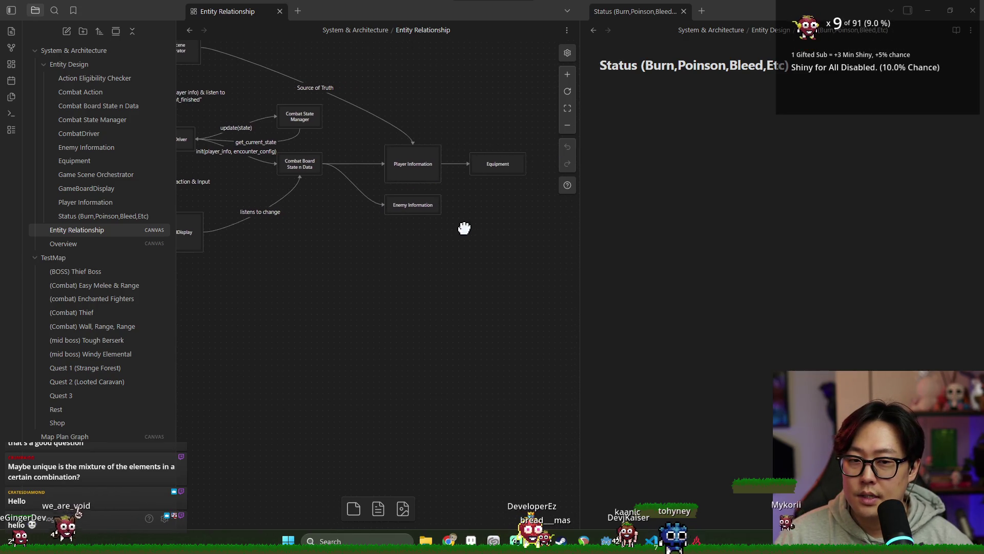
Select the Equipment card and a neighbouring card while scrolling further along the diagram.
{"action": "left_click", "coordinate": [504, 165]}
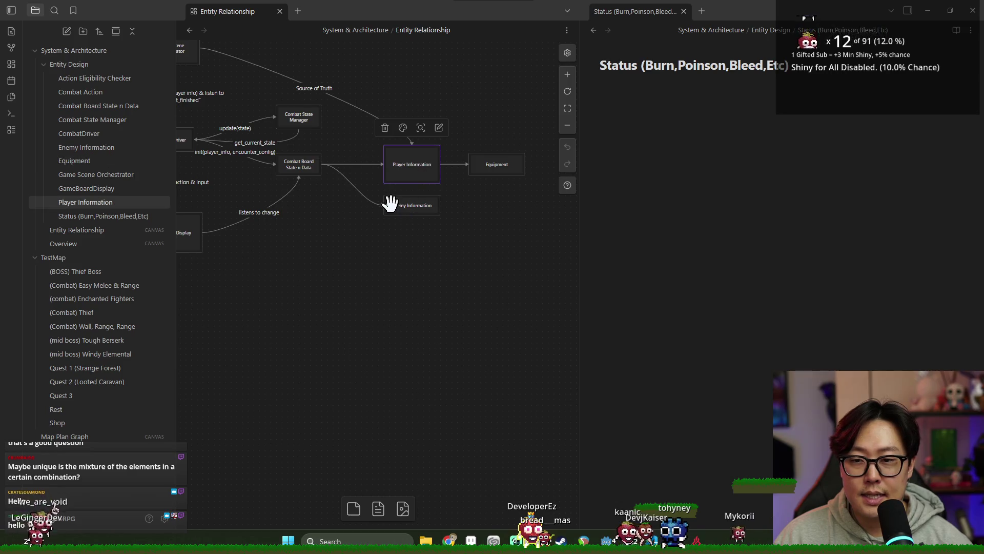
{"action": "left_click", "coordinate": [392, 205]}
{"action": "scroll", "coordinate": [333, 233], "scroll_direction": "down", "scroll_amount": 2}
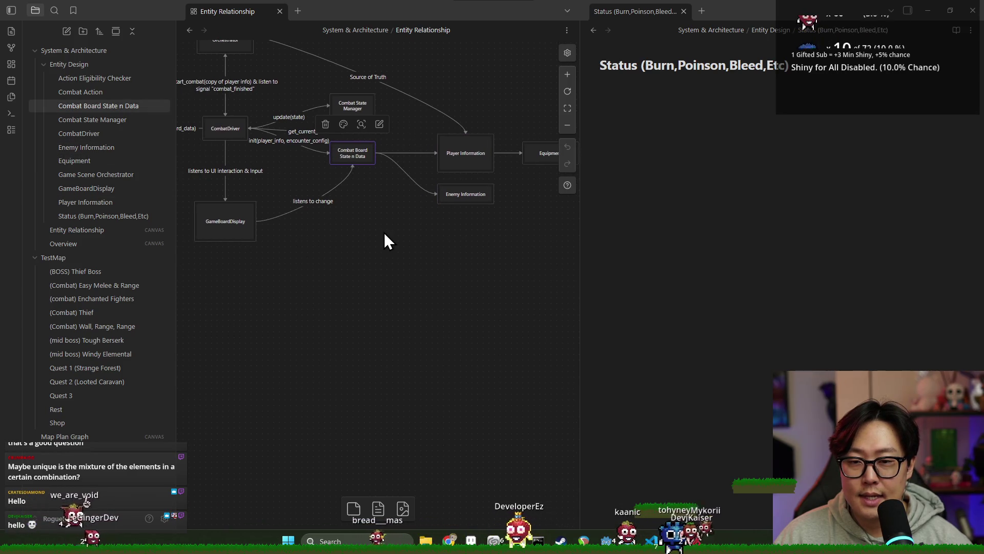
{"action": "scroll", "coordinate": [410, 230], "scroll_direction": "down", "scroll_amount": 2}
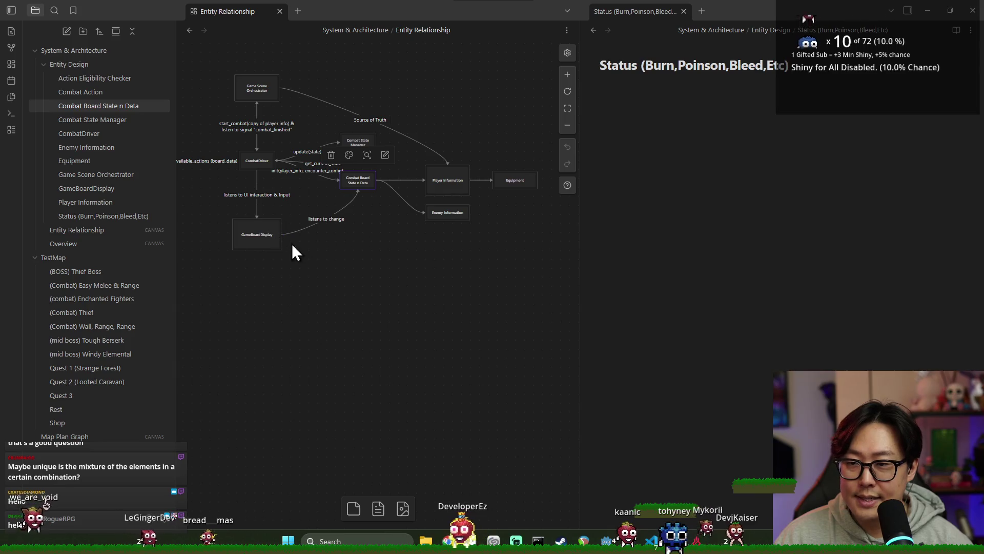
{"action": "scroll", "coordinate": [261, 208], "scroll_direction": "right", "scroll_amount": 2}
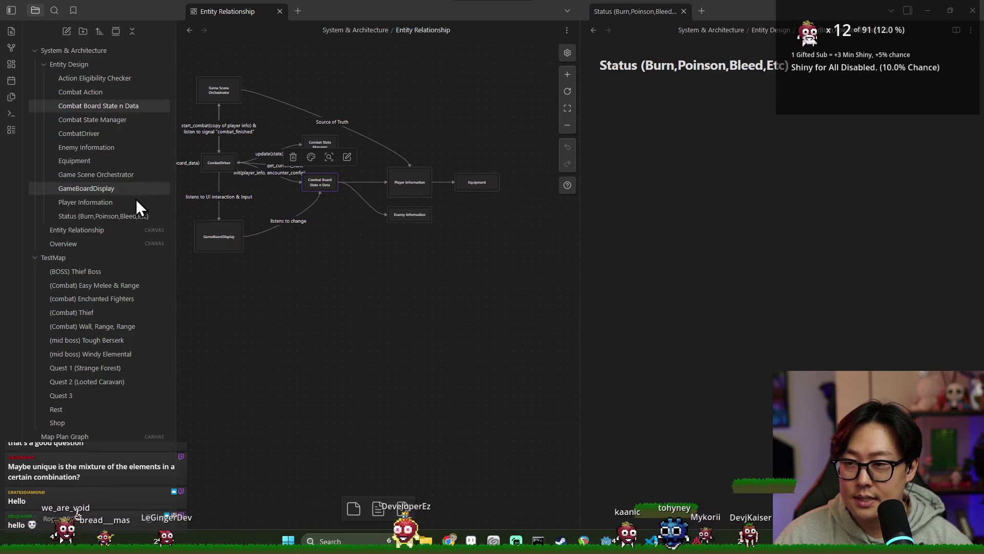
Add a text card labelled 'Status Helper' on the canvas and move it upward.
{"action": "double_click", "coordinate": [337, 272]}
{"action": "type", "text": "Status "}
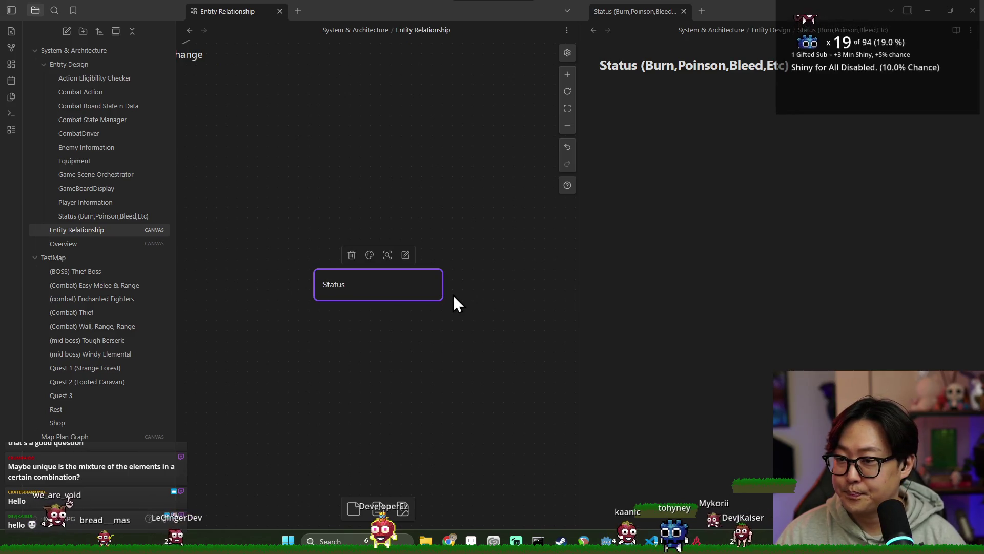
{"action": "type", "text": "Obje"}
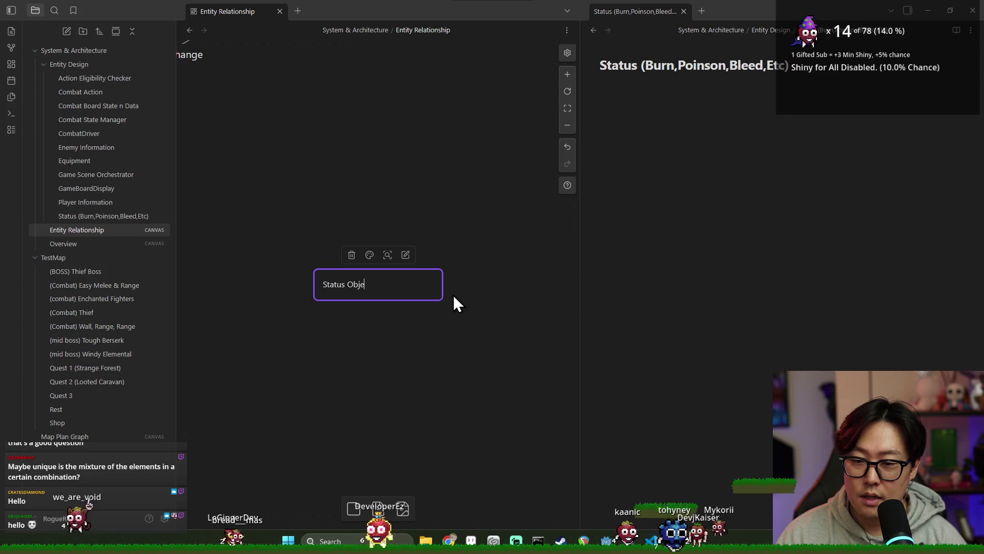
{"action": "key", "text": "BackSpace"}
{"action": "key", "text": "BackSpace"}
{"action": "key", "text": "BackSpace"}
{"action": "type", "text": "Objs"}
{"action": "key", "text": "BackSpace"}
{"action": "key", "text": "BackSpace"}
{"action": "key", "text": "BackSpace"}
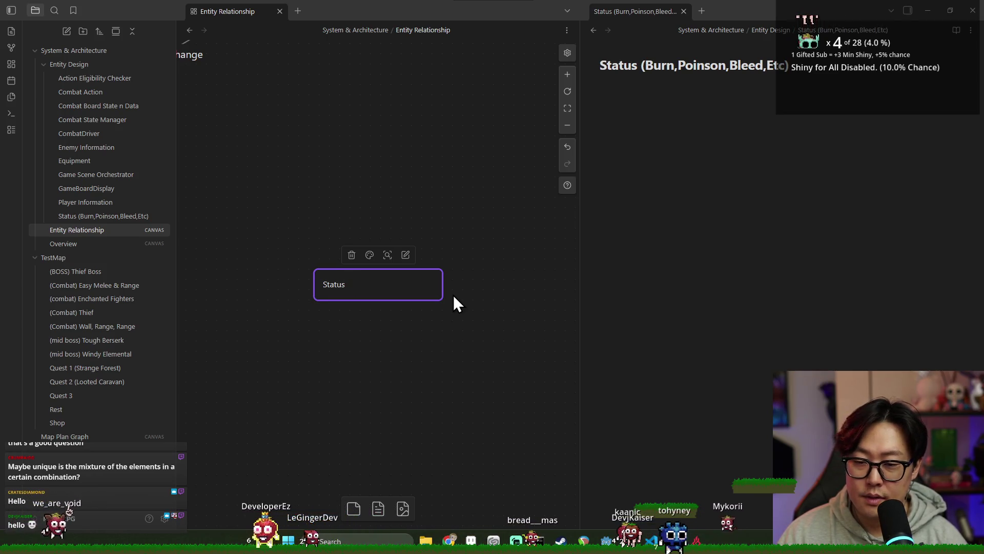
{"action": "type", "text": "Helper"}
{"action": "key", "text": "Escape"}
{"action": "scroll", "coordinate": [392, 280], "scroll_direction": "down", "scroll_amount": 5}
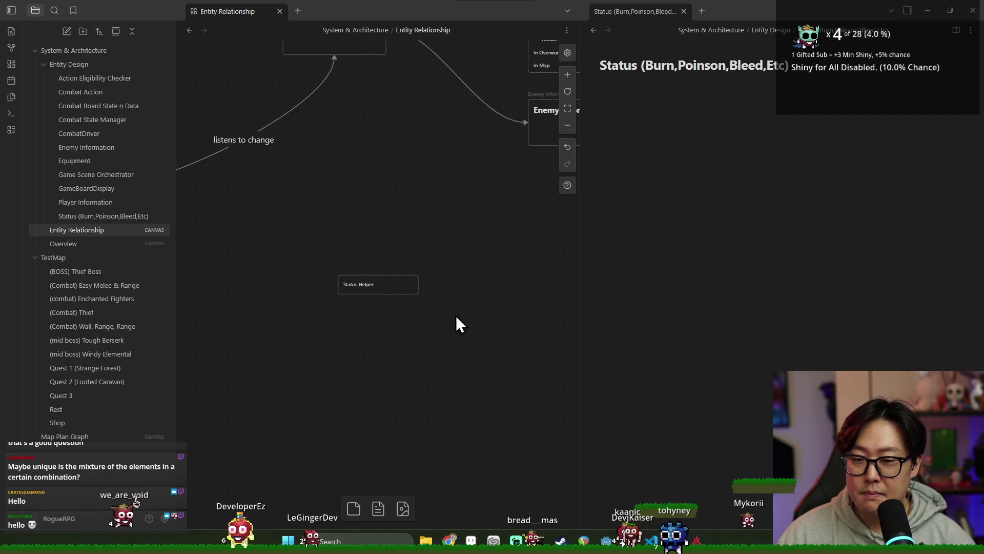
{"action": "left_click_drag", "start_coordinate": [362, 290], "coordinate": [400, 193]}
{"action": "left_click", "coordinate": [406, 310]}
Place the Status (Burn,Poinson,Bleed,Etc) note under Status Helper and connect them with an arrow.
{"action": "mouse_move", "coordinate": [93, 215]}
{"action": "left_mouse_down"}
{"action": "mouse_move", "coordinate": [202, 234]}
{"action": "mouse_move", "coordinate": [391, 232]}
{"action": "left_mouse_up"}
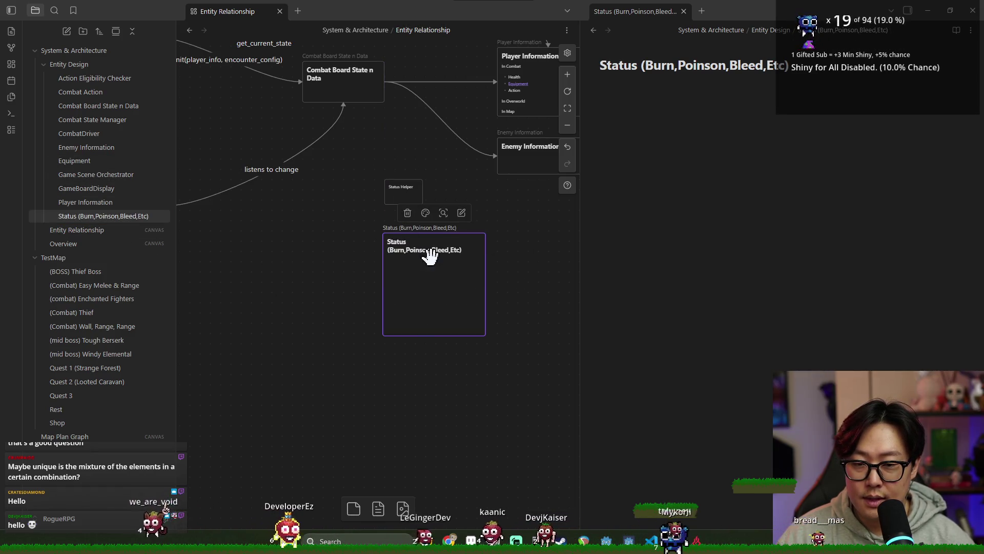
{"action": "left_click_drag", "start_coordinate": [449, 273], "coordinate": [418, 282]}
{"action": "left_click_drag", "start_coordinate": [404, 204], "coordinate": [404, 266]}
{"action": "scroll", "coordinate": [431, 237], "scroll_direction": "right", "scroll_amount": 3}
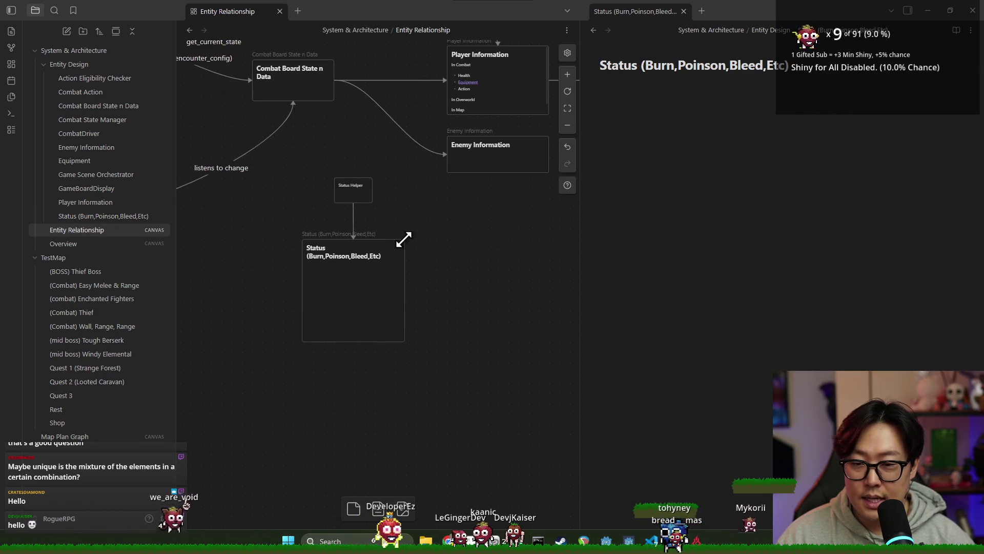
{"action": "scroll", "coordinate": [386, 217], "scroll_direction": "down", "scroll_amount": 2}
{"action": "scroll", "coordinate": [441, 137], "scroll_direction": "right", "scroll_amount": 3}
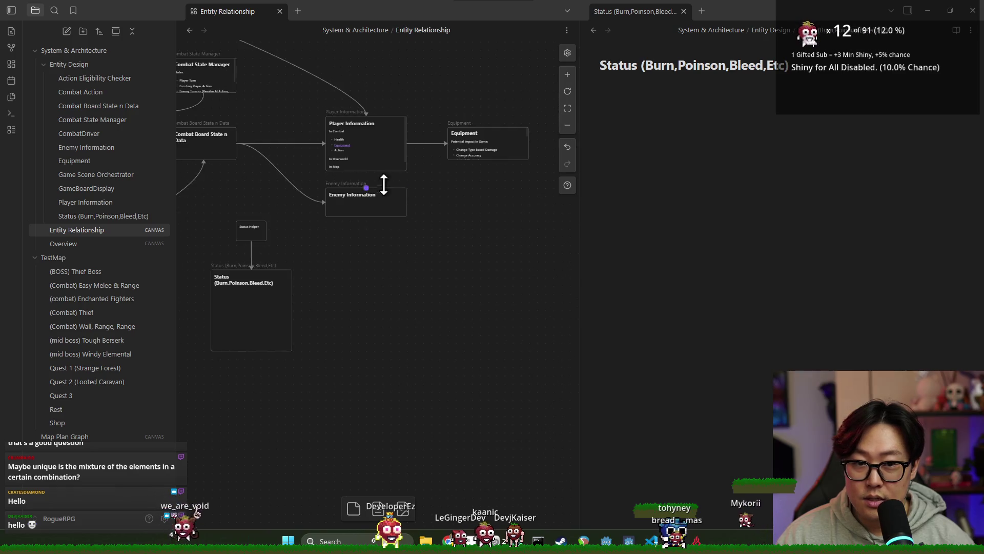
Show the Equipment note in the side pane.
{"action": "left_click", "coordinate": [486, 145]}
{"action": "left_click", "coordinate": [655, 152]}
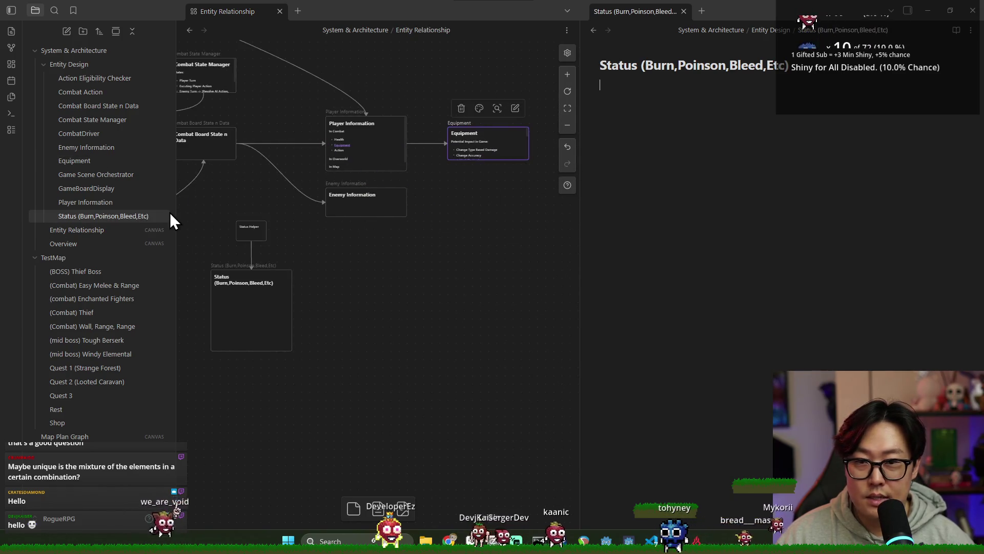
{"action": "left_click", "coordinate": [97, 159]}
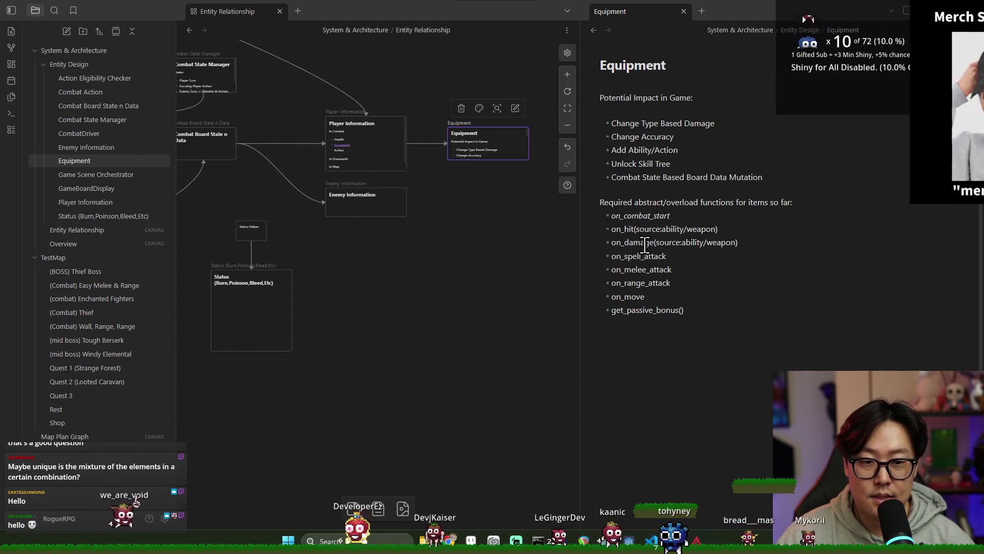
{"action": "mouse_move", "coordinate": [689, 311]}
{"action": "left_mouse_down"}
{"action": "mouse_move", "coordinate": [624, 257]}
{"action": "mouse_move", "coordinate": [611, 221]}
{"action": "left_mouse_up"}
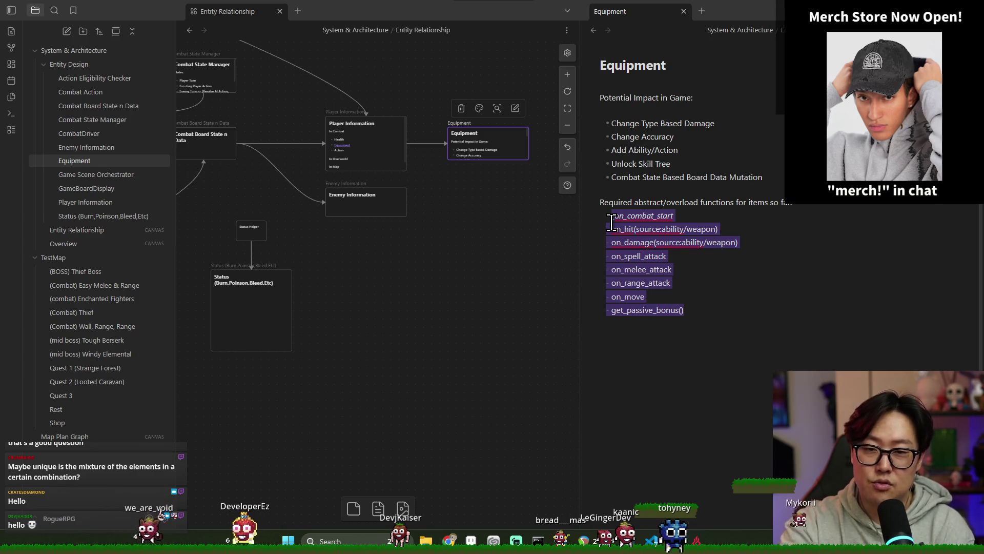
{"action": "left_click", "coordinate": [666, 256]}
{"action": "left_click", "coordinate": [410, 264]}
{"action": "scroll", "coordinate": [412, 267], "scroll_direction": "right", "scroll_amount": 3}
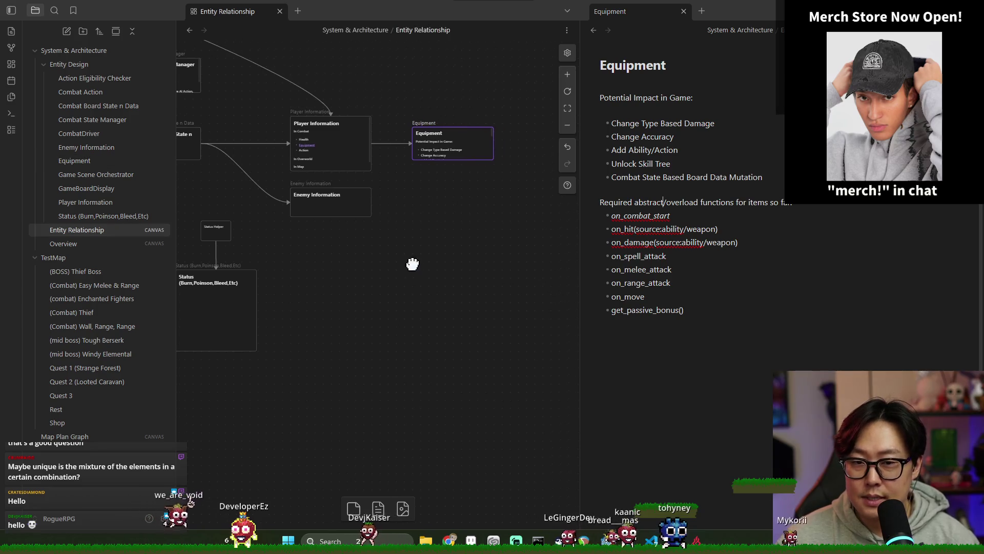
{"action": "scroll", "coordinate": [392, 264], "scroll_direction": "down", "scroll_amount": 2}
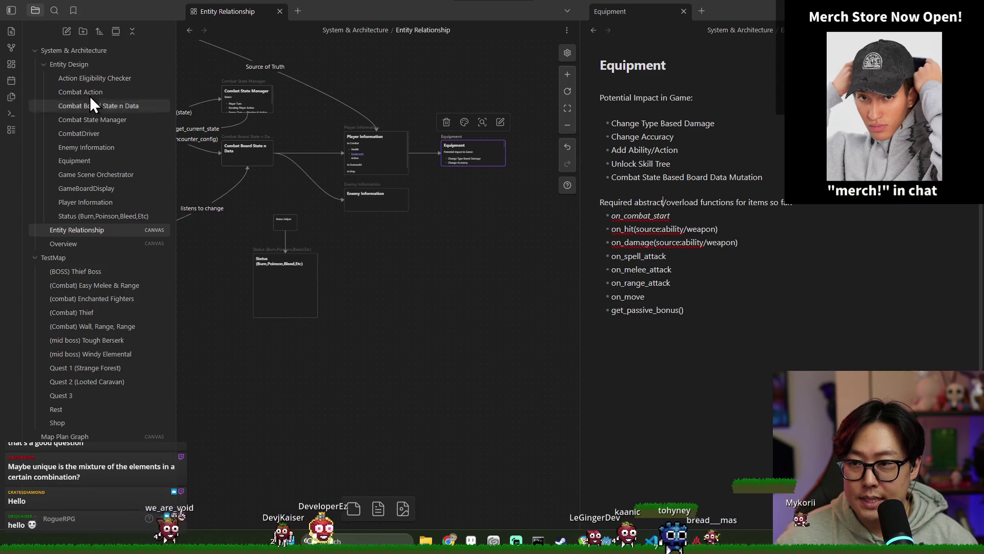
{"action": "scroll", "coordinate": [382, 217], "scroll_direction": "down", "scroll_amount": 1}
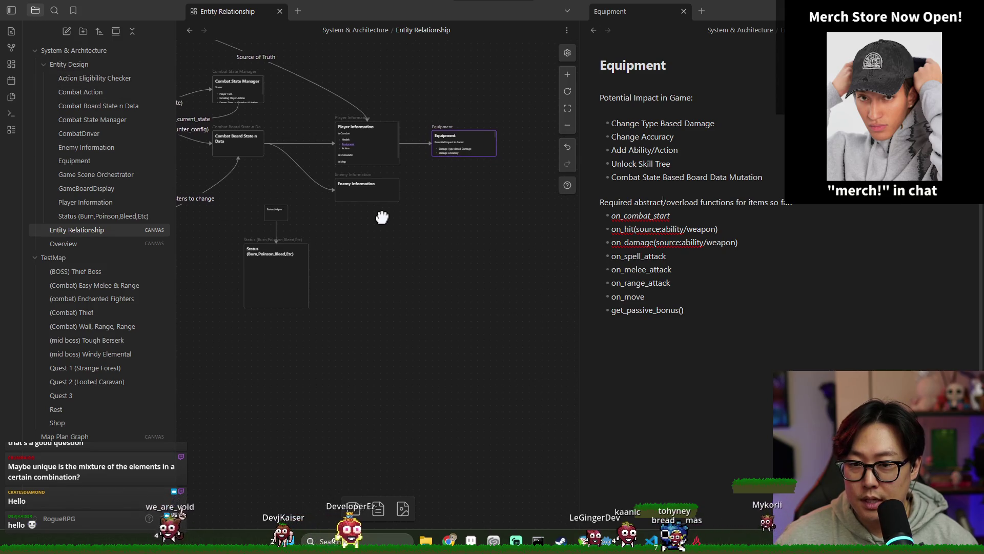
Add a text card labelled 'AbilityEffect' to the canvas.
{"action": "double_click", "coordinate": [415, 251]}
{"action": "type", "text": "Ability"}
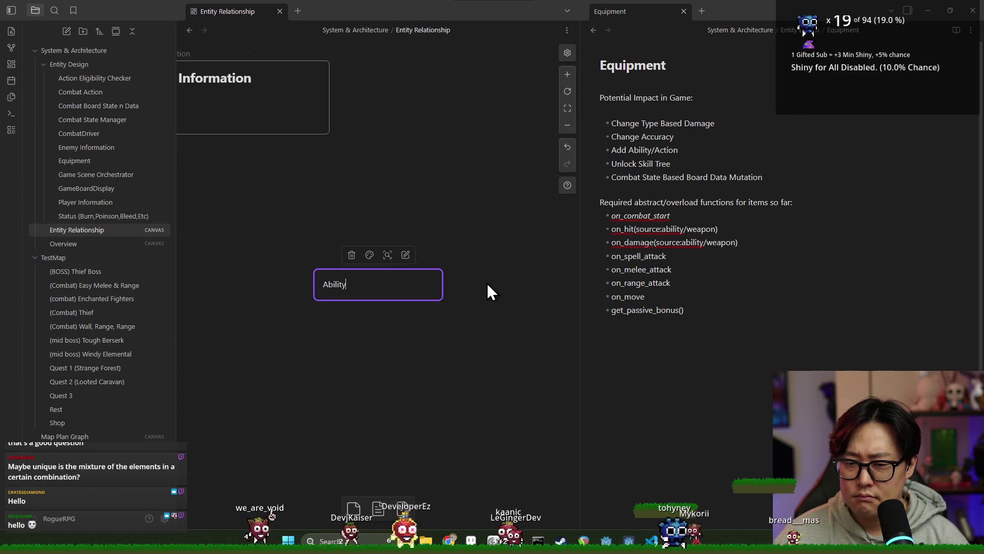
{"action": "type", "text": "Effect"}
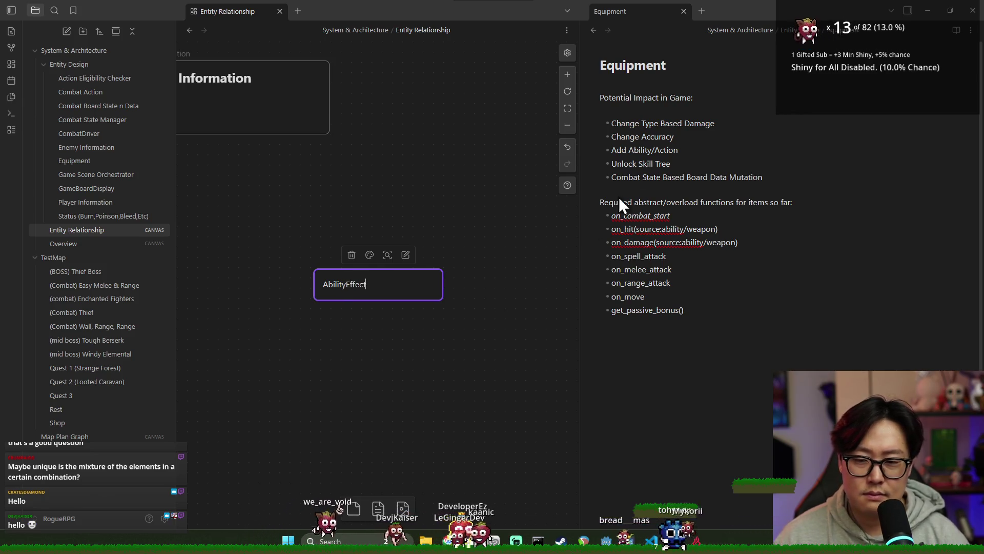
{"action": "mouse_move", "coordinate": [610, 206]}
{"action": "left_mouse_down"}
{"action": "mouse_move", "coordinate": [671, 225]}
{"action": "mouse_move", "coordinate": [687, 311]}
{"action": "mouse_move", "coordinate": [577, 202]}
{"action": "left_mouse_up"}
{"action": "left_click", "coordinate": [652, 202]}
Convert the card into an AbilityEffect note, move it into Entity Design, and open it.
{"action": "right_click", "coordinate": [356, 292]}
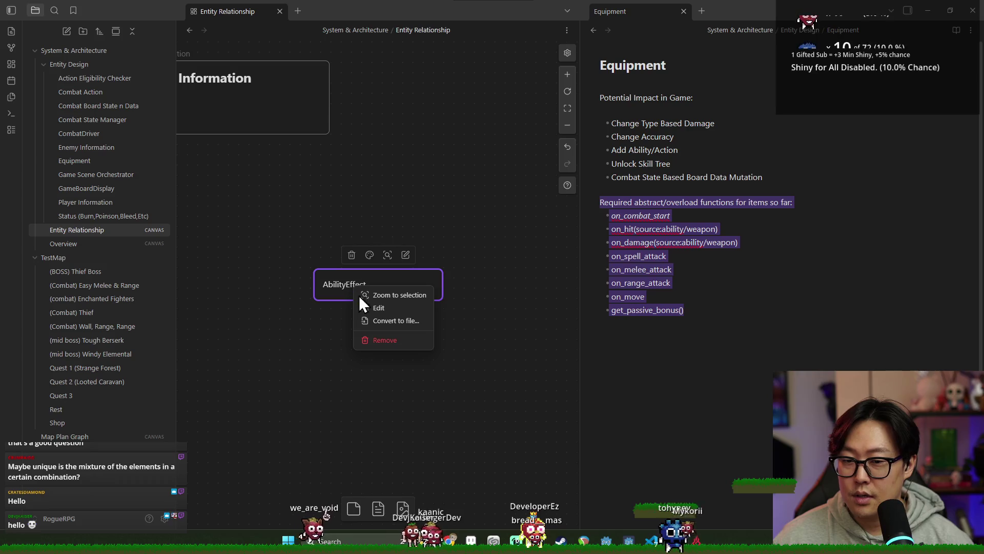
{"action": "left_click", "coordinate": [400, 321]}
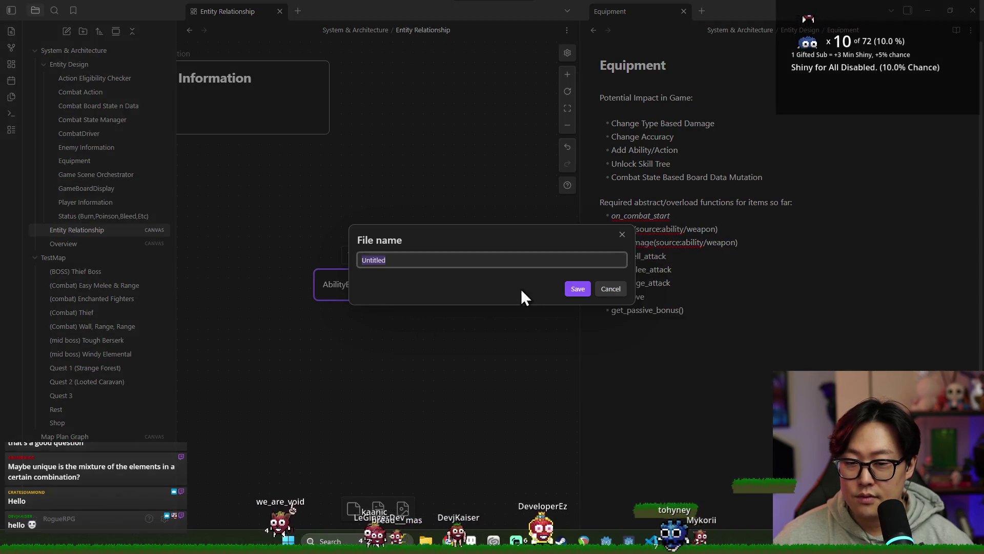
{"action": "type", "text": "AbilityEffect"}
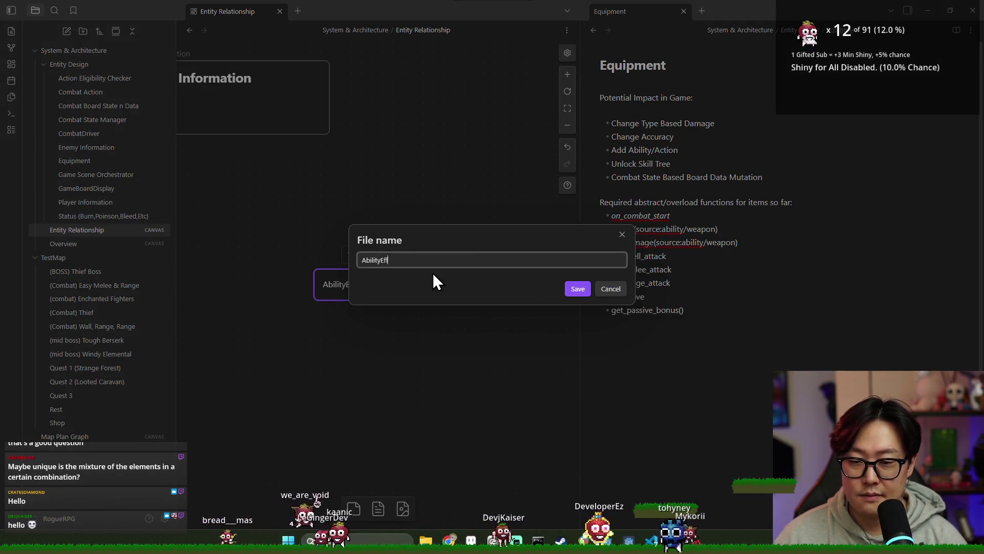
{"action": "key", "text": "Return"}
{"action": "left_click_drag", "start_coordinate": [102, 436], "coordinate": [82, 215]}
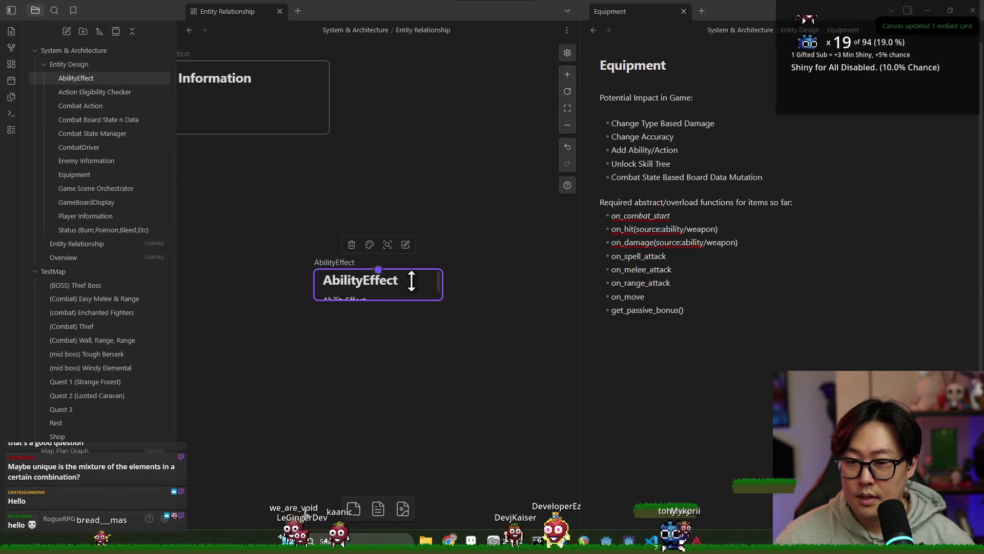
{"action": "left_click", "coordinate": [104, 80]}
Cut the override function list from Equipment and select AbilityEffect's placeholder text.
{"action": "left_click_drag", "start_coordinate": [687, 310], "coordinate": [584, 209]}
{"action": "key", "text": "ctrl+x"}
{"action": "left_click", "coordinate": [263, 96]}
{"action": "key", "text": "ctrl+a"}
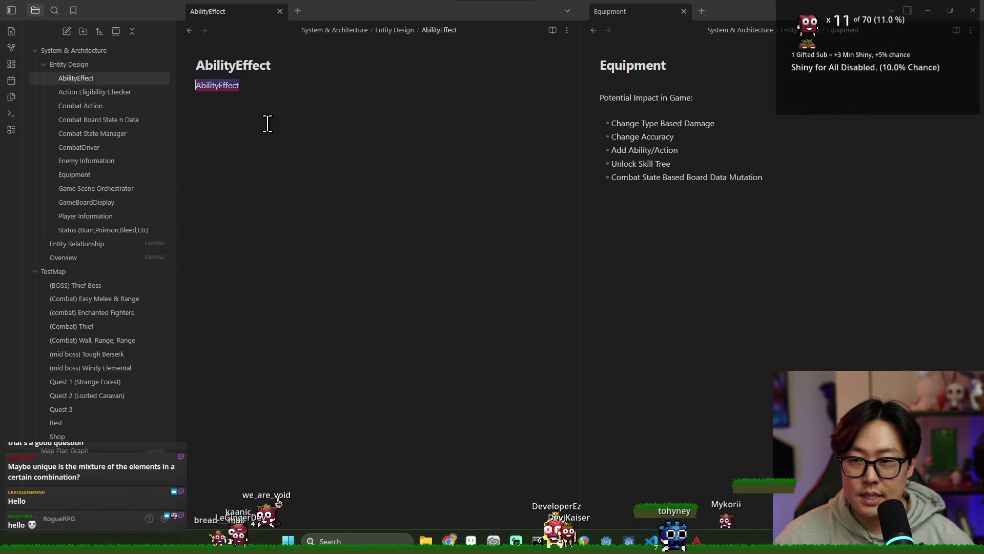
Paste the function list into AbilityEffect and add an AbilityEffect link in Equipment.
{"action": "key", "text": "ctrl+v"}
{"action": "left_click", "coordinate": [651, 216]}
{"action": "type", "text": "AbilityEffect"}
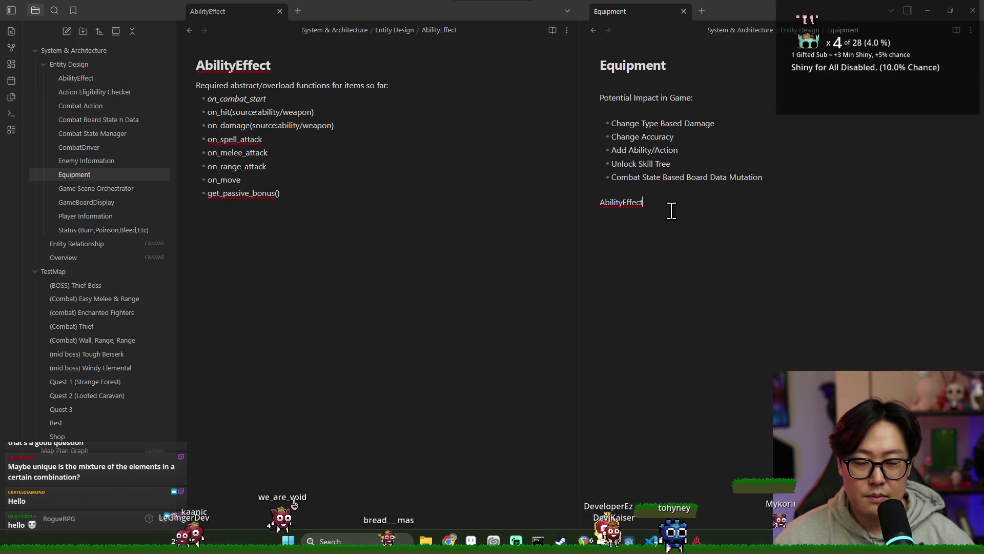
{"action": "key", "text": "ctrl+BackSpace"}
{"action": "left_click_drag", "start_coordinate": [75, 78], "coordinate": [661, 215]}
{"action": "left_click", "coordinate": [352, 237]}
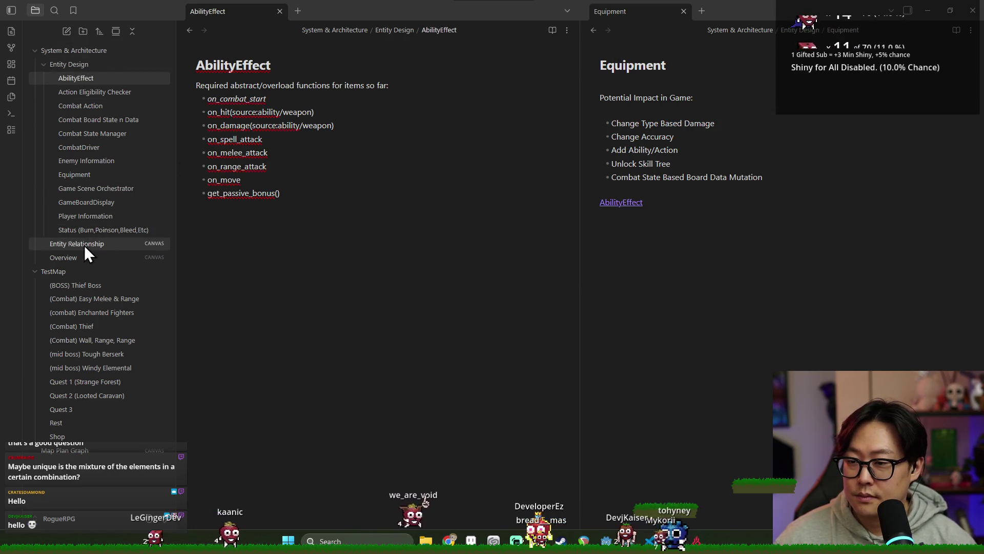
Undo an accidental canvas embed and close the AbilityEffect note.
{"action": "left_click_drag", "start_coordinate": [84, 245], "coordinate": [348, 205]}
{"action": "key", "text": "ctrl+z"}
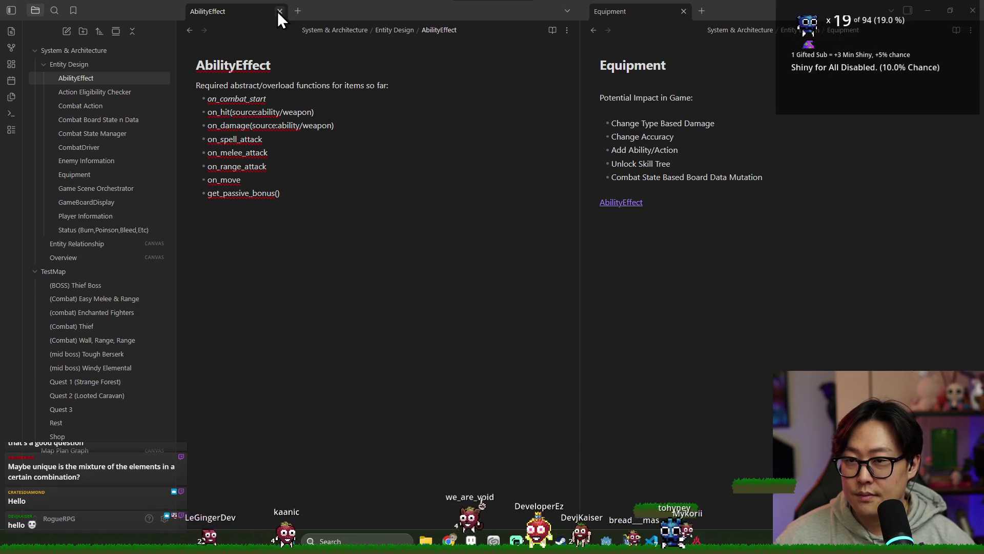
{"action": "left_click", "coordinate": [280, 11]}
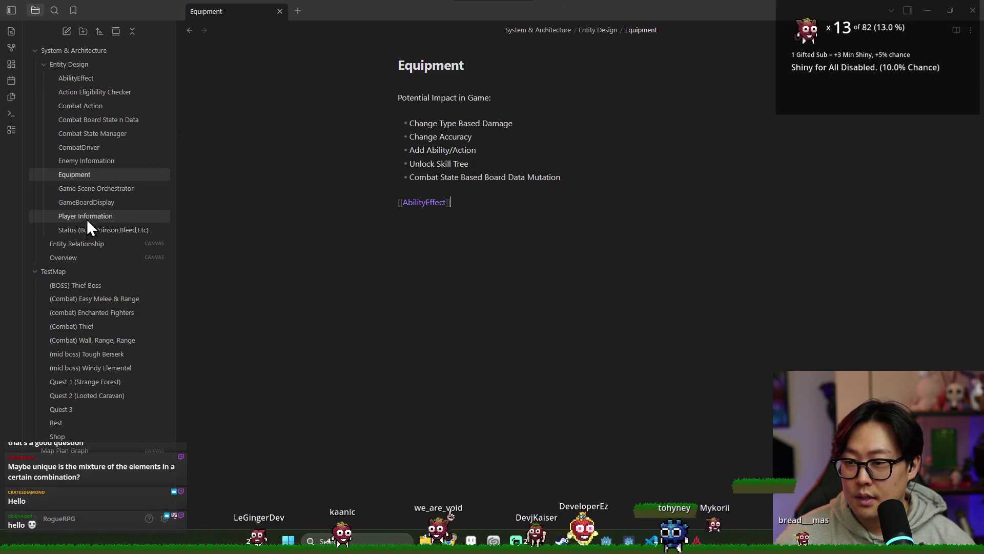
Open the Status note with the Entity Relationship canvas split to its right.
{"action": "right_click", "coordinate": [82, 177]}
{"action": "left_click", "coordinate": [71, 229]}
{"action": "right_click", "coordinate": [69, 247]}
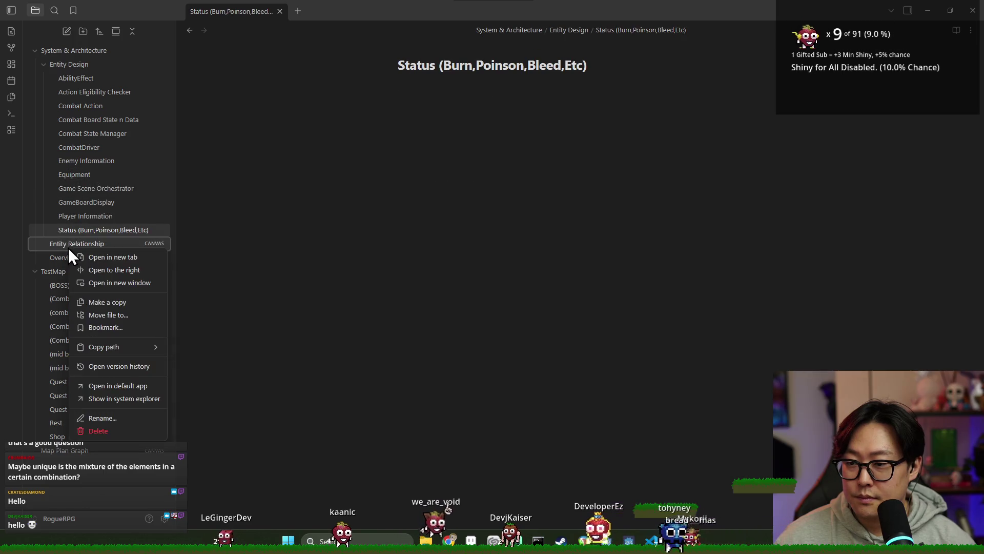
{"action": "left_click", "coordinate": [110, 271]}
{"action": "mouse_move", "coordinate": [275, 24]}
{"action": "left_mouse_down"}
{"action": "mouse_move", "coordinate": [198, 11]}
{"action": "mouse_move", "coordinate": [654, 5]}
{"action": "left_mouse_up"}
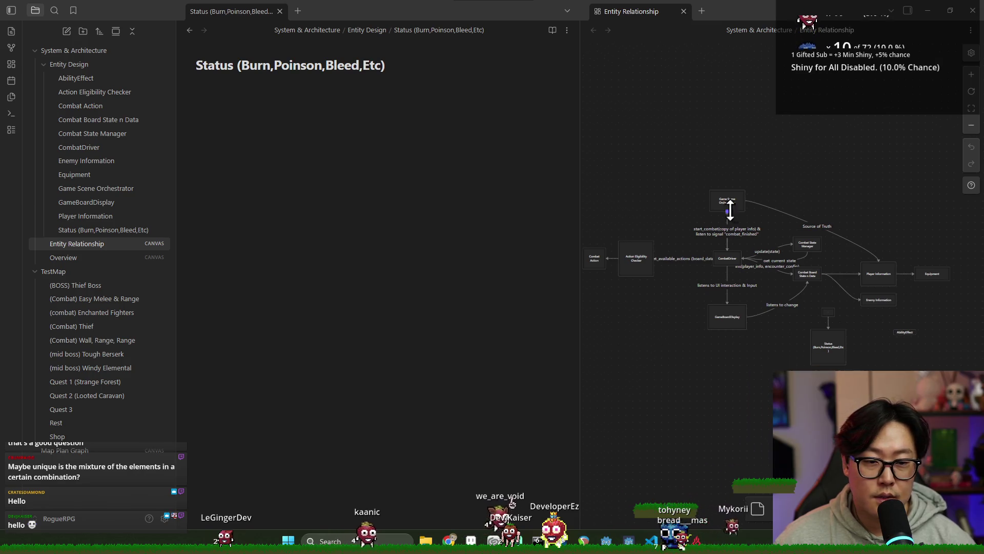
{"action": "scroll", "coordinate": [832, 347], "scroll_direction": "up", "scroll_amount": 5}
{"action": "scroll", "coordinate": [810, 340], "scroll_direction": "down", "scroll_amount": 5}
{"action": "scroll", "coordinate": [821, 289], "scroll_direction": "up", "scroll_amount": 5}
Enlarge the AbilityEffect card and position it beneath Enemy Information.
{"action": "left_click", "coordinate": [821, 290]}
{"action": "left_click_drag", "start_coordinate": [848, 298], "coordinate": [861, 347]}
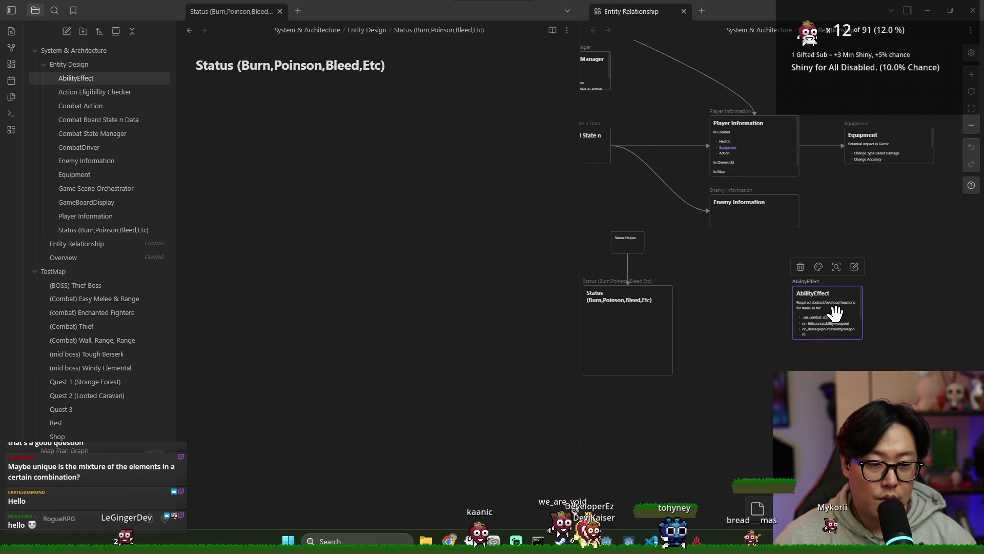
{"action": "scroll", "coordinate": [936, 300], "scroll_direction": "down", "scroll_amount": 2}
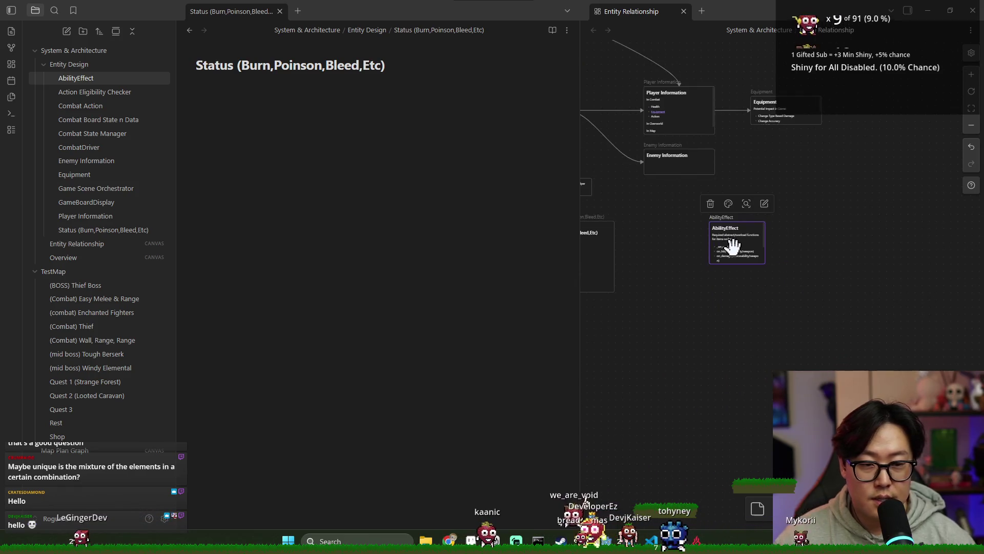
{"action": "left_click_drag", "start_coordinate": [733, 246], "coordinate": [671, 248]}
{"action": "left_click_drag", "start_coordinate": [724, 276], "coordinate": [735, 288]}
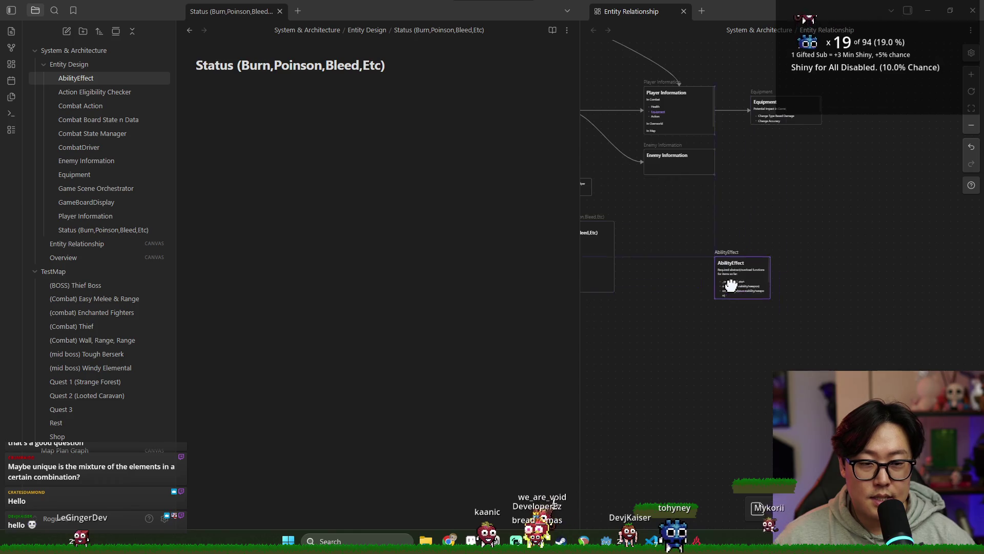
{"action": "scroll", "coordinate": [817, 289], "scroll_direction": "down", "scroll_amount": 2}
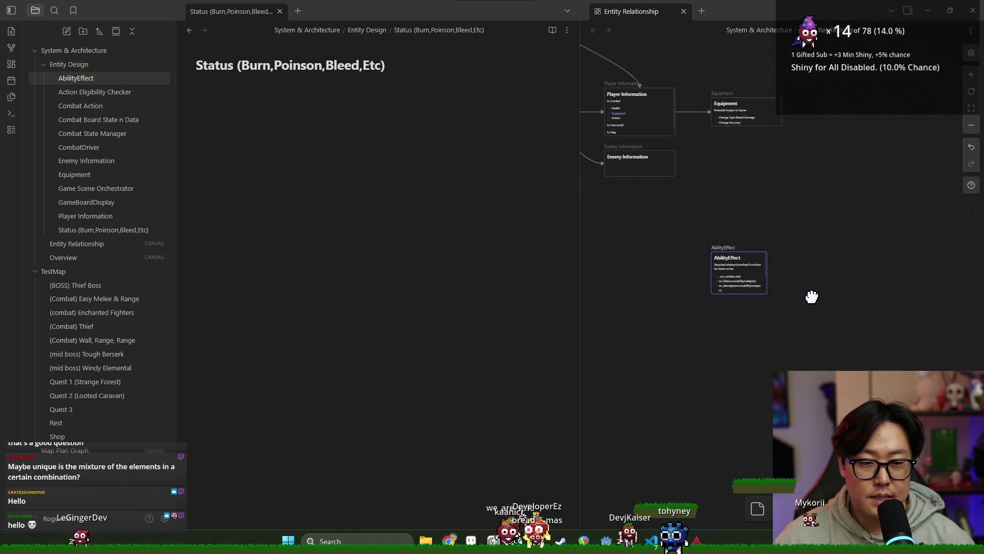
{"action": "left_click_drag", "start_coordinate": [741, 281], "coordinate": [785, 276]}
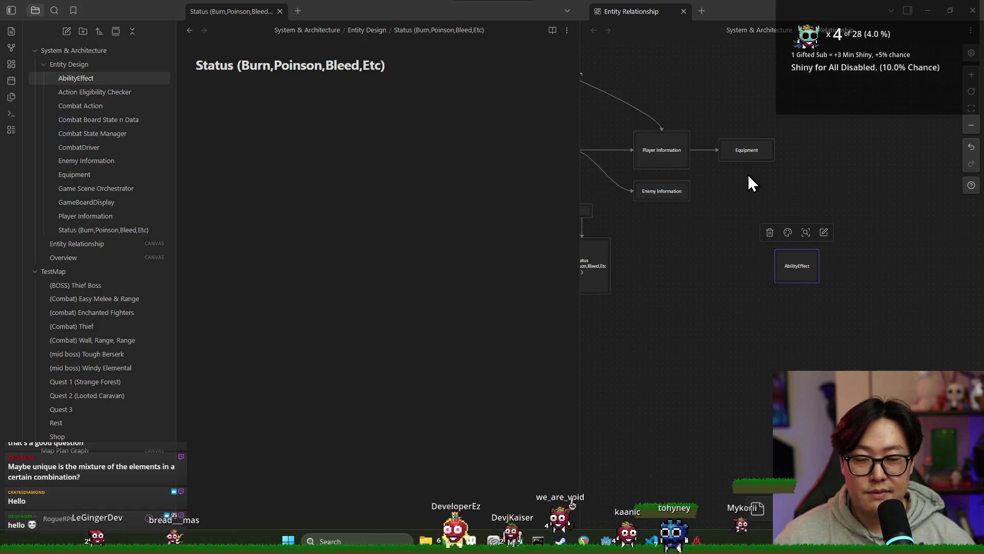
Connect AbilityEffect to Equipment with an arrow, then move the Status and Status Helper cards lower.
{"action": "left_click_drag", "start_coordinate": [797, 251], "coordinate": [742, 156]}
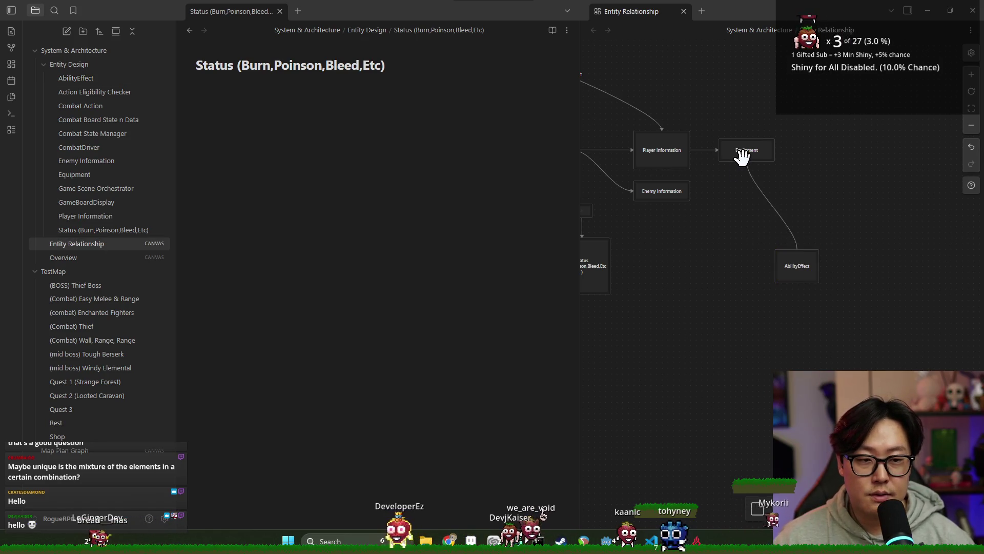
{"action": "left_click_drag", "start_coordinate": [661, 266], "coordinate": [701, 284]}
{"action": "left_click_drag", "start_coordinate": [824, 261], "coordinate": [797, 259]}
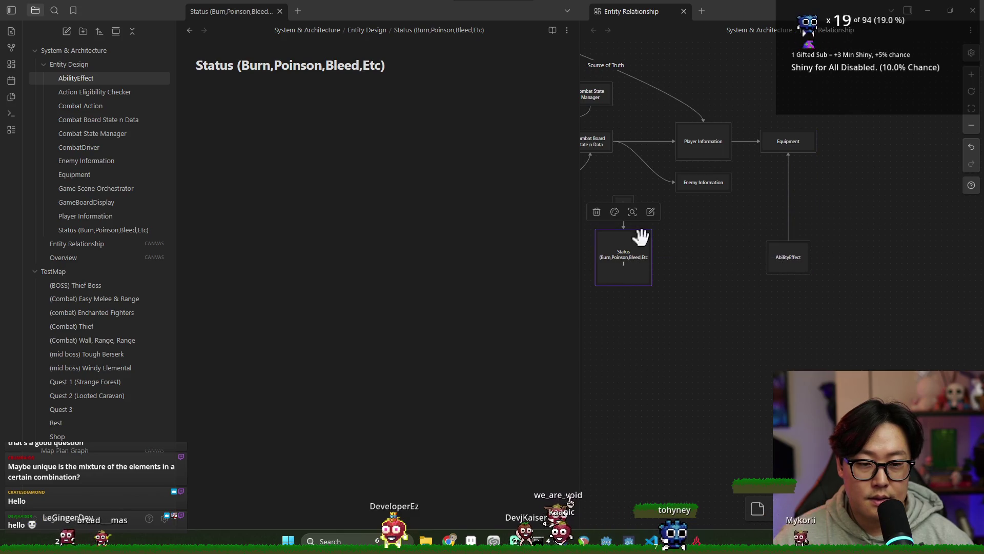
{"action": "left_click_drag", "start_coordinate": [686, 252], "coordinate": [710, 249]}
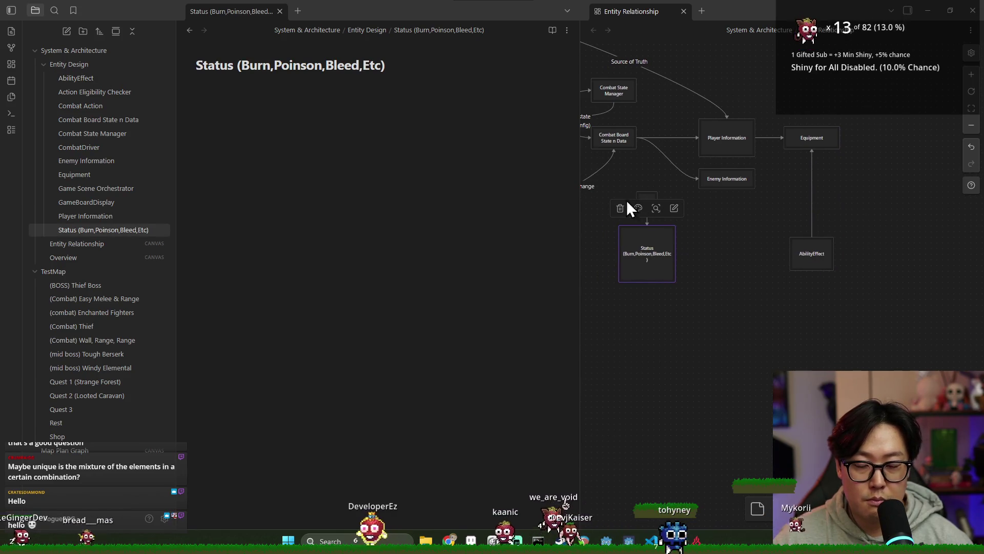
{"action": "mouse_move", "coordinate": [714, 302]}
{"action": "left_mouse_down"}
{"action": "mouse_move", "coordinate": [621, 189]}
{"action": "mouse_move", "coordinate": [609, 200]}
{"action": "left_mouse_up"}
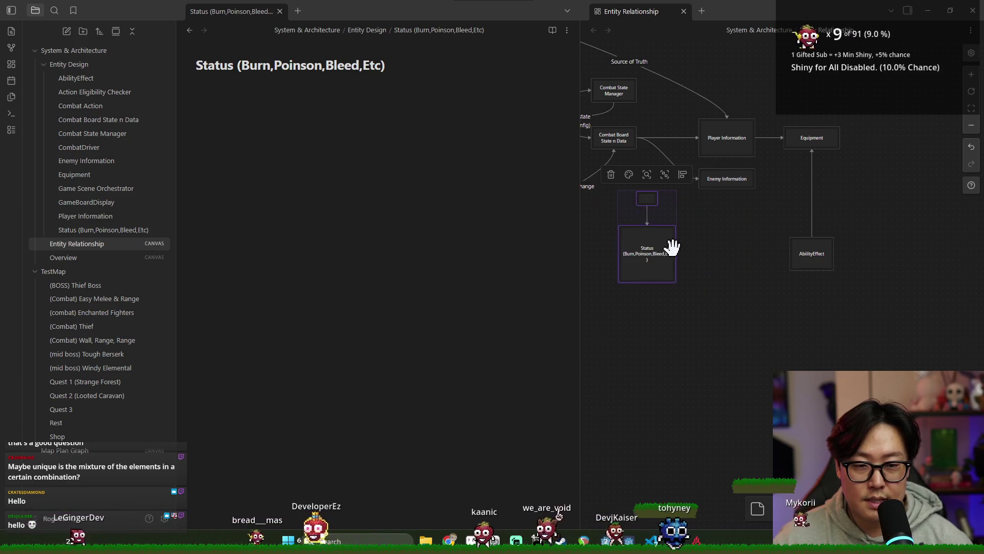
{"action": "left_click_drag", "start_coordinate": [670, 246], "coordinate": [663, 313]}
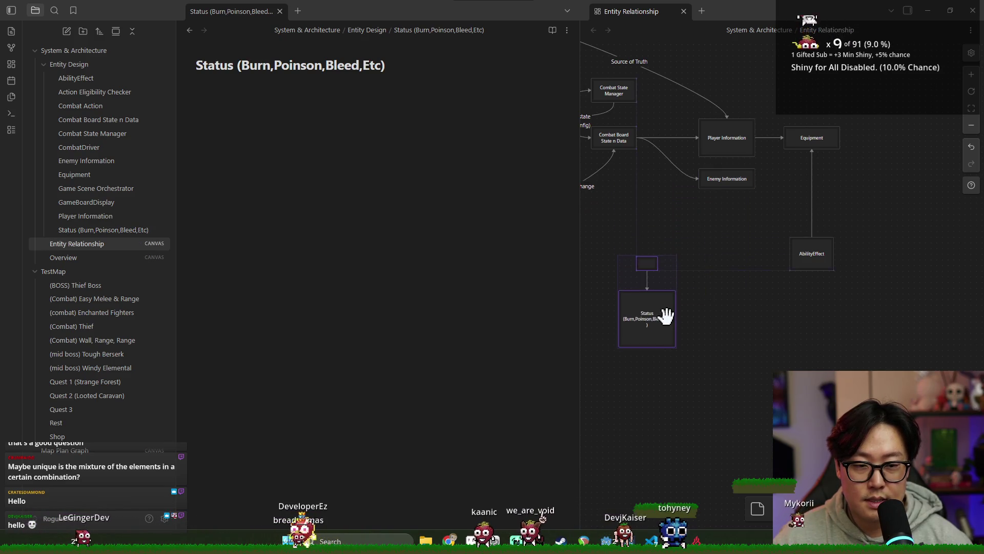
Draw an arrow between the Status Helper card and the AbilityEffect card.
{"action": "left_click", "coordinate": [665, 262]}
{"action": "scroll", "coordinate": [661, 266], "scroll_direction": "up", "scroll_amount": 3}
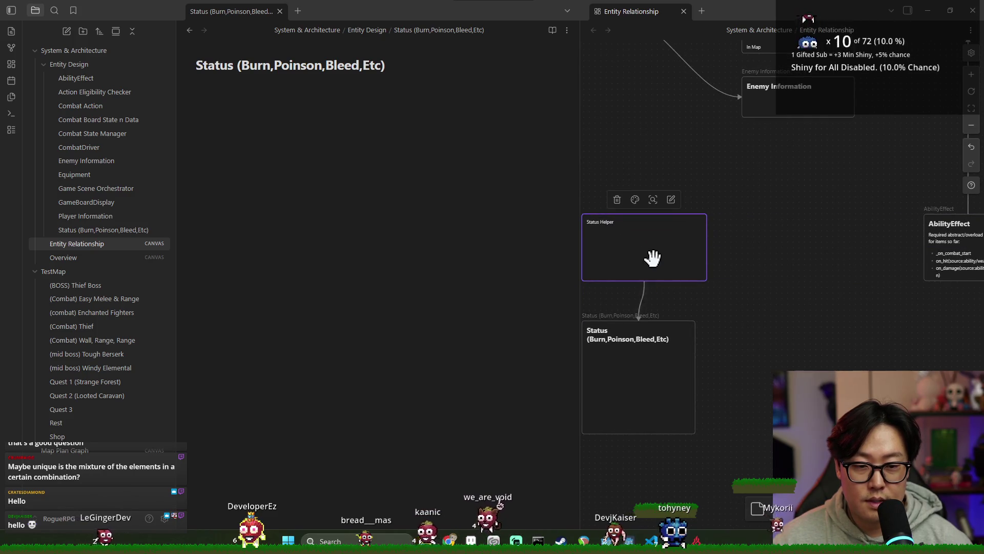
{"action": "scroll", "coordinate": [661, 260], "scroll_direction": "down", "scroll_amount": 2}
{"action": "left_click_drag", "start_coordinate": [718, 256], "coordinate": [894, 255]}
{"action": "scroll", "coordinate": [771, 276], "scroll_direction": "down", "scroll_amount": 2}
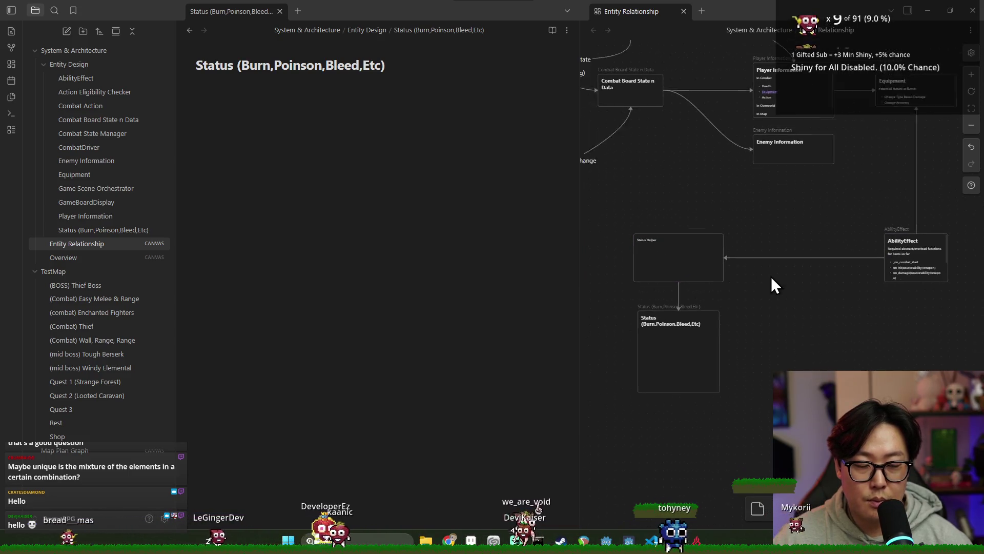
{"action": "left_click", "coordinate": [693, 320]}
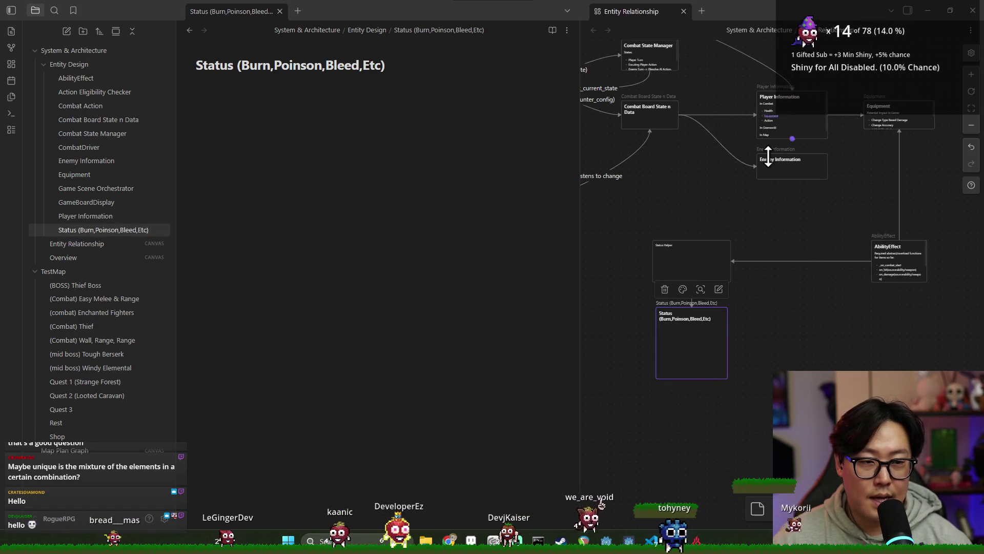
{"action": "left_click", "coordinate": [897, 253]}
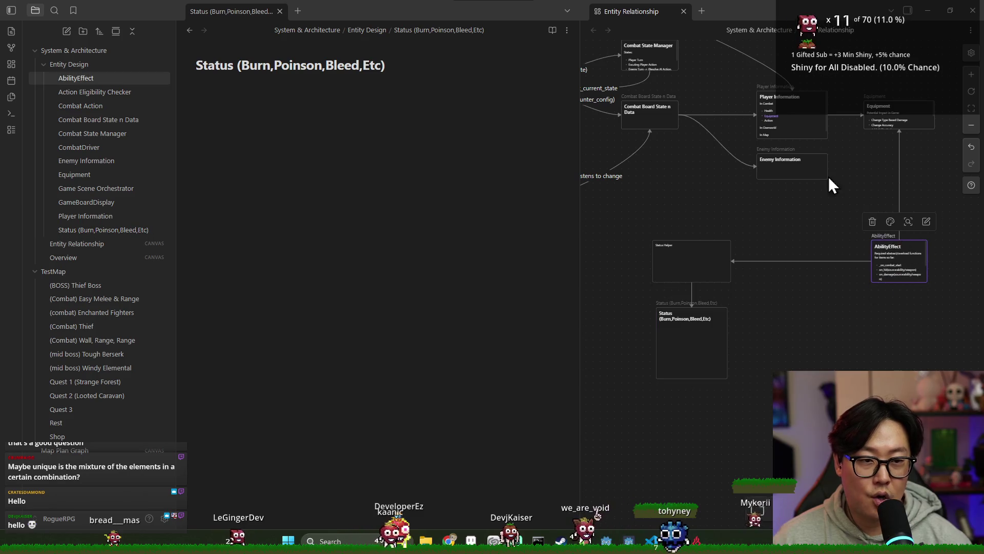
{"action": "scroll", "coordinate": [788, 220], "scroll_direction": "down", "scroll_amount": 2}
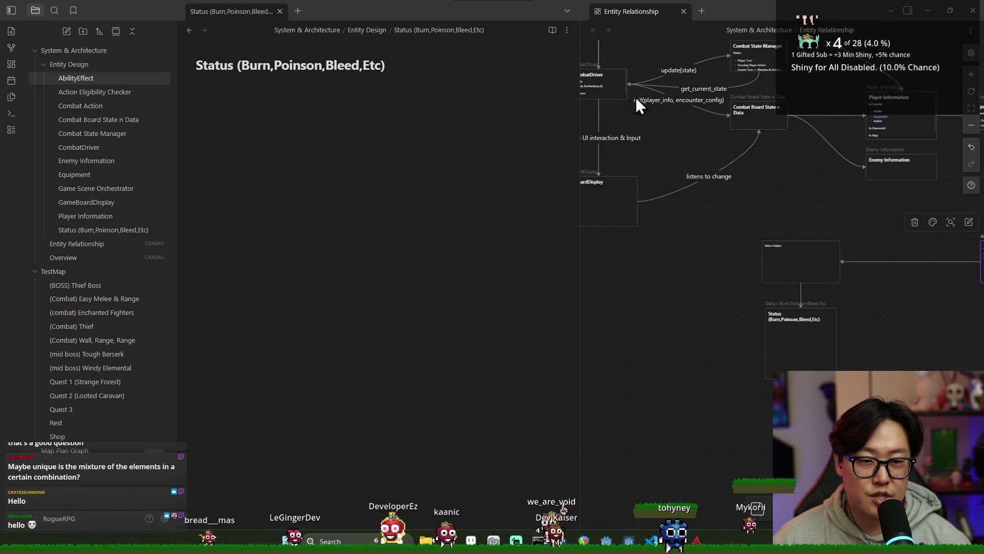
Pan the canvas toward CombatDriver to review the diagram, then close the Status tab beside it.
{"action": "scroll", "coordinate": [740, 194], "scroll_direction": "down", "scroll_amount": 2}
{"action": "scroll", "coordinate": [717, 232], "scroll_direction": "up", "scroll_amount": 2}
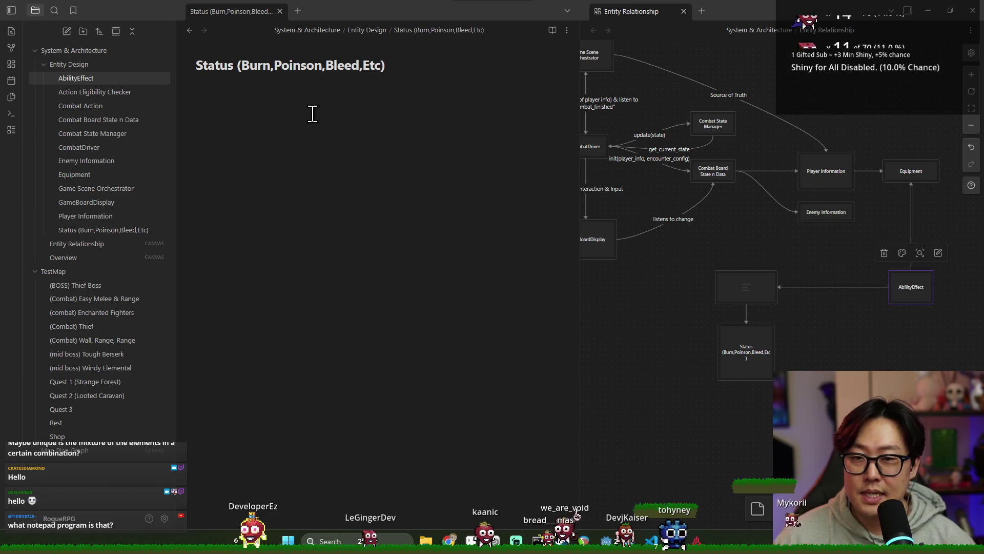
{"action": "scroll", "coordinate": [714, 174], "scroll_direction": "down", "scroll_amount": 2}
{"action": "left_click_drag", "start_coordinate": [715, 208], "coordinate": [866, 180]}
{"action": "scroll", "coordinate": [778, 206], "scroll_direction": "up", "scroll_amount": 2}
{"action": "left_click_drag", "start_coordinate": [779, 206], "coordinate": [940, 226]}
{"action": "scroll", "coordinate": [746, 236], "scroll_direction": "down", "scroll_amount": 1}
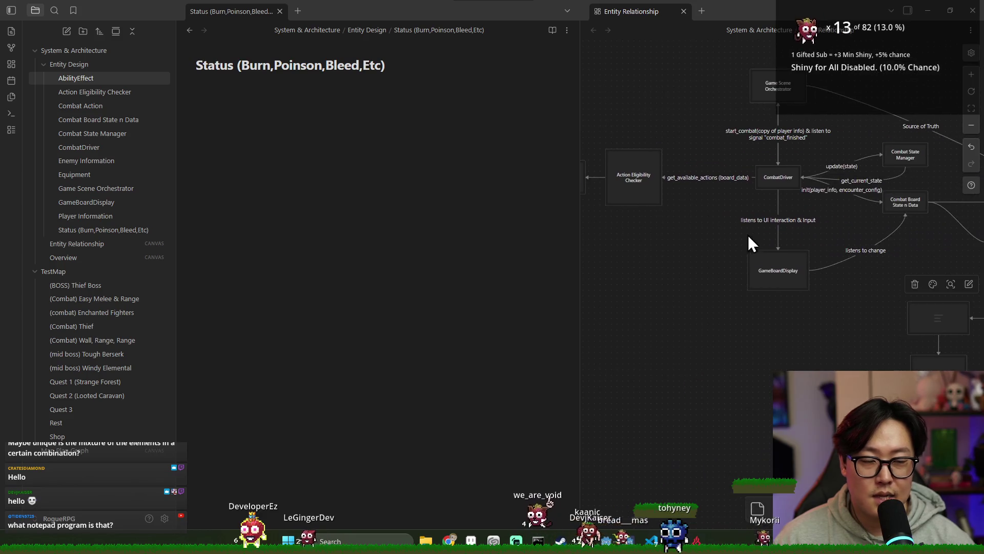
{"action": "scroll", "coordinate": [767, 220], "scroll_direction": "down", "scroll_amount": 1}
{"action": "scroll", "coordinate": [754, 236], "scroll_direction": "up", "scroll_amount": 1}
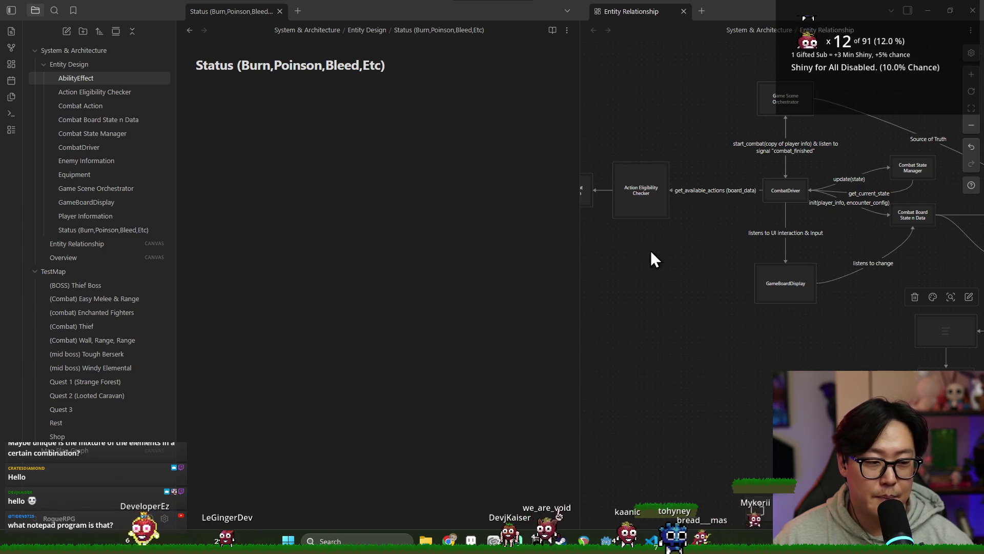
{"action": "scroll", "coordinate": [721, 262], "scroll_direction": "down", "scroll_amount": 1}
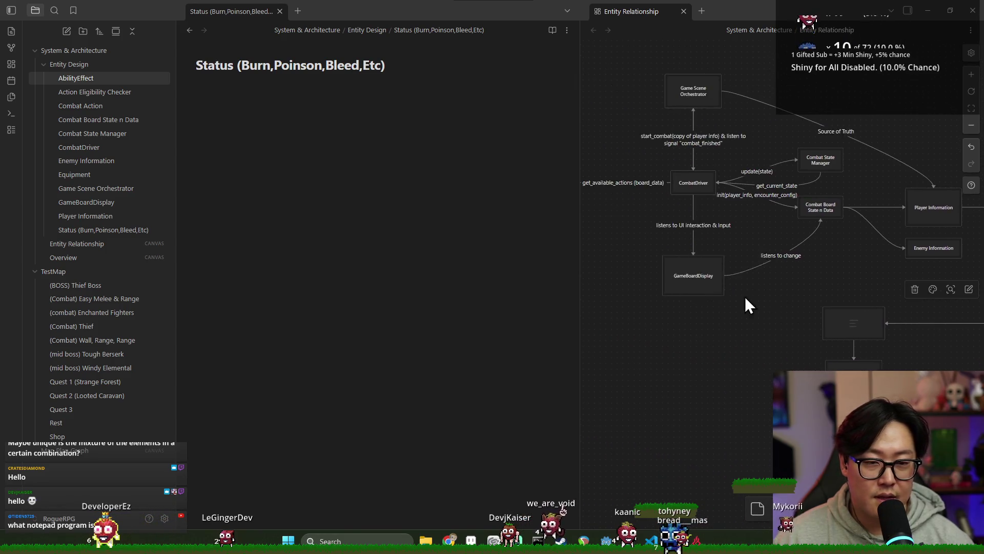
{"action": "scroll", "coordinate": [762, 303], "scroll_direction": "up", "scroll_amount": 1}
{"action": "scroll", "coordinate": [672, 270], "scroll_direction": "down", "scroll_amount": 1}
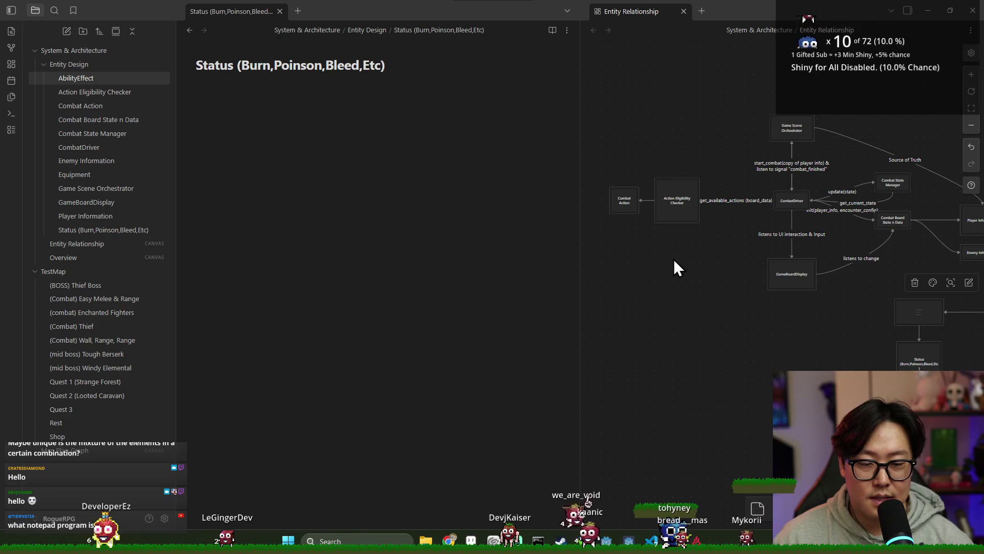
{"action": "left_click", "coordinate": [279, 11]}
{"action": "scroll", "coordinate": [577, 257], "scroll_direction": "up", "scroll_amount": 2}
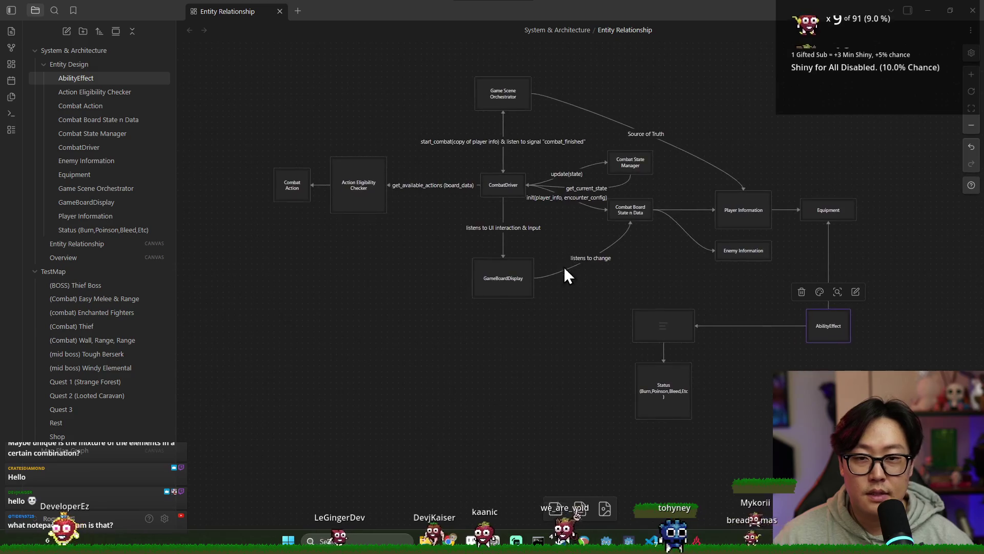
Select all the diagram nodes and move the Game Scene Orchestrator node higher up.
{"action": "scroll", "coordinate": [564, 266], "scroll_direction": "up", "scroll_amount": 3}
{"action": "scroll", "coordinate": [537, 235], "scroll_direction": "down", "scroll_amount": 3}
{"action": "left_click_drag", "start_coordinate": [269, 159], "coordinate": [766, 418]}
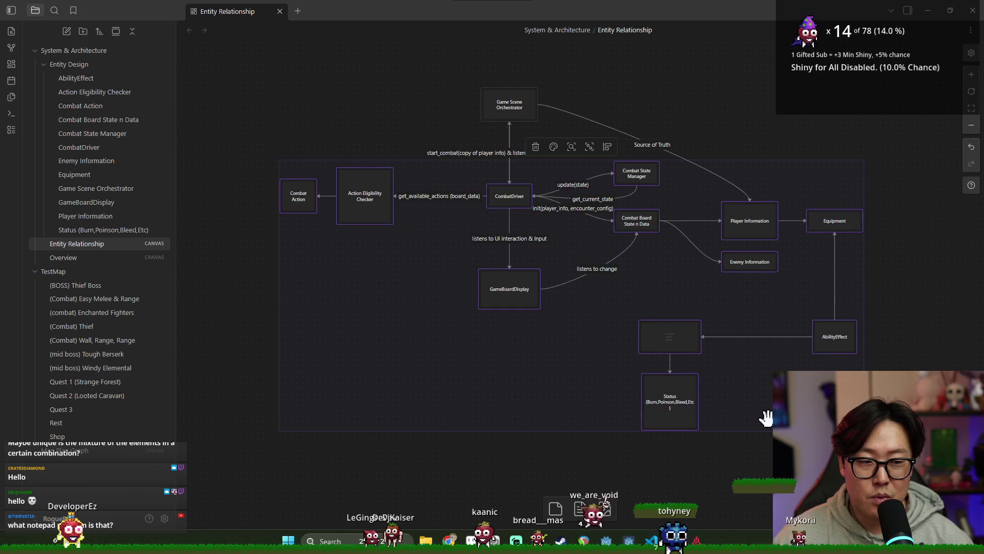
{"action": "left_click", "coordinate": [674, 134]}
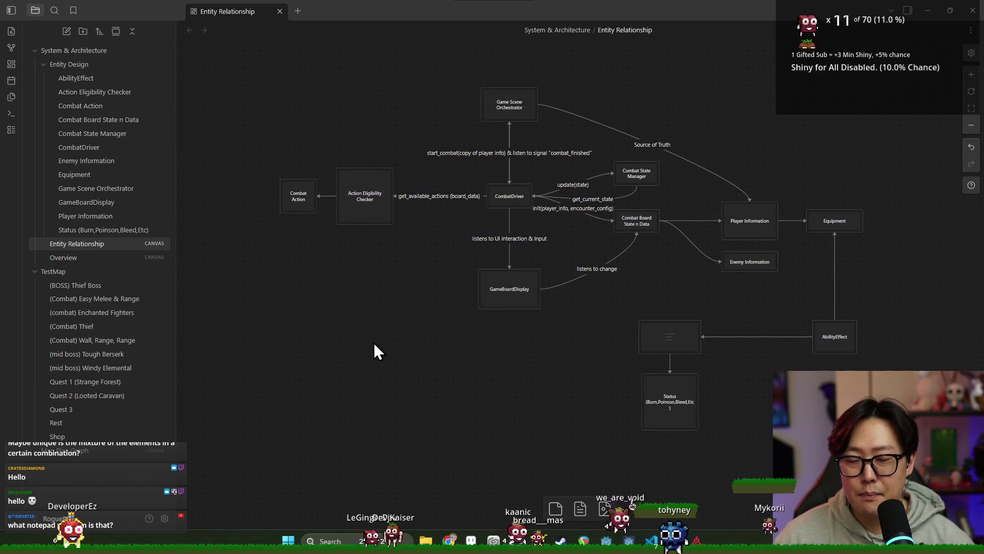
{"action": "left_click_drag", "start_coordinate": [875, 452], "coordinate": [259, 134]}
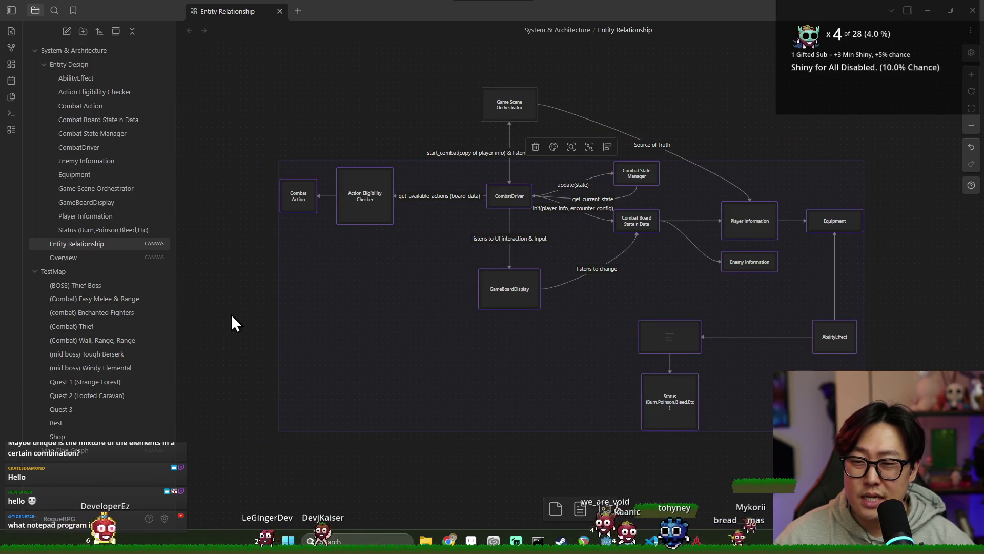
{"action": "left_click_drag", "start_coordinate": [660, 109], "coordinate": [632, 134]}
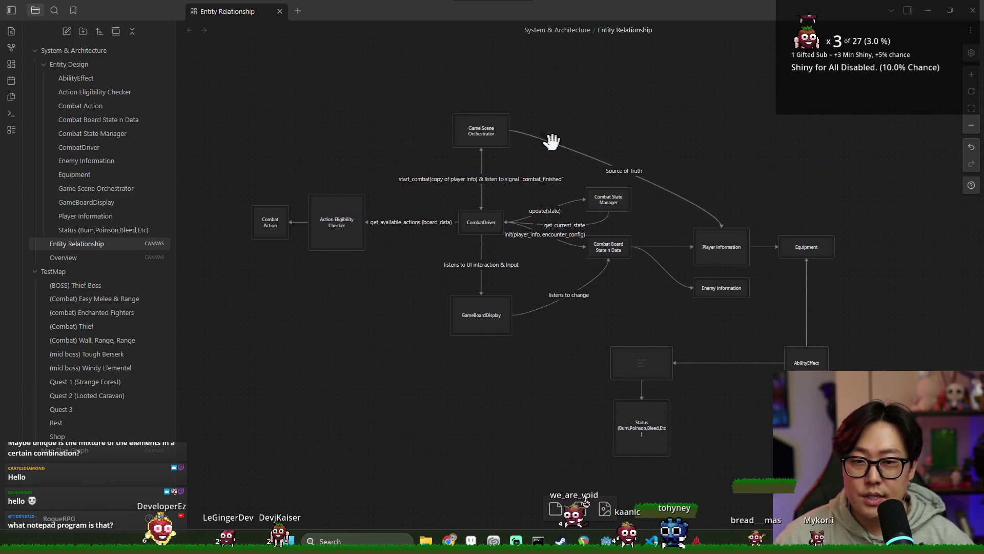
{"action": "left_click_drag", "start_coordinate": [478, 133], "coordinate": [481, 96]}
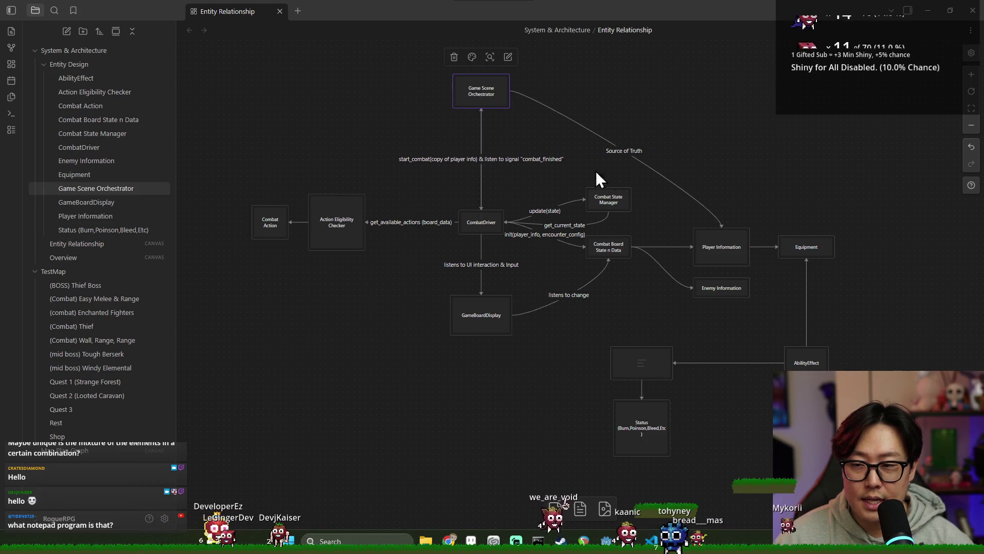
Collapse the Entity Design folder and add a new text card on empty canvas.
{"action": "left_click", "coordinate": [44, 64]}
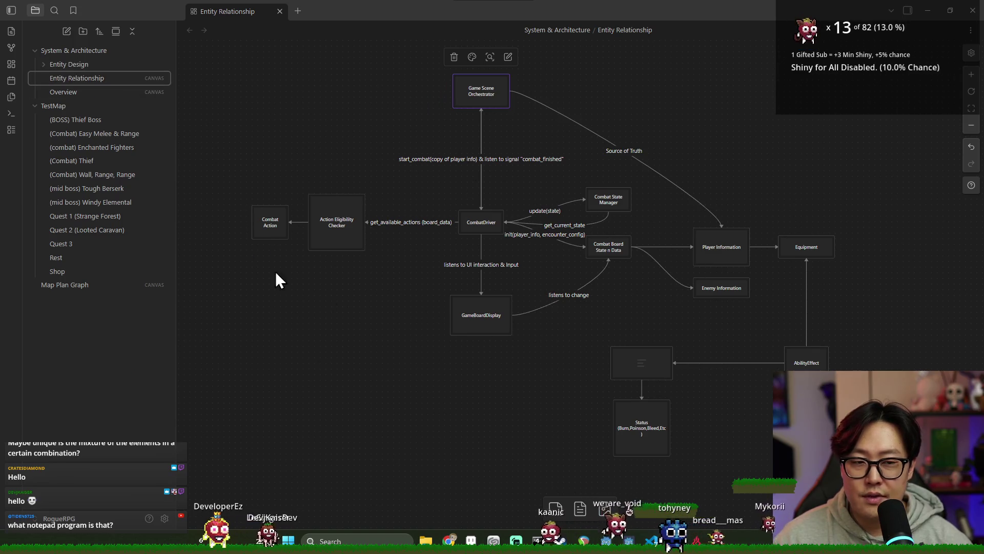
{"action": "scroll", "coordinate": [275, 272], "scroll_direction": "left", "scroll_amount": 4}
{"action": "scroll", "coordinate": [276, 272], "scroll_direction": "up", "scroll_amount": 2}
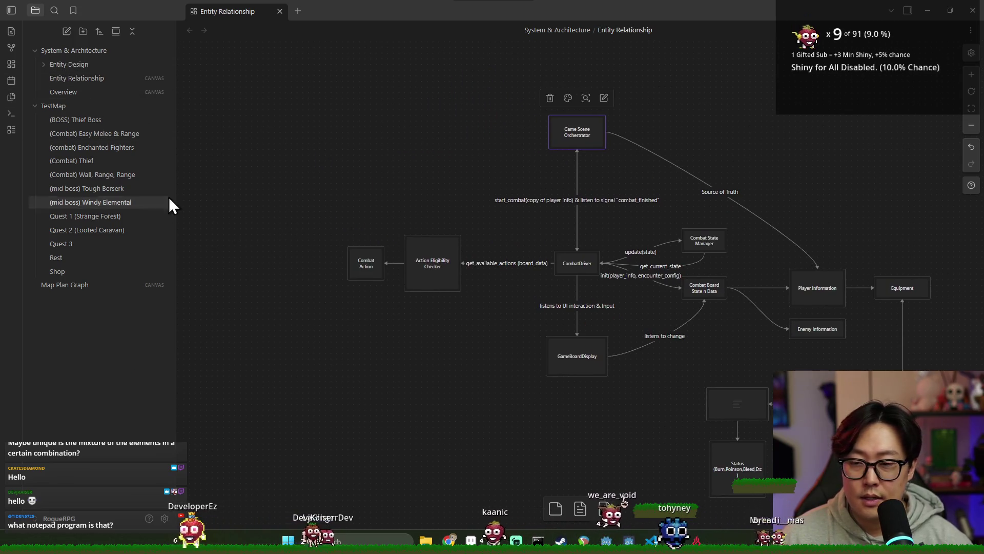
{"action": "double_click", "coordinate": [330, 221]}
{"action": "scroll", "coordinate": [639, 294], "scroll_direction": "down", "scroll_amount": 3}
{"action": "scroll", "coordinate": [558, 297], "scroll_direction": "right", "scroll_amount": 3}
Title the new card 'Combat Tester', move it up, and connect it to CombatDriver.
{"action": "scroll", "coordinate": [548, 249], "scroll_direction": "down", "scroll_amount": 3}
{"action": "scroll", "coordinate": [588, 250], "scroll_direction": "right", "scroll_amount": 2}
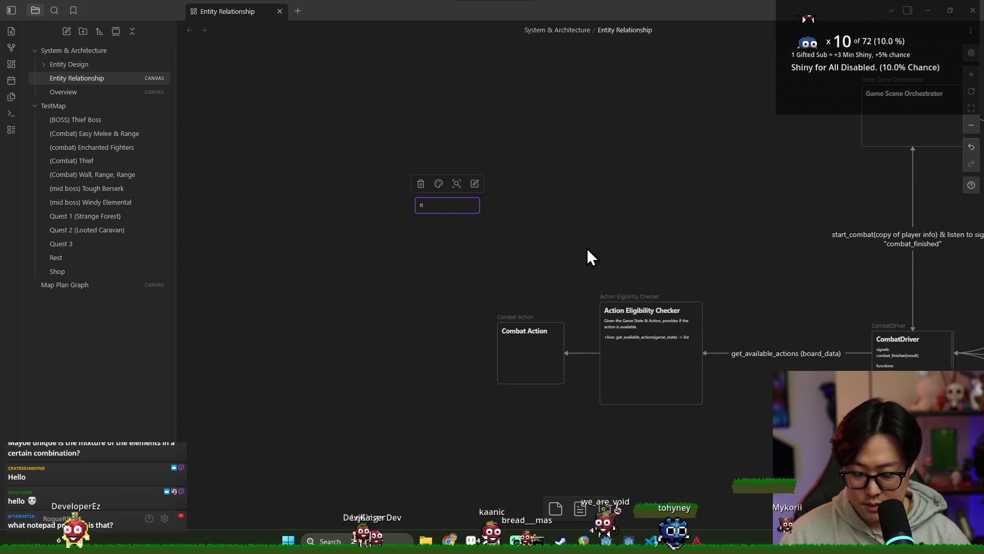
{"action": "type", "text": "ombat Tester"}
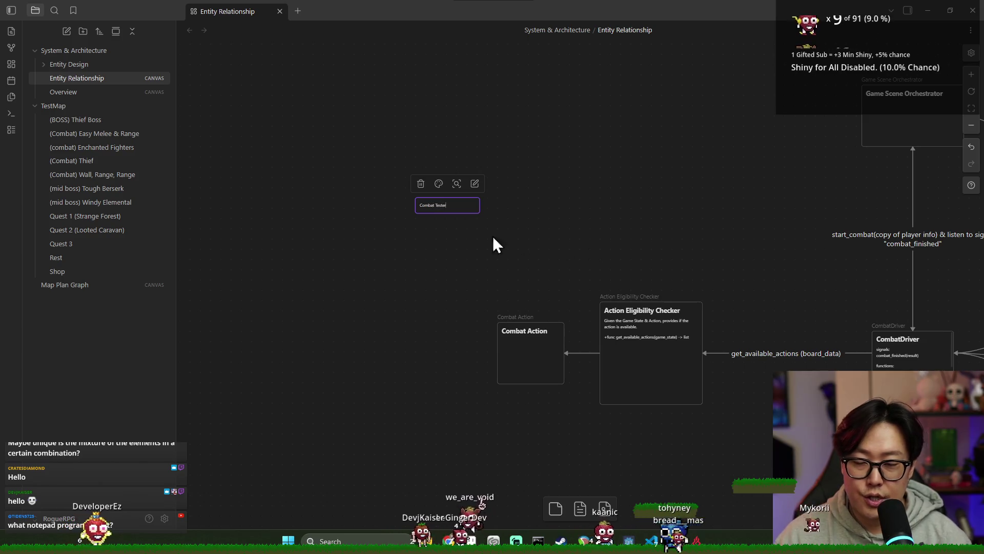
{"action": "mouse_move", "coordinate": [446, 205]}
{"action": "left_mouse_down"}
{"action": "mouse_move", "coordinate": [436, 138]}
{"action": "mouse_move", "coordinate": [579, 257]}
{"action": "left_mouse_up"}
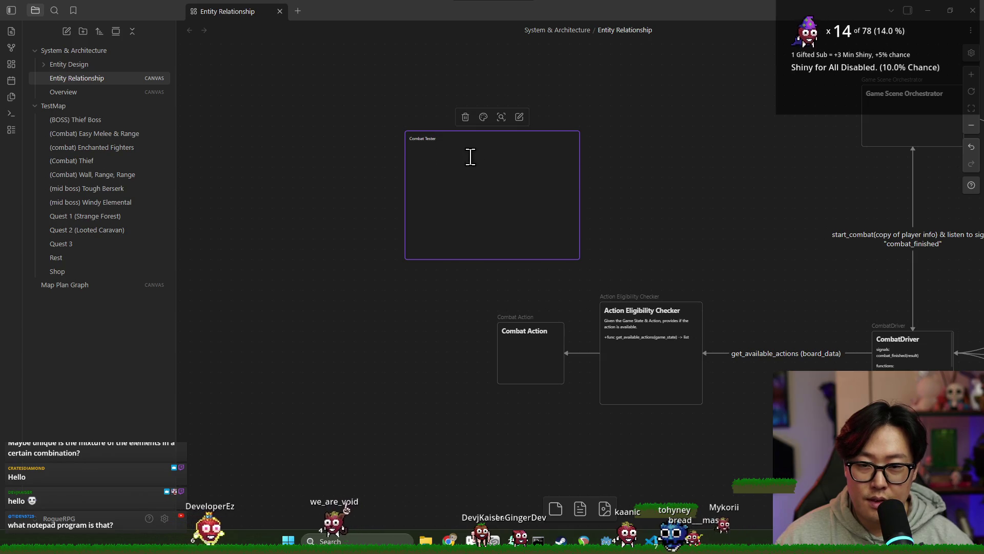
{"action": "scroll", "coordinate": [512, 174], "scroll_direction": "right", "scroll_amount": 3}
{"action": "scroll", "coordinate": [513, 175], "scroll_direction": "down", "scroll_amount": 1}
{"action": "left_click_drag", "start_coordinate": [408, 159], "coordinate": [413, 109]}
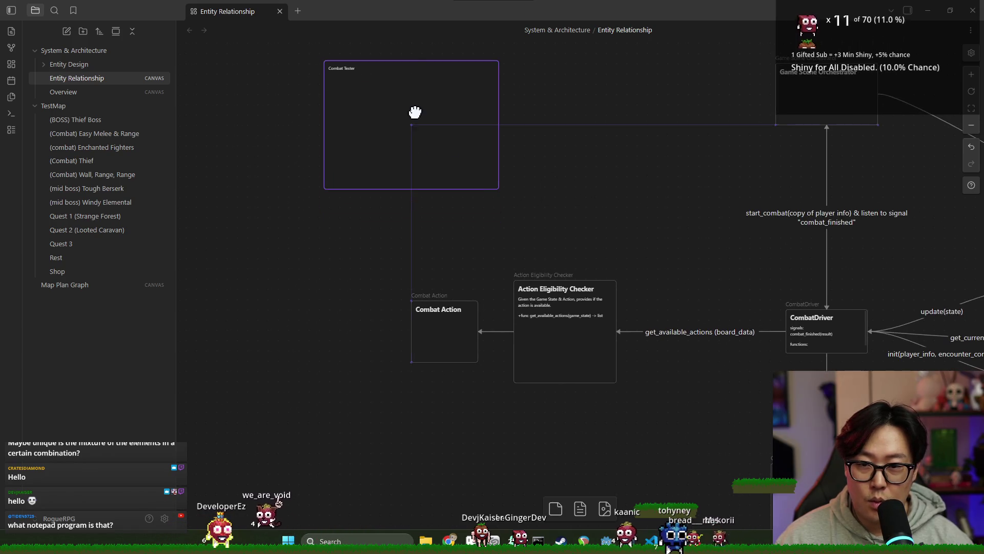
{"action": "mouse_move", "coordinate": [499, 123]}
{"action": "left_mouse_down"}
{"action": "mouse_move", "coordinate": [571, 145]}
{"action": "mouse_move", "coordinate": [797, 334]}
{"action": "left_mouse_up"}
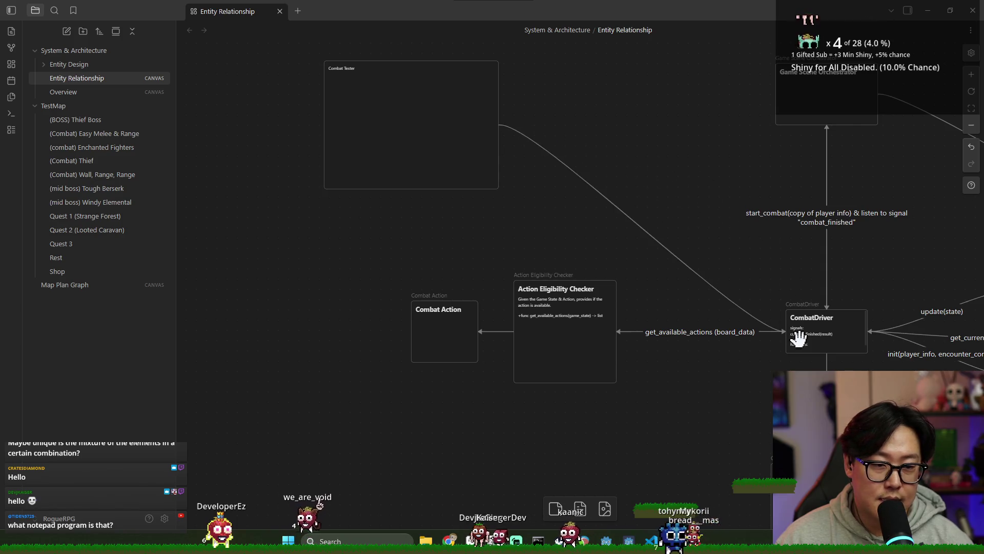
Add lines Define Player Information, Define Equipments, Define Enemies, then shrink the card to fit.
{"action": "left_click", "coordinate": [412, 100]}
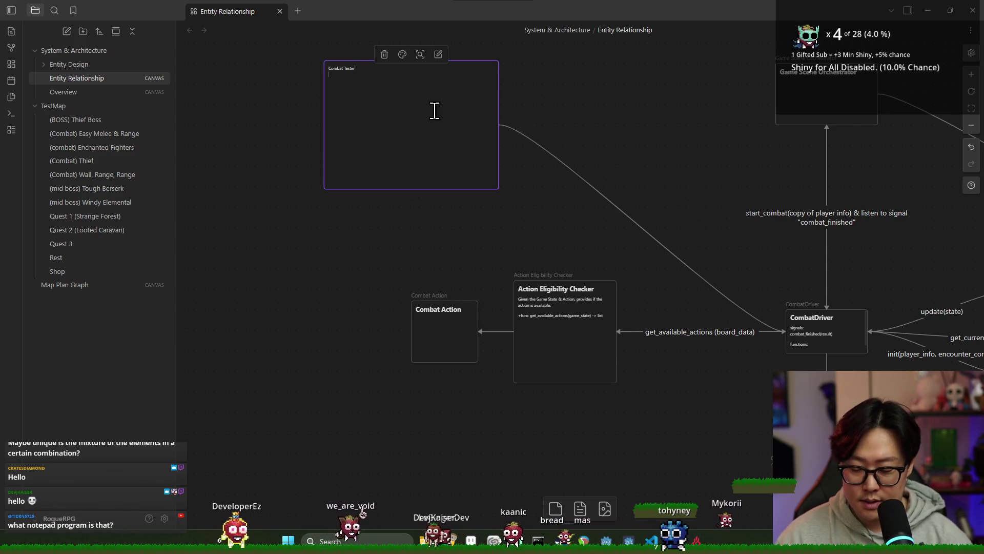
{"action": "type", "text": "Defnie Player"}
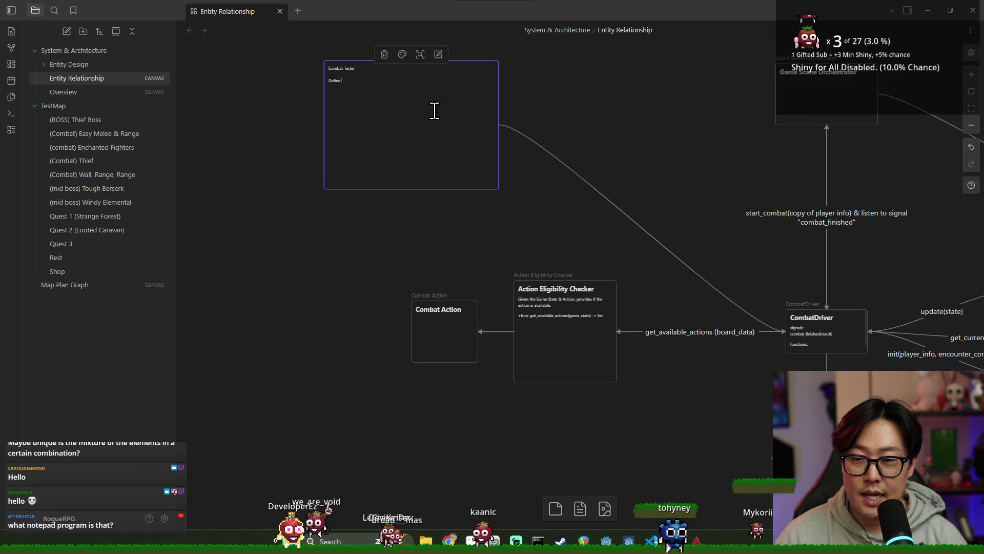
{"action": "type", "text": " Information, D"}
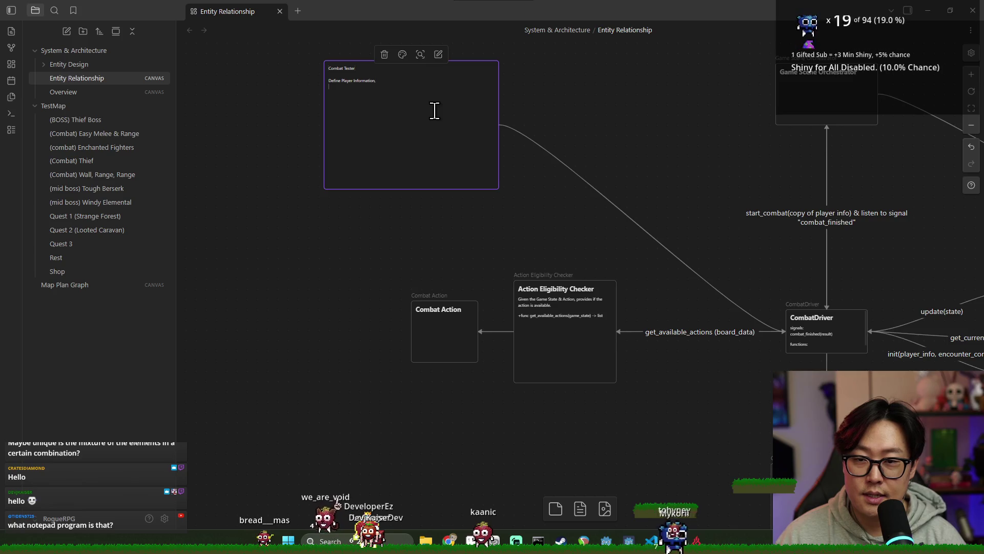
{"action": "type", "text": "efine Equipem"}
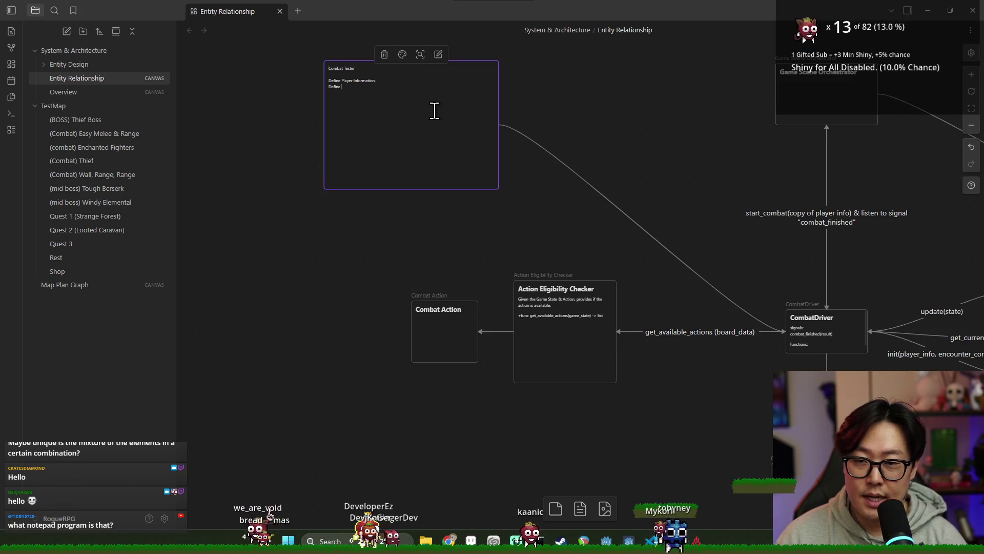
{"action": "key", "text": "BackSpace"}
{"action": "key", "text": "BackSpace"}
{"action": "type", "text": "ments"}
{"action": "key", "text": "Return"}
{"action": "type", "text": "Define"}
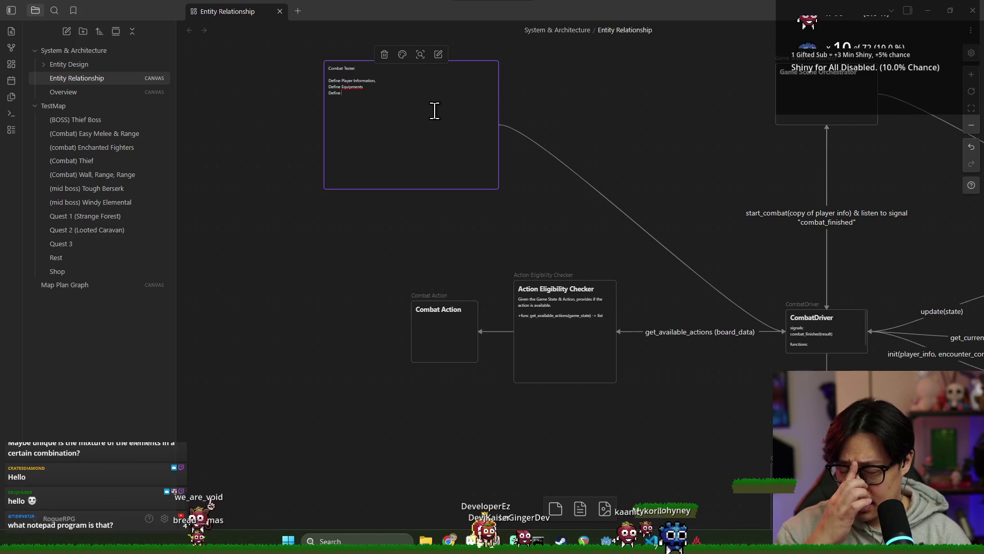
{"action": "type", "text": " Enemies"}
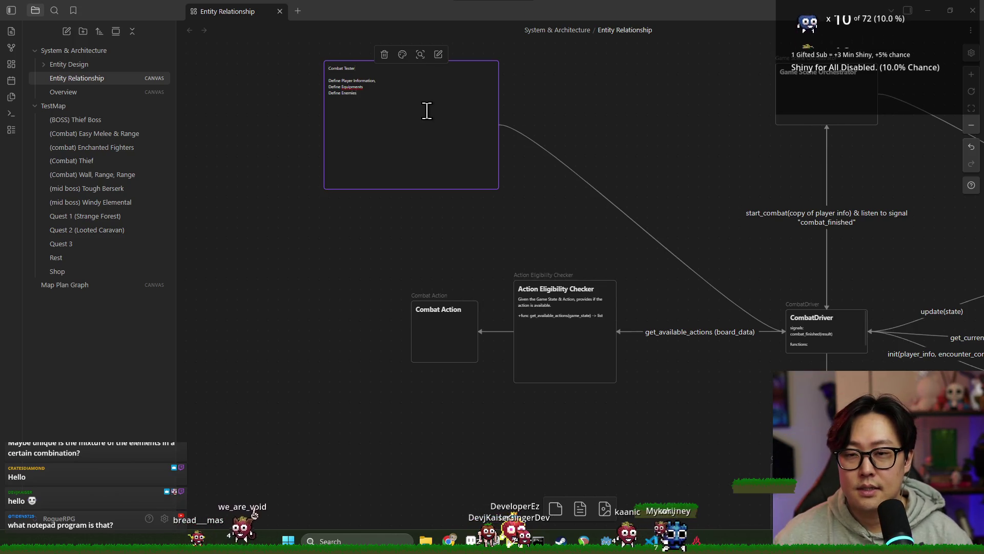
{"action": "key", "text": "Escape"}
{"action": "left_click", "coordinate": [476, 176]}
{"action": "left_click_drag", "start_coordinate": [498, 190], "coordinate": [461, 145]}
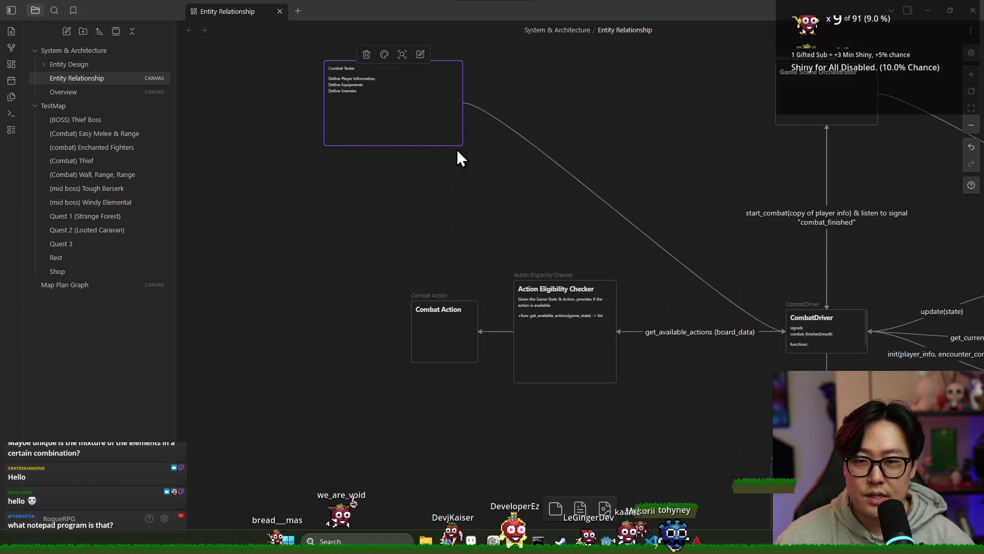
{"action": "left_click", "coordinate": [515, 211]}
Connect the Combat Tester card to the Player Information card.
{"action": "scroll", "coordinate": [515, 211], "scroll_direction": "down", "scroll_amount": 2}
{"action": "scroll", "coordinate": [554, 195], "scroll_direction": "right", "scroll_amount": 3}
{"action": "scroll", "coordinate": [587, 260], "scroll_direction": "down", "scroll_amount": 3, "text": "ctrl"}
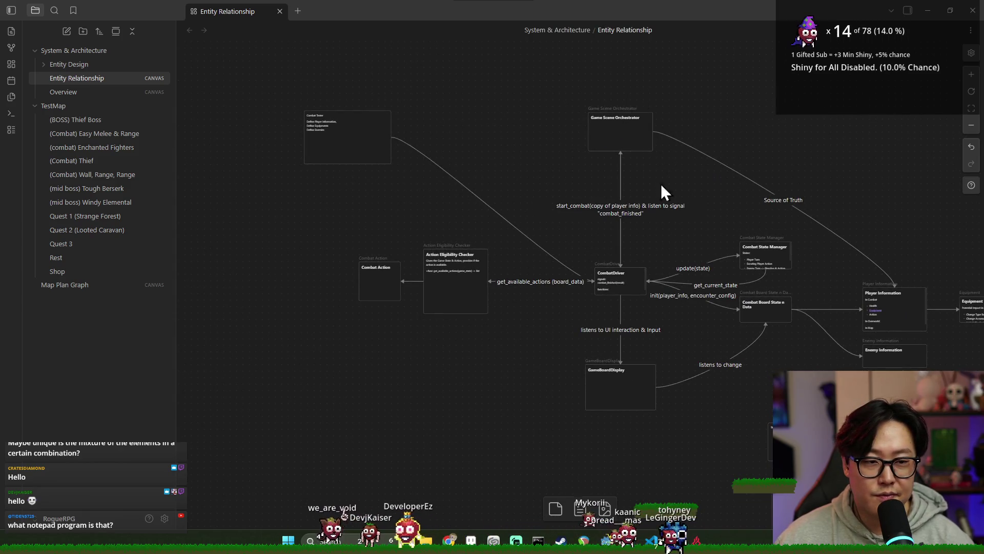
{"action": "scroll", "coordinate": [623, 152], "scroll_direction": "right", "scroll_amount": 3}
{"action": "scroll", "coordinate": [623, 152], "scroll_direction": "down", "scroll_amount": 1}
{"action": "left_click", "coordinate": [554, 115]}
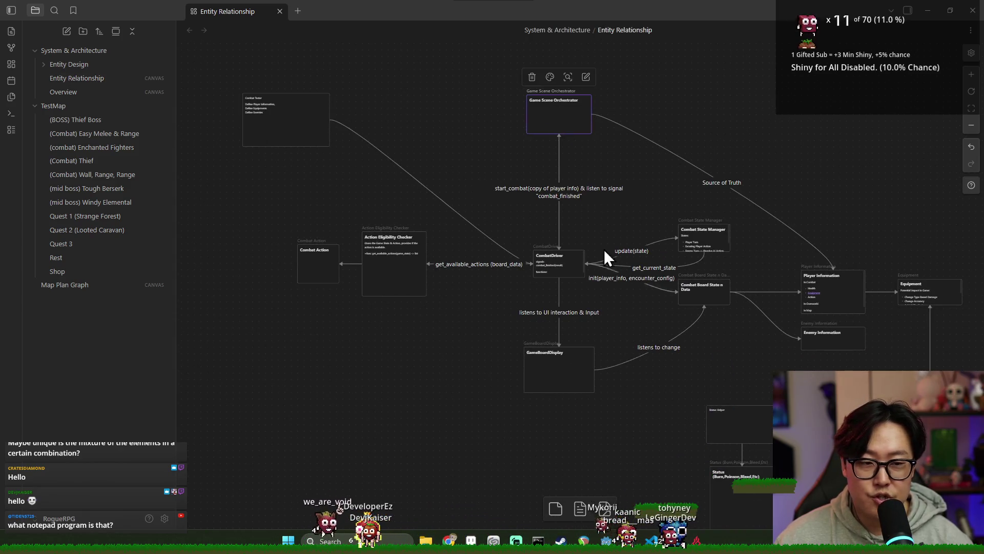
{"action": "scroll", "coordinate": [413, 189], "scroll_direction": "down", "scroll_amount": 1}
{"action": "scroll", "coordinate": [413, 190], "scroll_direction": "right", "scroll_amount": 1}
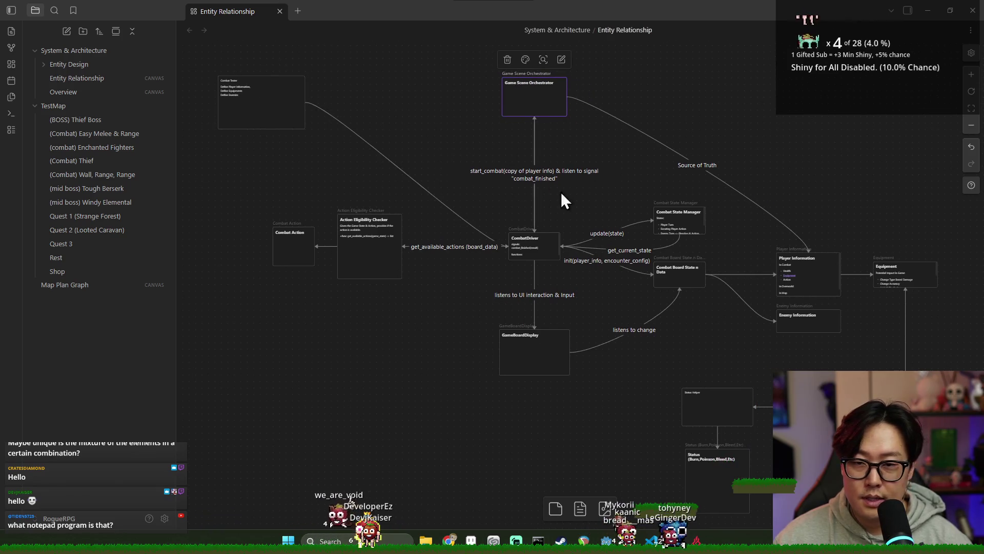
{"action": "mouse_move", "coordinate": [304, 107]}
{"action": "left_mouse_down"}
{"action": "mouse_move", "coordinate": [451, 99]}
{"action": "mouse_move", "coordinate": [802, 242]}
{"action": "mouse_move", "coordinate": [808, 255]}
{"action": "left_mouse_up"}
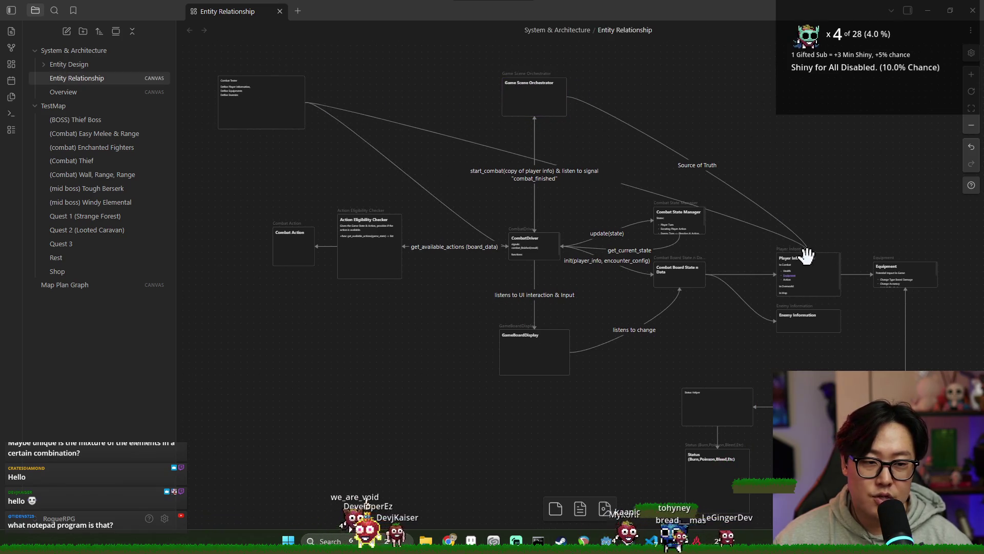
Move the Combat Tester card beside Game Scene Orchestrator.
{"action": "mouse_move", "coordinate": [260, 101]}
{"action": "left_mouse_down"}
{"action": "mouse_move", "coordinate": [393, 101]}
{"action": "mouse_move", "coordinate": [401, 115]}
{"action": "mouse_move", "coordinate": [412, 103]}
{"action": "left_mouse_up"}
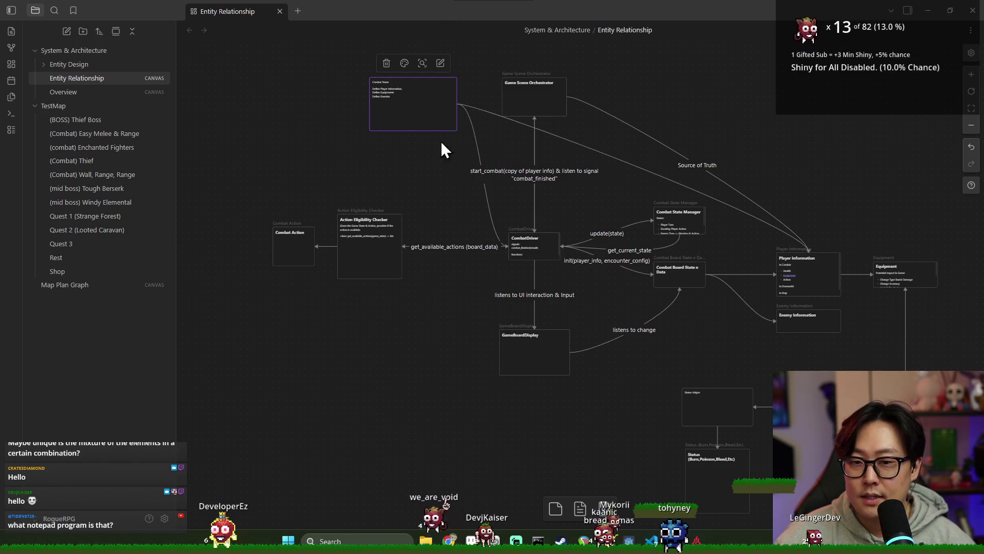
{"action": "scroll", "coordinate": [503, 204], "scroll_direction": "down", "scroll_amount": 3}
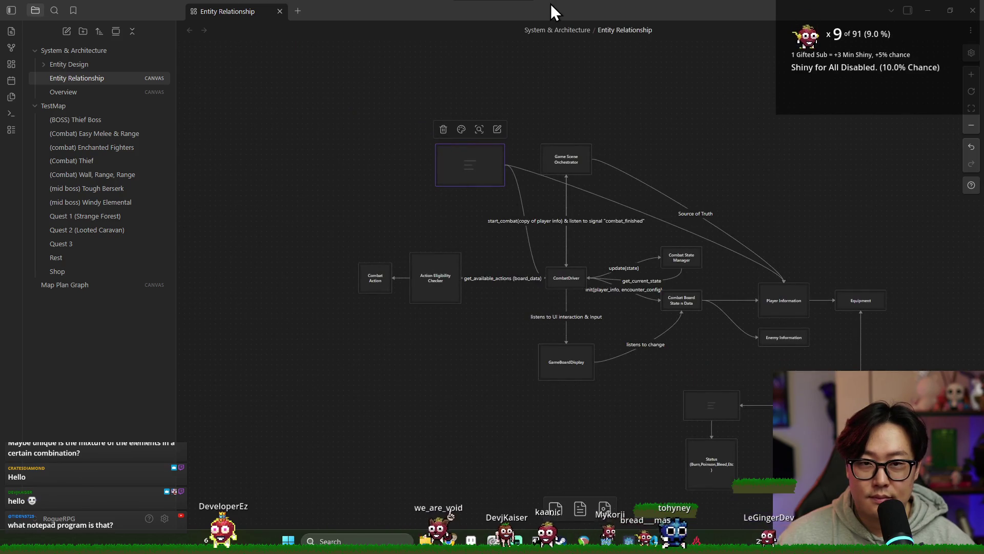
{"action": "left_click_drag", "start_coordinate": [766, 185], "coordinate": [732, 160]}
{"action": "scroll", "coordinate": [745, 165], "scroll_direction": "down", "scroll_amount": 1}
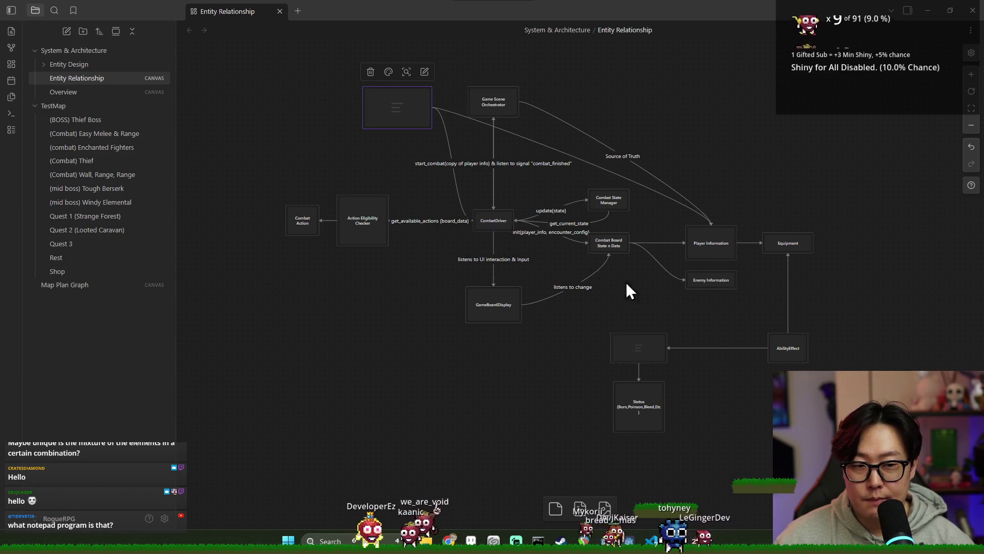
{"action": "scroll", "coordinate": [643, 291], "scroll_direction": "up", "scroll_amount": 5}
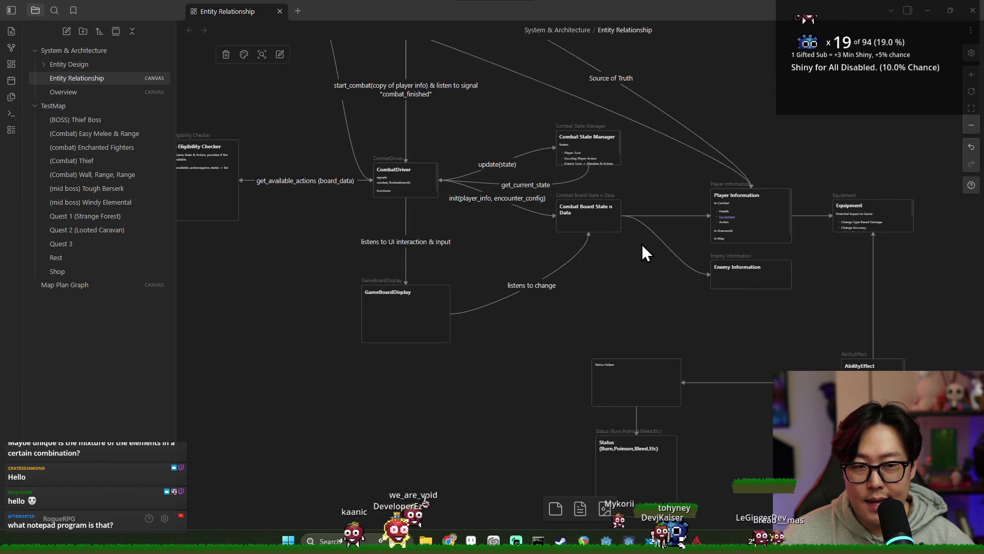
{"action": "scroll", "coordinate": [642, 245], "scroll_direction": "up", "scroll_amount": 2}
{"action": "scroll", "coordinate": [639, 256], "scroll_direction": "left", "scroll_amount": 4}
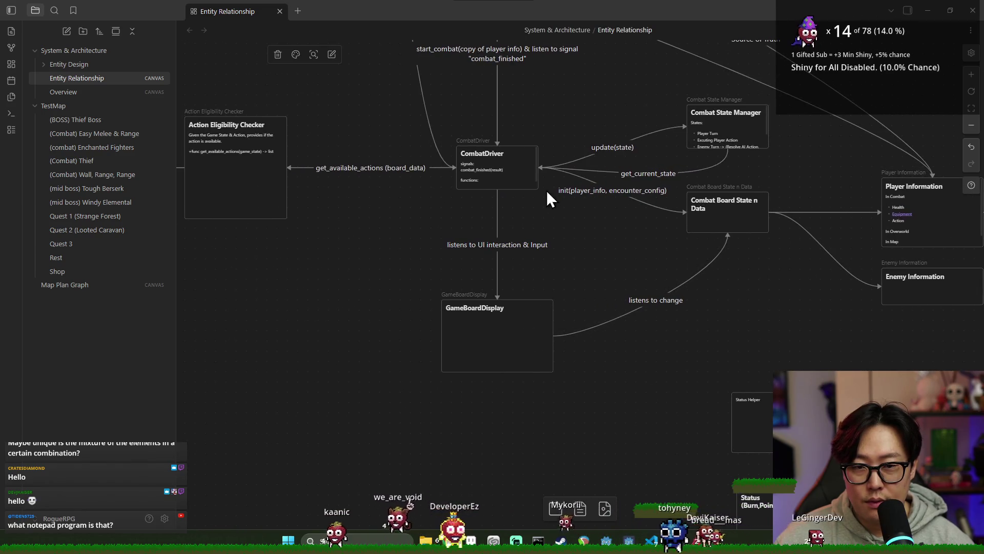
{"action": "scroll", "coordinate": [358, 226], "scroll_direction": "down", "scroll_amount": 3}
{"action": "right_click", "coordinate": [359, 226]}
{"action": "left_click", "coordinate": [805, 195]}
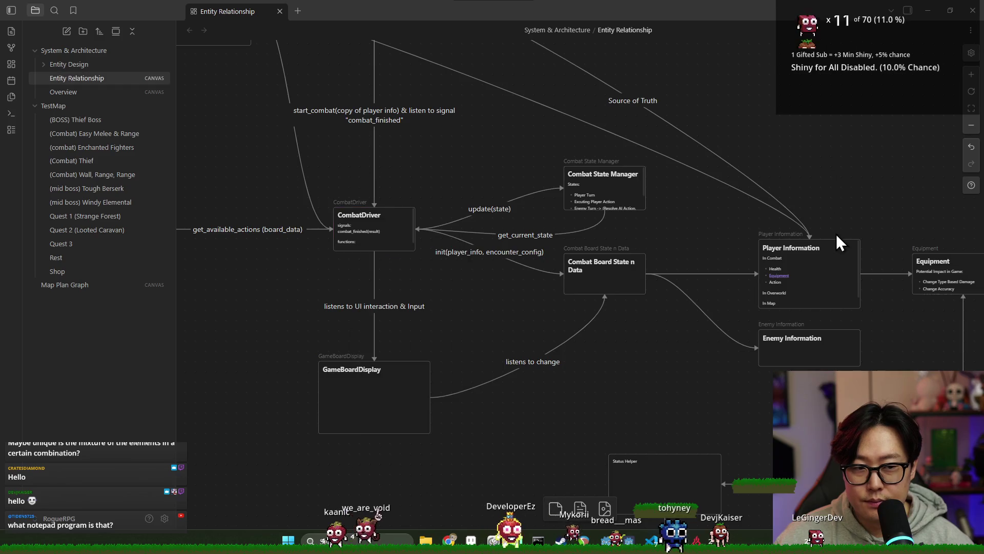
{"action": "scroll", "coordinate": [787, 211], "scroll_direction": "up", "scroll_amount": 3}
{"action": "scroll", "coordinate": [787, 211], "scroll_direction": "down", "scroll_amount": 2}
{"action": "scroll", "coordinate": [738, 219], "scroll_direction": "right", "scroll_amount": 4}
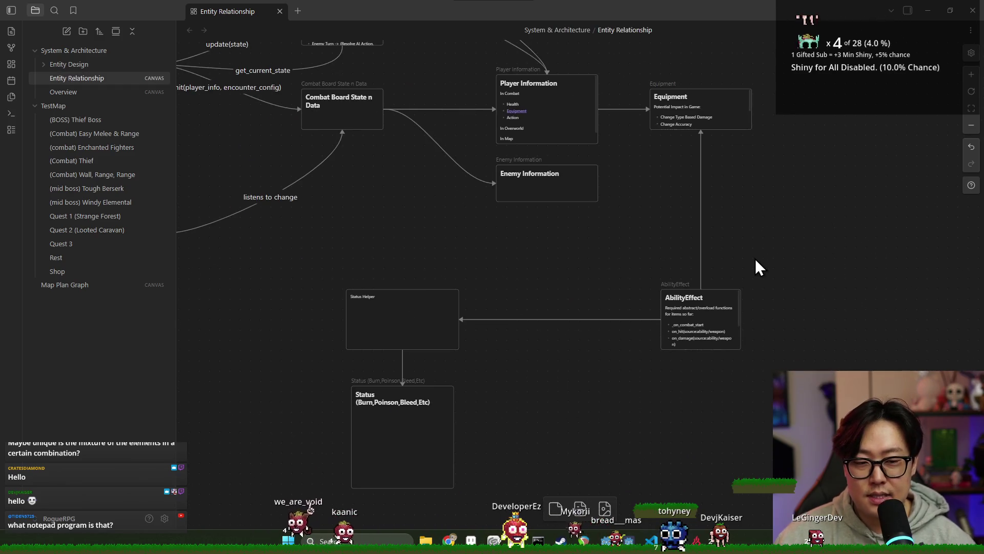
{"action": "scroll", "coordinate": [594, 280], "scroll_direction": "left", "scroll_amount": 2}
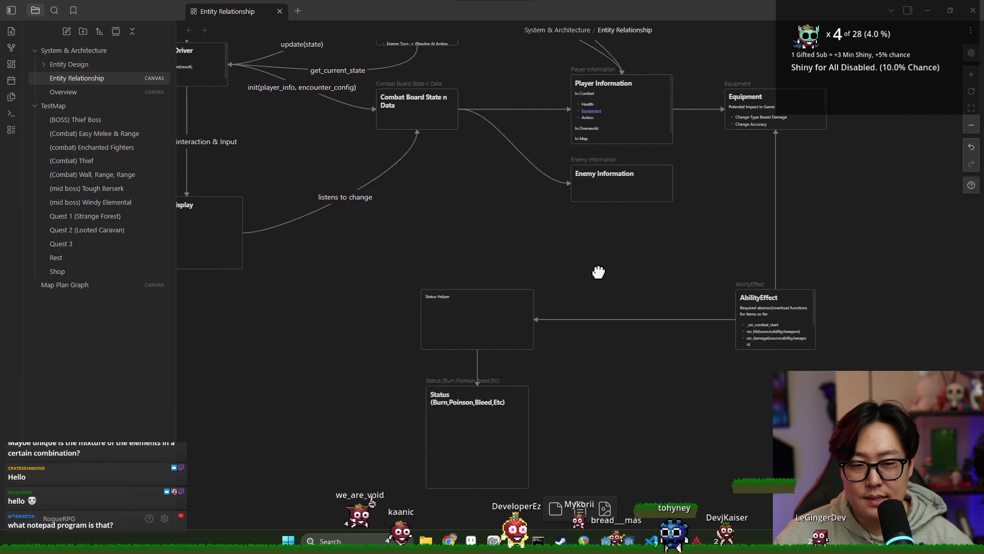
{"action": "scroll", "coordinate": [697, 379], "scroll_direction": "right", "scroll_amount": 3}
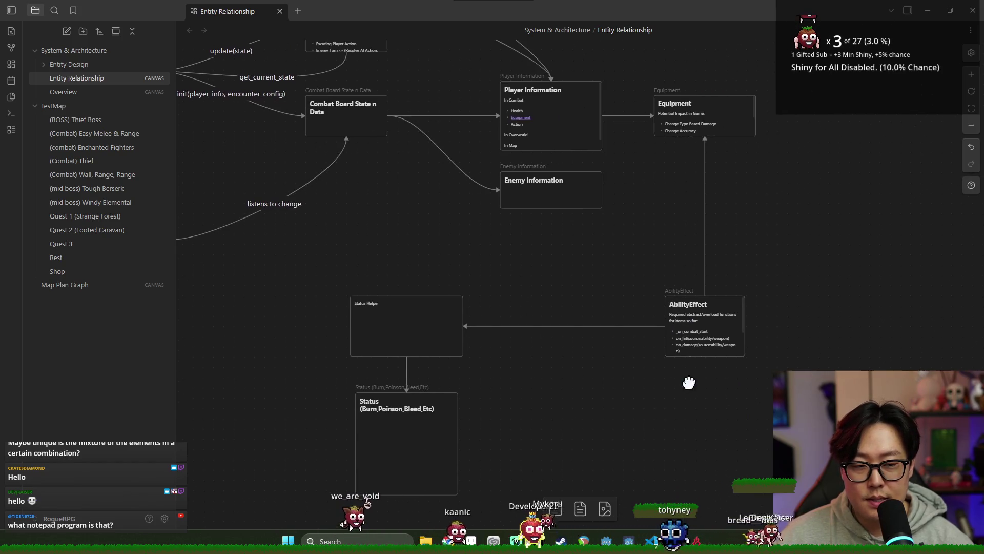
{"action": "left_click", "coordinate": [695, 334]}
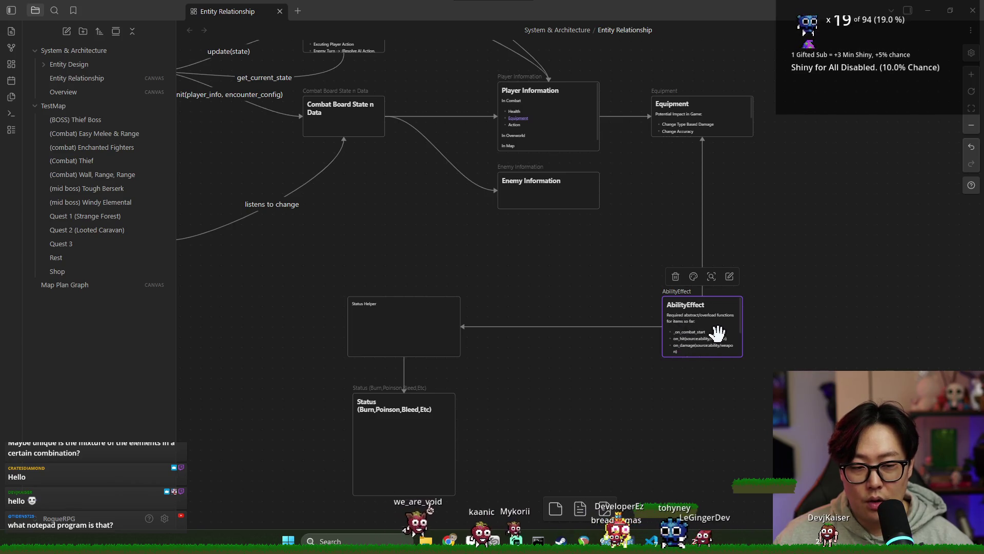
{"action": "scroll", "coordinate": [717, 336], "scroll_direction": "down", "scroll_amount": 2}
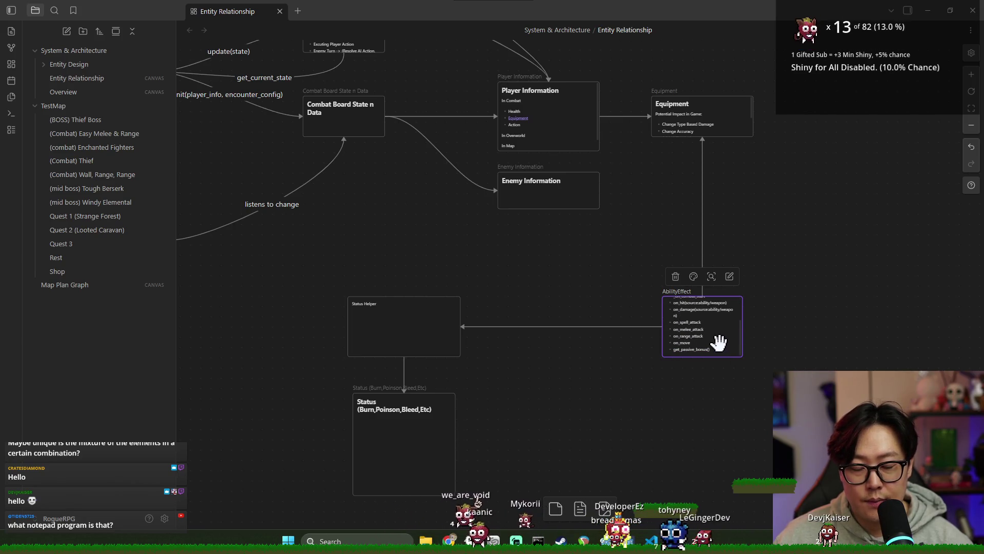
{"action": "scroll", "coordinate": [718, 341], "scroll_direction": "down", "scroll_amount": 2}
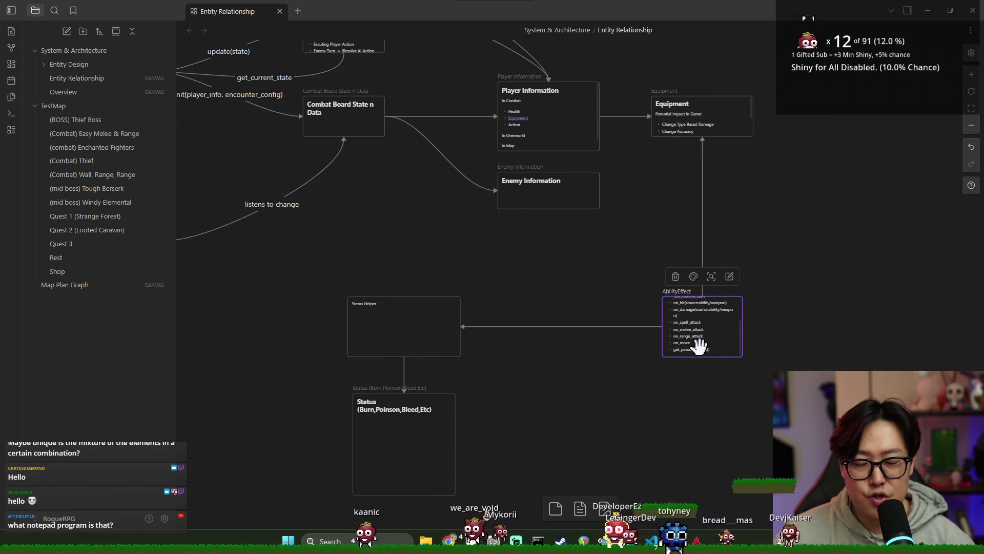
{"action": "scroll", "coordinate": [696, 342], "scroll_direction": "up", "scroll_amount": 2}
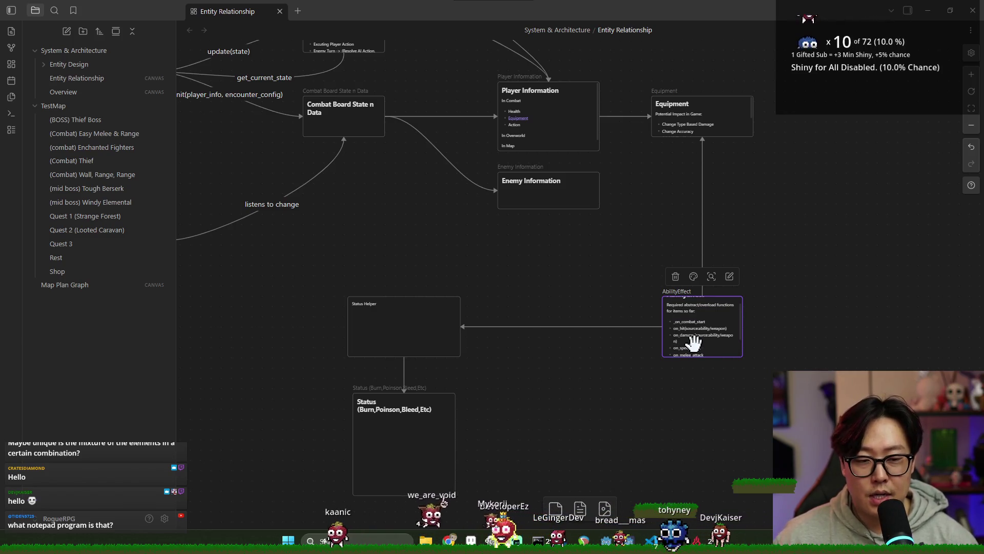
{"action": "scroll", "coordinate": [509, 370], "scroll_direction": "left", "scroll_amount": 2}
{"action": "left_click", "coordinate": [492, 340]}
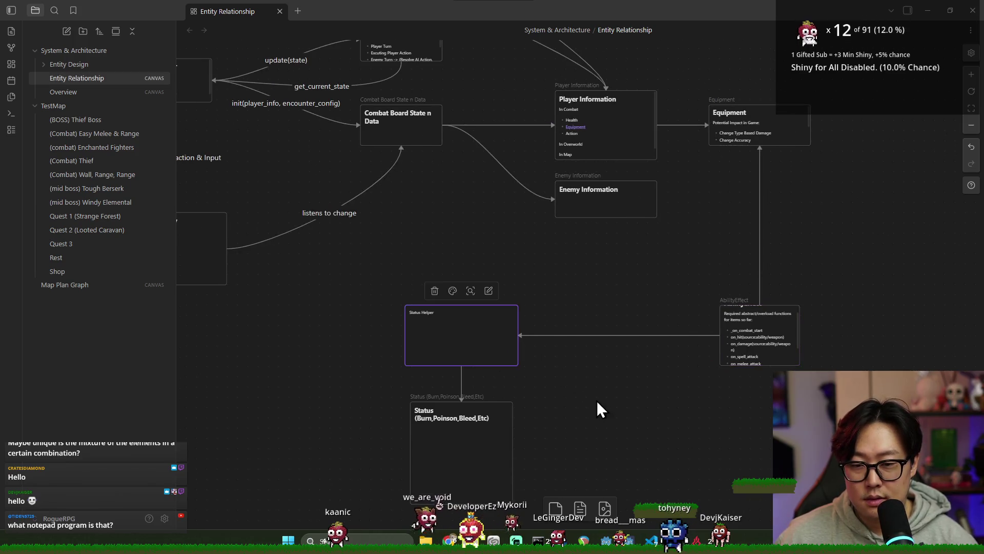
Select the Equipment and AbilityEffect cards in turn to review them.
{"action": "scroll", "coordinate": [598, 409], "scroll_direction": "down", "scroll_amount": 2}
{"action": "scroll", "coordinate": [768, 307], "scroll_direction": "right", "scroll_amount": 2}
{"action": "scroll", "coordinate": [717, 231], "scroll_direction": "up", "scroll_amount": 3}
{"action": "left_click", "coordinate": [683, 215]}
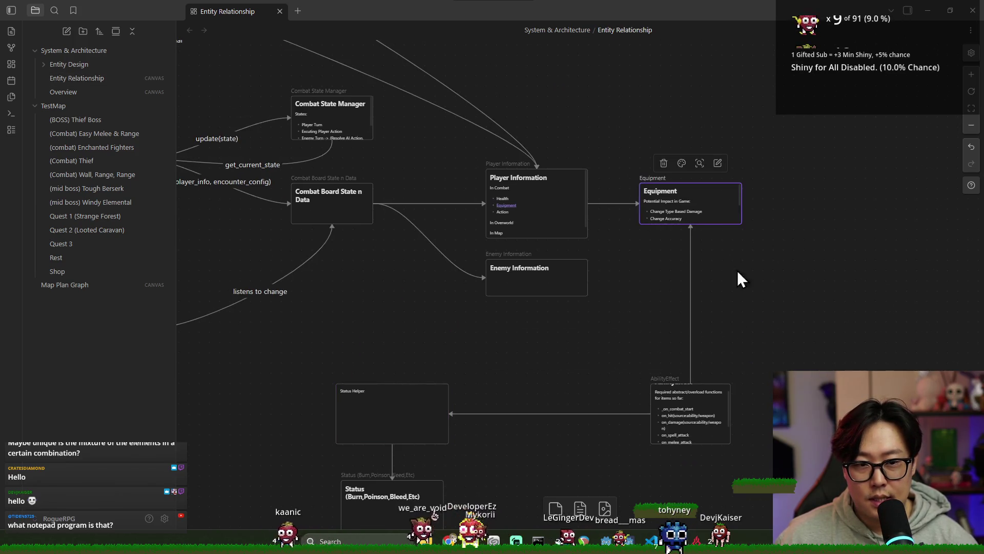
{"action": "scroll", "coordinate": [713, 205], "scroll_direction": "down", "scroll_amount": 2}
{"action": "scroll", "coordinate": [771, 322], "scroll_direction": "down", "scroll_amount": 3}
{"action": "left_click", "coordinate": [695, 352]}
{"action": "scroll", "coordinate": [695, 359], "scroll_direction": "up", "scroll_amount": 2}
{"action": "scroll", "coordinate": [695, 356], "scroll_direction": "down", "scroll_amount": 2}
{"action": "scroll", "coordinate": [690, 354], "scroll_direction": "up", "scroll_amount": 2}
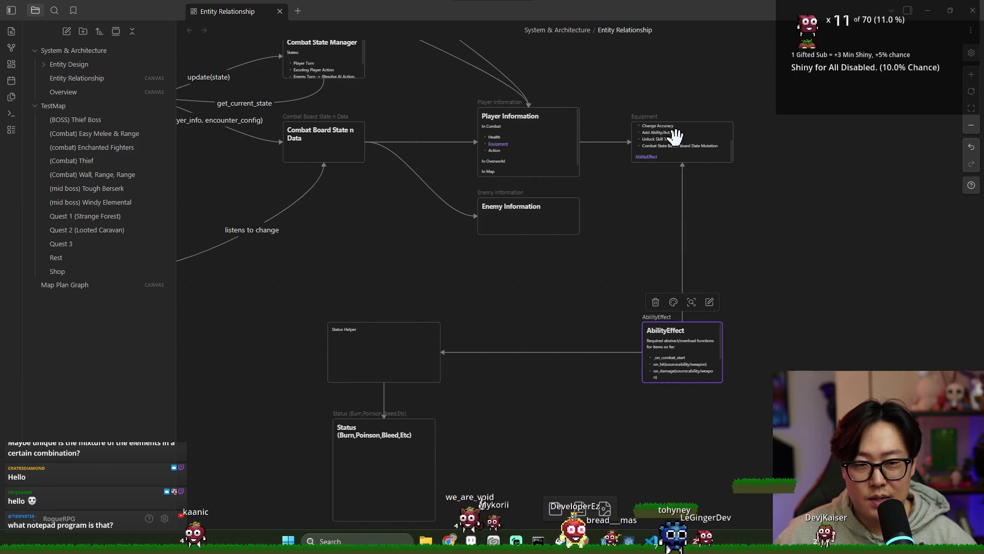
{"action": "left_click", "coordinate": [672, 137]}
{"action": "left_click", "coordinate": [681, 364]}
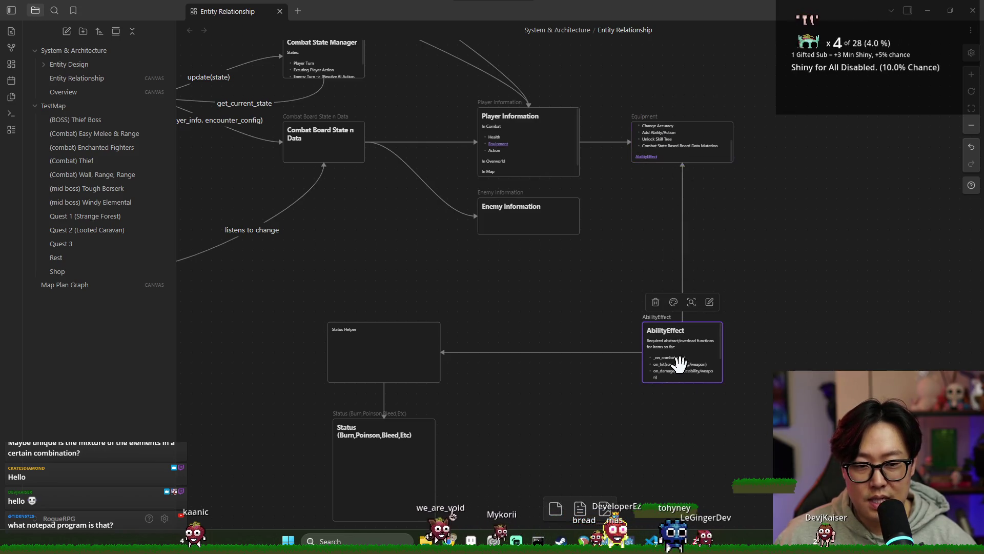
Bring CombatDriver into view and select the Player Information and Enemy Information cards.
{"action": "left_click_drag", "start_coordinate": [449, 378], "coordinate": [617, 361]}
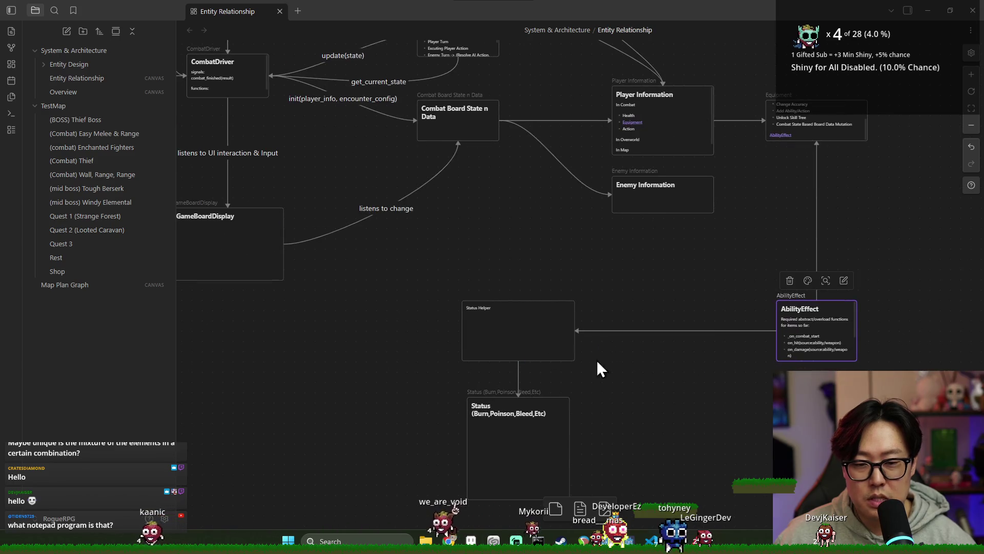
{"action": "left_click_drag", "start_coordinate": [759, 253], "coordinate": [724, 286]}
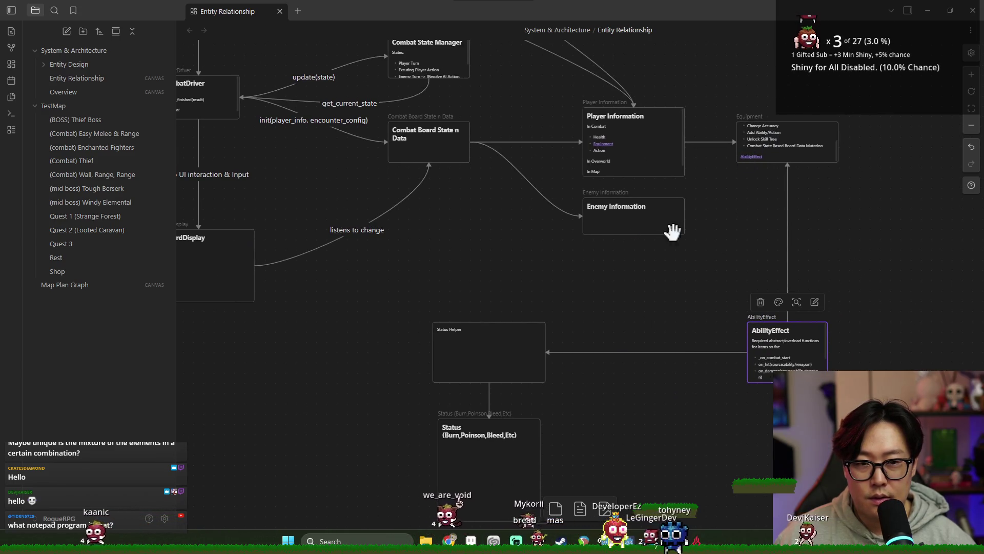
{"action": "scroll", "coordinate": [676, 210], "scroll_direction": "up", "scroll_amount": 2}
{"action": "left_click", "coordinate": [678, 189]}
{"action": "scroll", "coordinate": [717, 278], "scroll_direction": "up", "scroll_amount": 1}
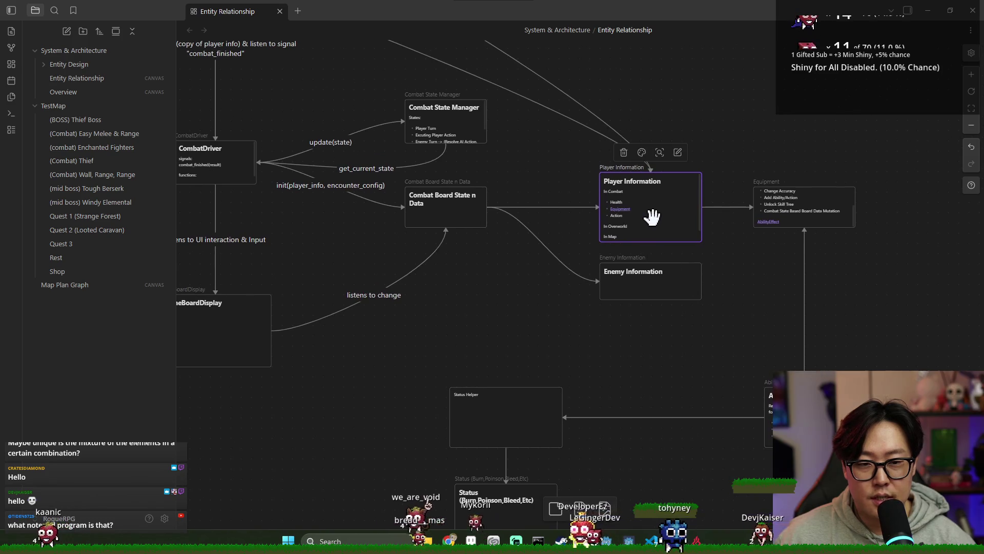
{"action": "left_click", "coordinate": [638, 283]}
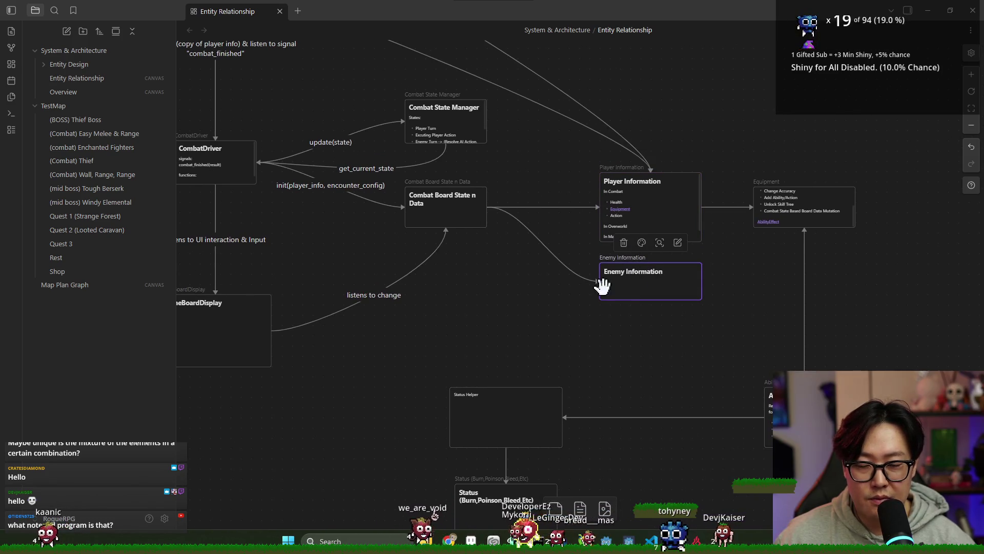
{"action": "scroll", "coordinate": [634, 304], "scroll_direction": "down", "scroll_amount": 2}
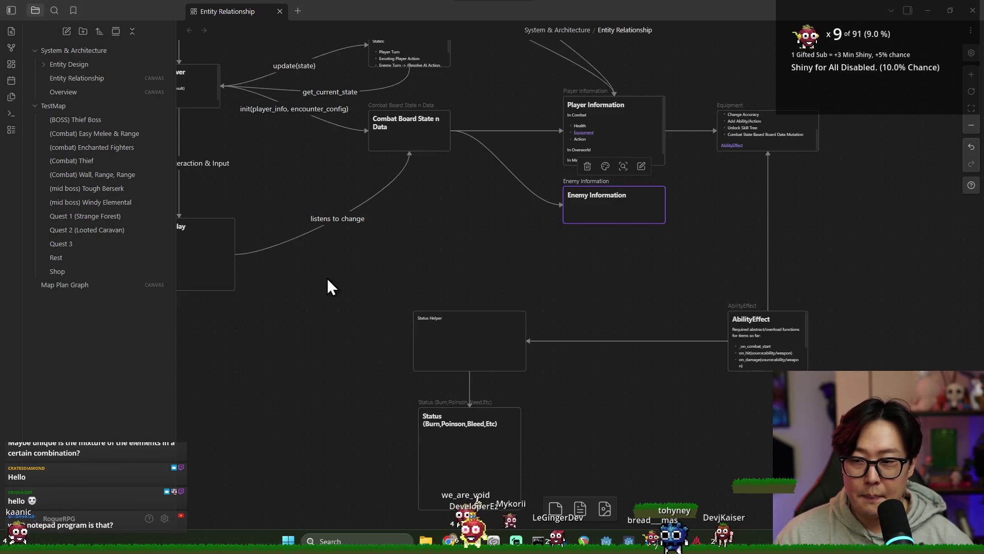
Colour the Status (Burn, Poison, Bleed, Etc) card orange, then zoom out.
{"action": "left_click", "coordinate": [494, 432]}
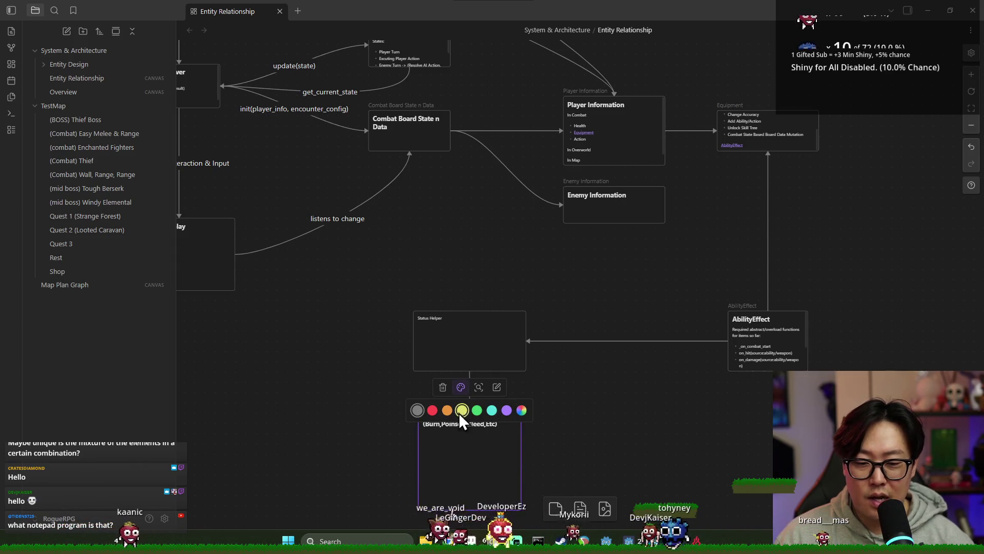
{"action": "left_click", "coordinate": [447, 410]}
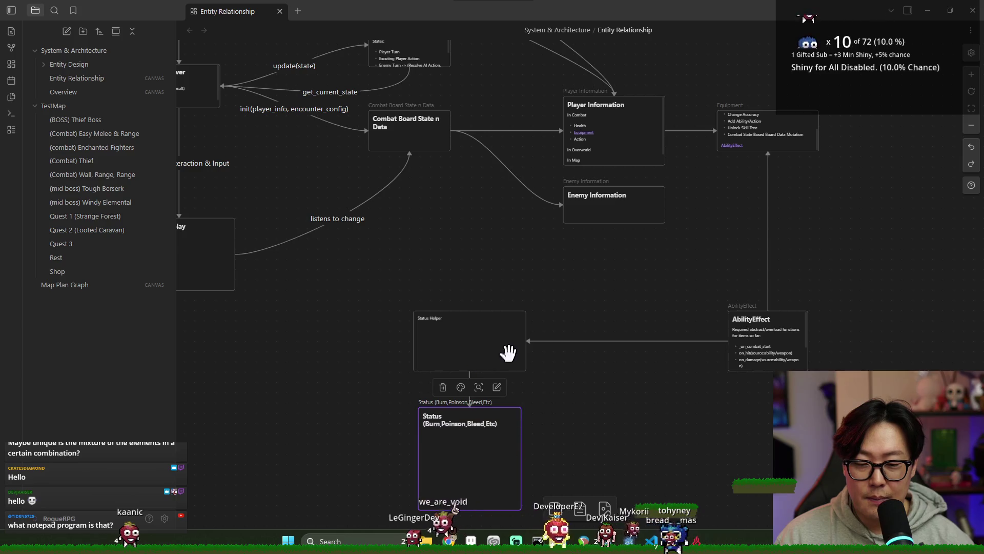
{"action": "left_click", "coordinate": [624, 387]}
{"action": "scroll", "coordinate": [615, 369], "scroll_direction": "down", "scroll_amount": 2}
{"action": "scroll", "coordinate": [601, 362], "scroll_direction": "down", "scroll_amount": 5, "text": "ctrl"}
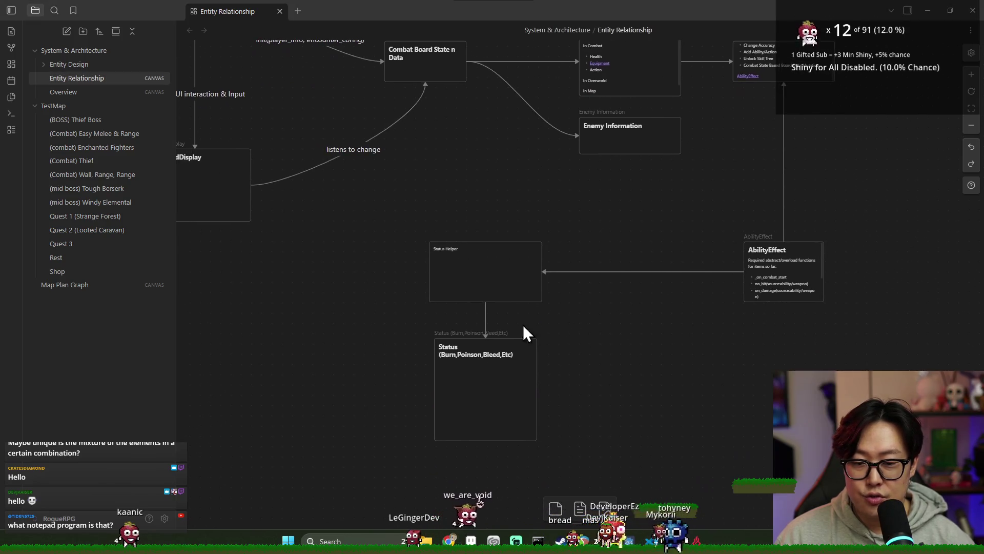
{"action": "scroll", "coordinate": [385, 275], "scroll_direction": "up", "scroll_amount": 2}
{"action": "scroll", "coordinate": [385, 274], "scroll_direction": "left", "scroll_amount": 2}
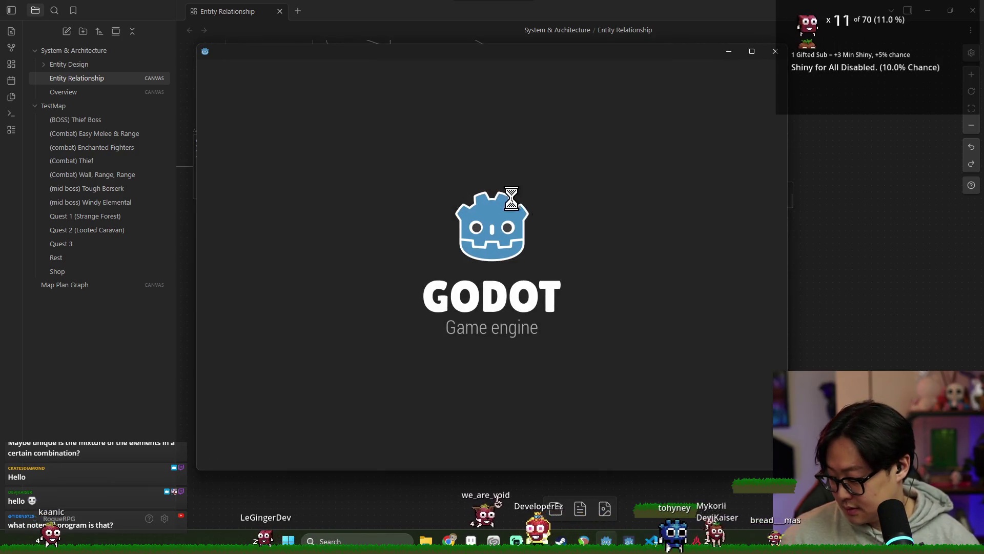
Create a new Godot project located in the GodotProject folder and open it in the editor.
{"action": "left_click", "coordinate": [225, 96]}
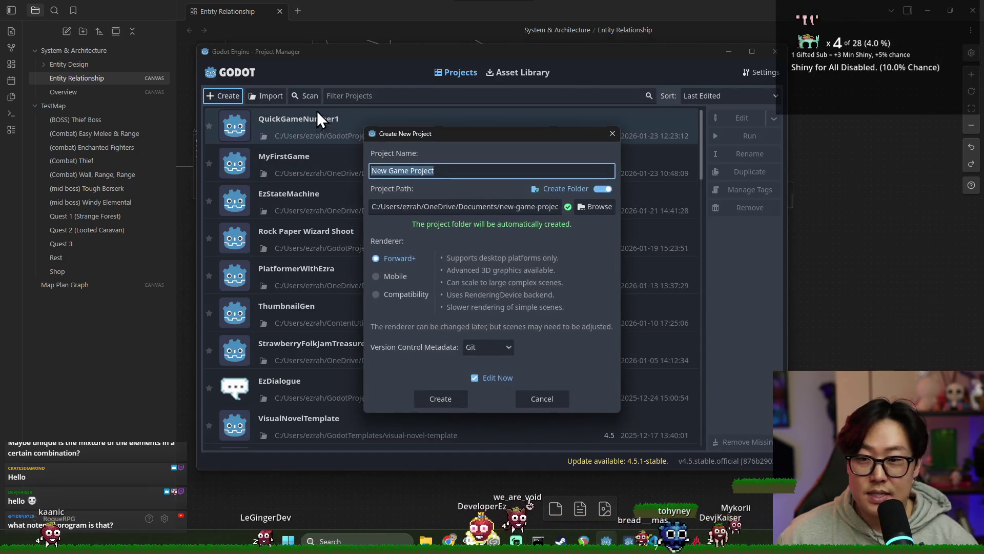
{"action": "left_click", "coordinate": [595, 207]}
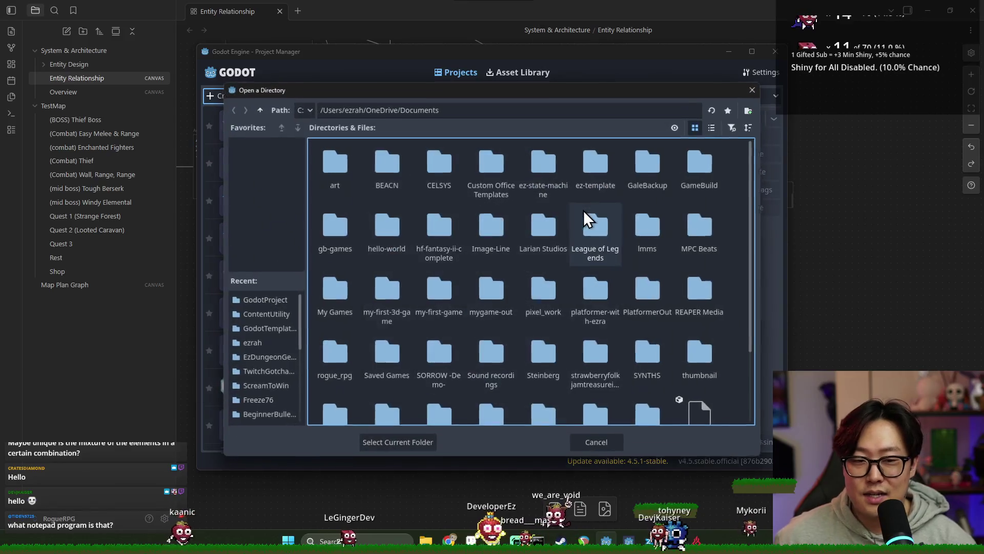
{"action": "left_click", "coordinate": [265, 300]}
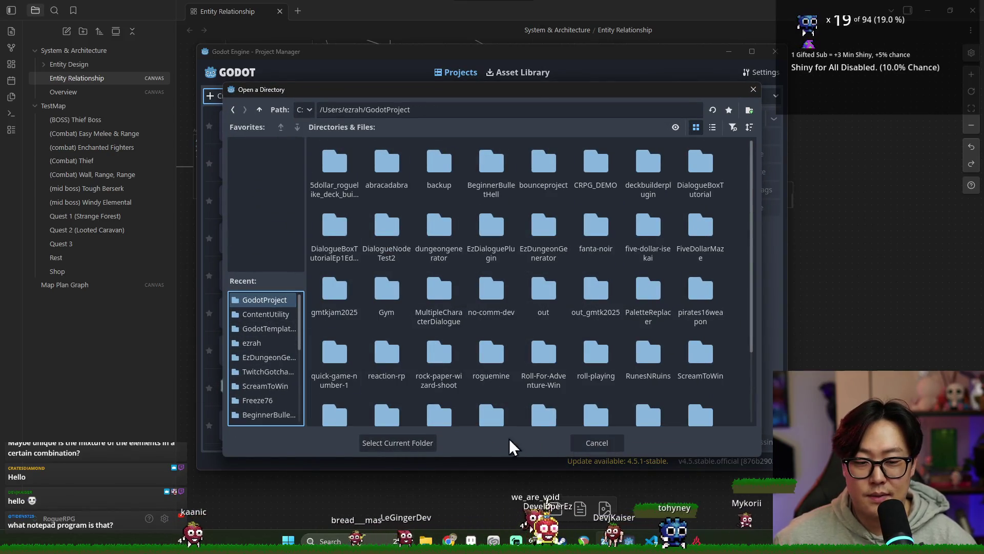
{"action": "left_click", "coordinate": [398, 442]}
{"action": "left_click", "coordinate": [441, 395]}
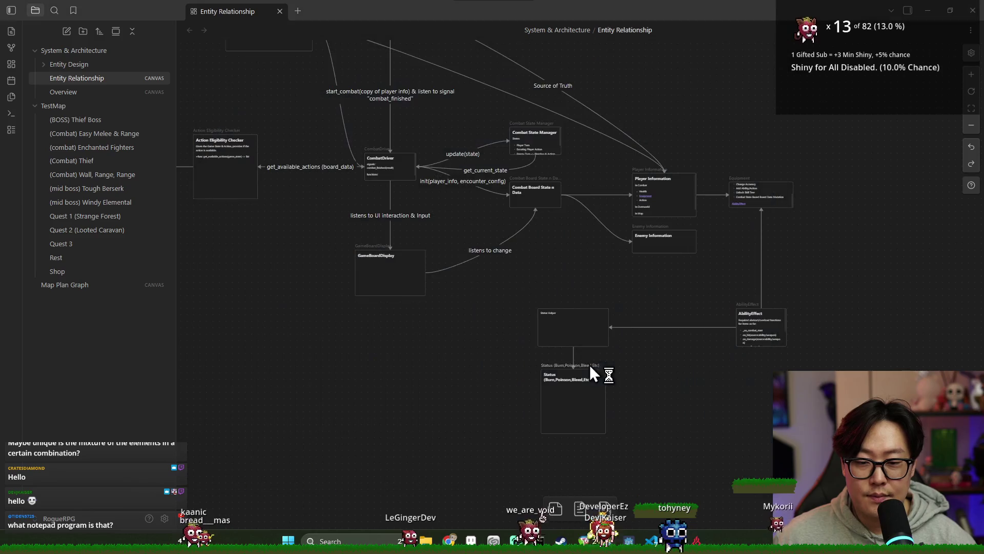
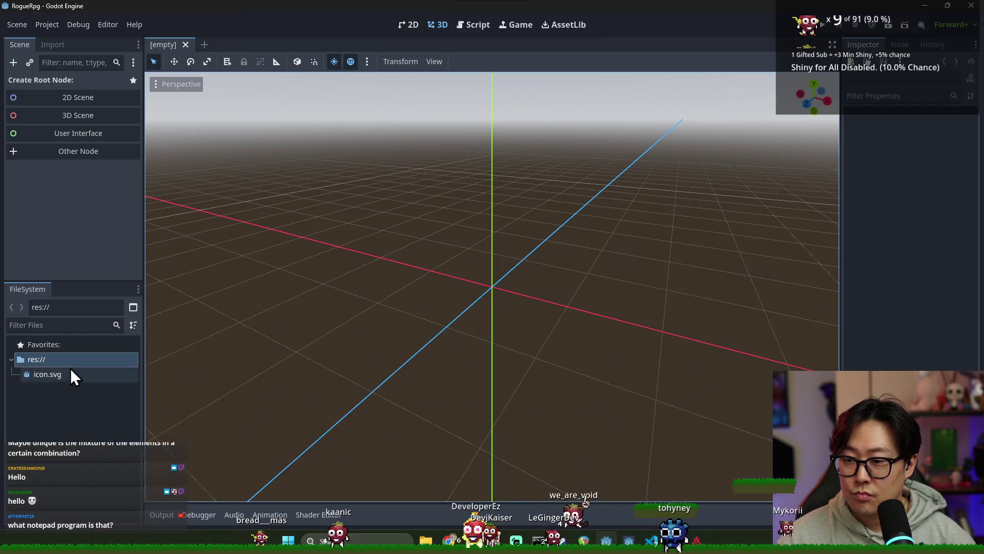
Create PlayerInformation and EnemyInformation folders at the res:// root.
{"action": "right_click", "coordinate": [51, 361]}
{"action": "mouse_move", "coordinate": [85, 373]}
{"action": "left_click", "coordinate": [202, 374]}
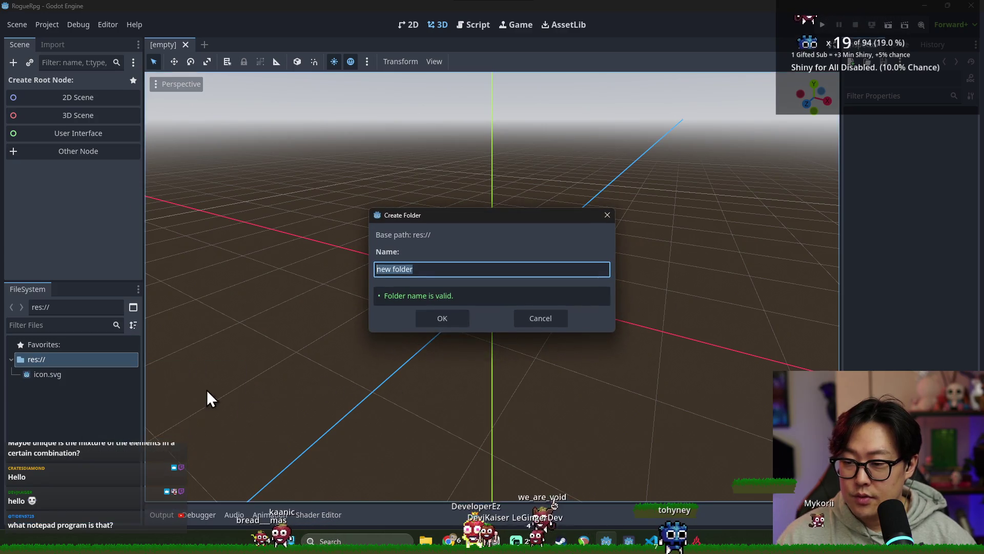
{"action": "type", "text": "PlayerInform"}
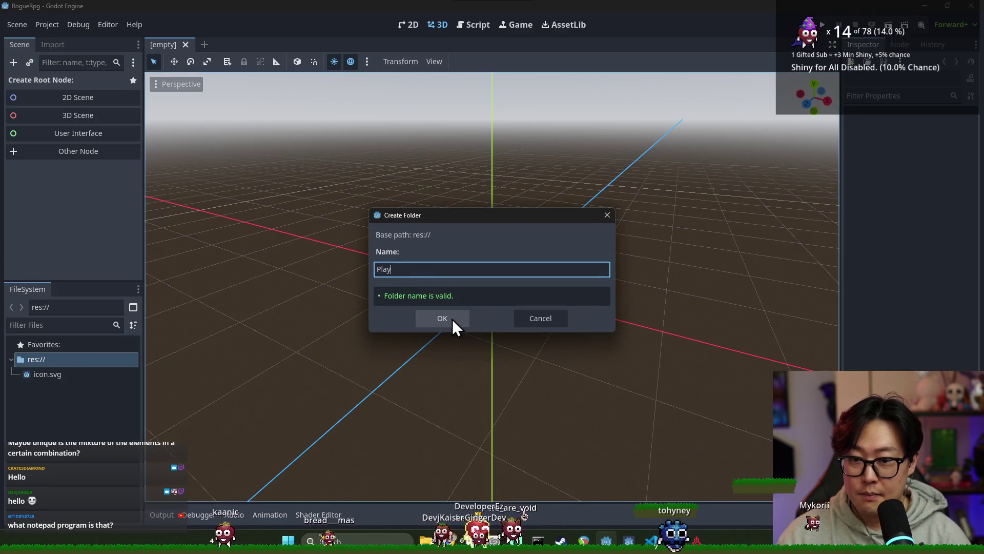
{"action": "left_click", "coordinate": [452, 319]}
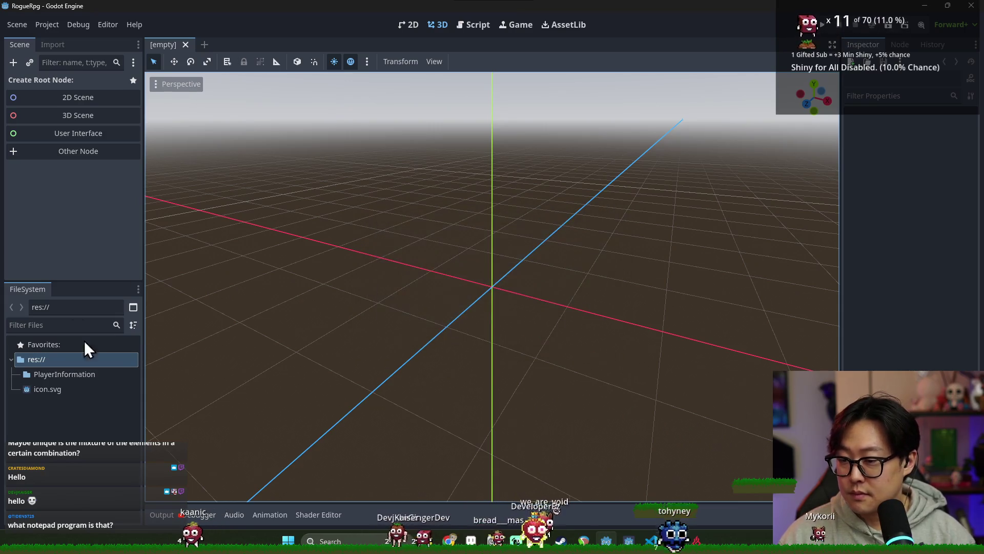
{"action": "right_click", "coordinate": [69, 358]}
{"action": "mouse_move", "coordinate": [165, 364]}
{"action": "left_click", "coordinate": [230, 365]}
{"action": "type", "text": "EnemyInforma"}
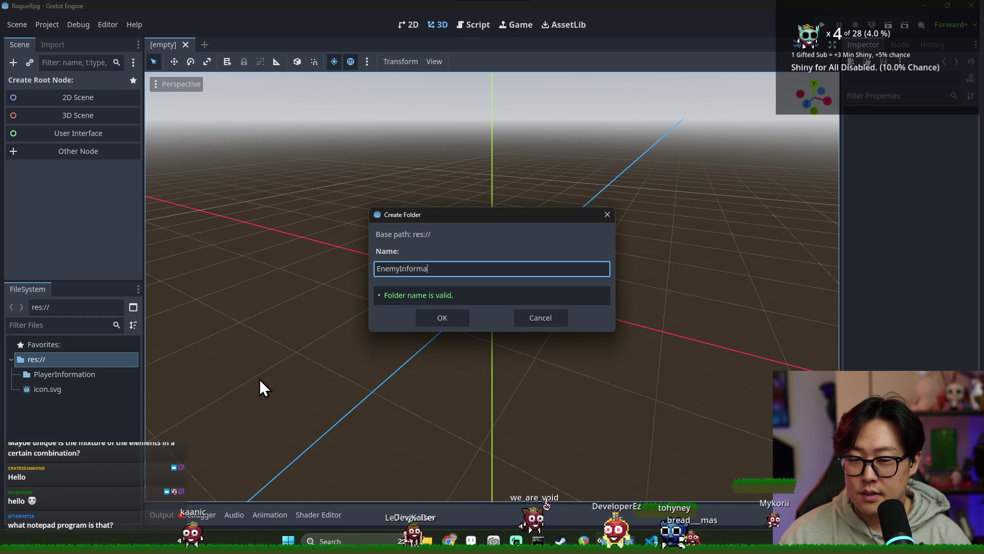
{"action": "type", "text": "tion"}
{"action": "key", "text": "Return"}
Add an AbilityResource folder at res://, then bring up the Obsidian canvas.
{"action": "right_click", "coordinate": [60, 361]}
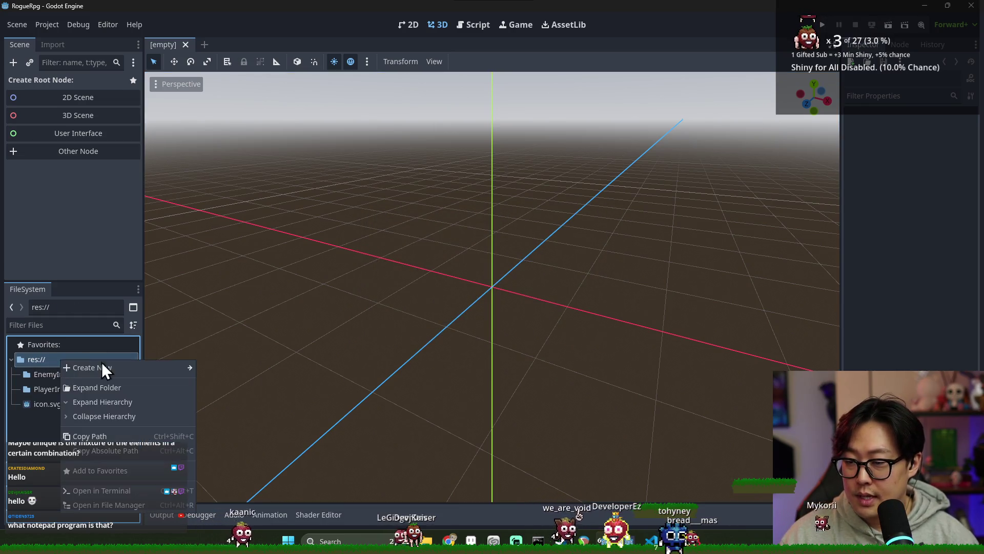
{"action": "mouse_move", "coordinate": [179, 367]}
{"action": "left_click", "coordinate": [214, 368]}
{"action": "type", "text": "AbilityResource"}
{"action": "key", "text": "Return"}
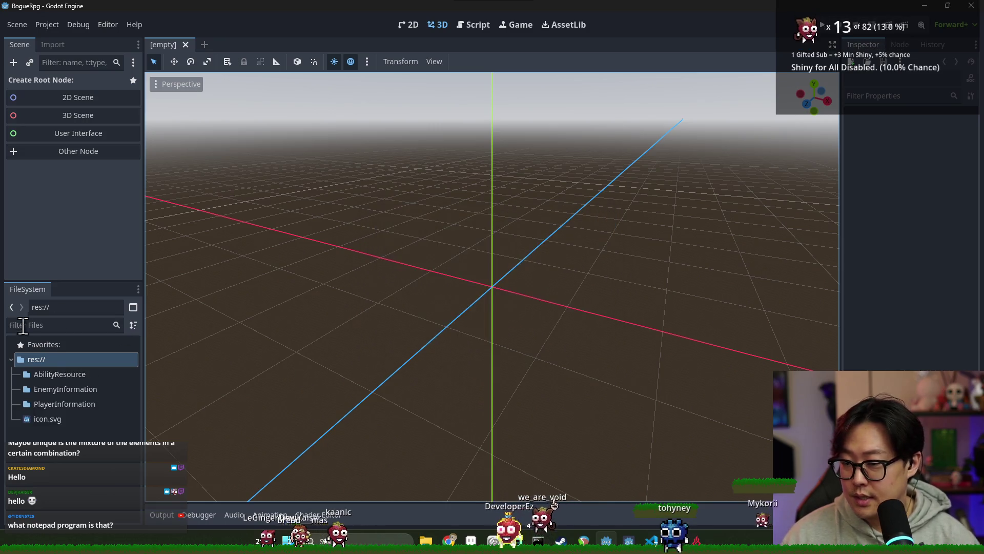
{"action": "right_click", "coordinate": [57, 359]}
{"action": "key", "text": "Escape"}
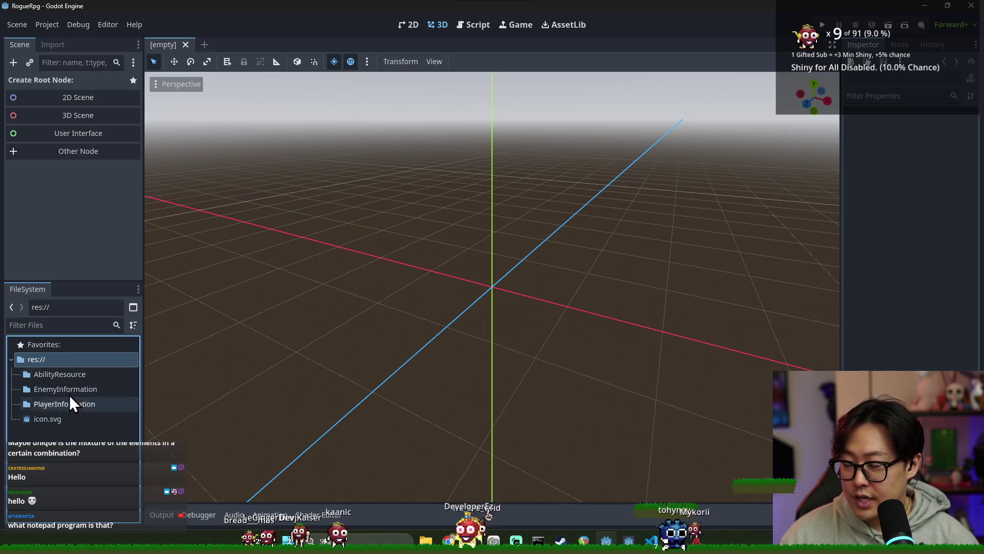
{"action": "key", "text": "alt+Tab"}
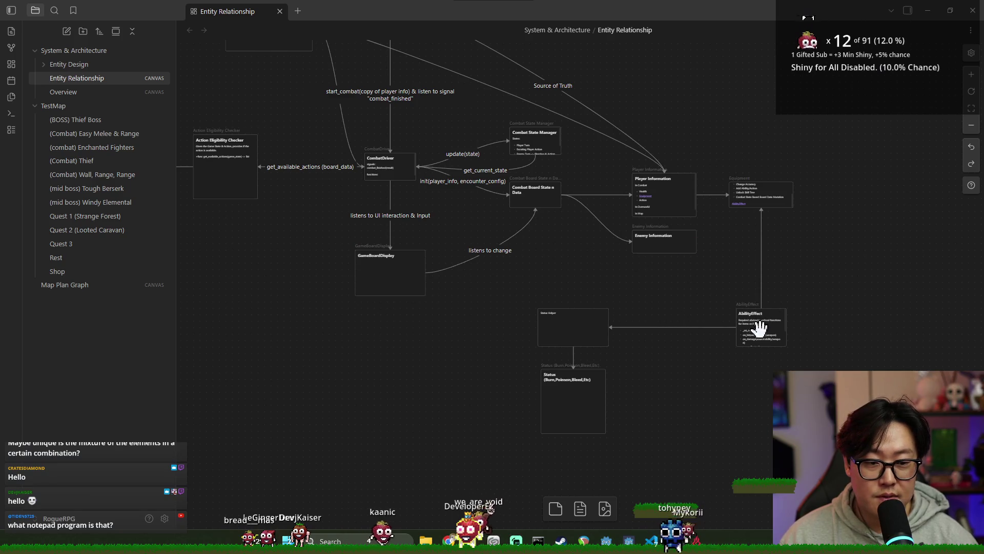
Back in Godot, rename the AbilityResource folder to AbilityEffect.
{"action": "key", "text": "alt+Tab"}
{"action": "left_click", "coordinate": [69, 373]}
{"action": "right_click", "coordinate": [78, 374]}
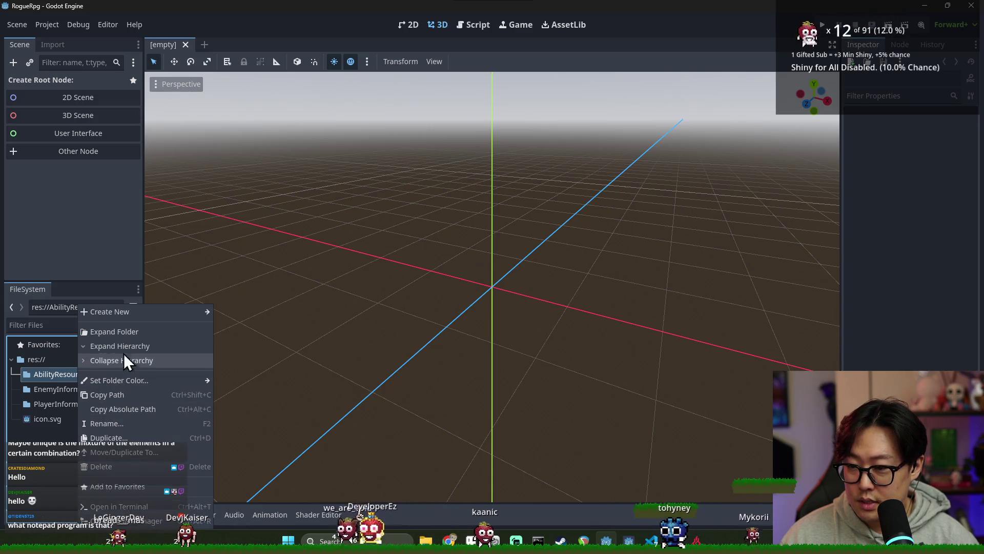
{"action": "left_click", "coordinate": [59, 371]}
{"action": "right_click", "coordinate": [81, 376]}
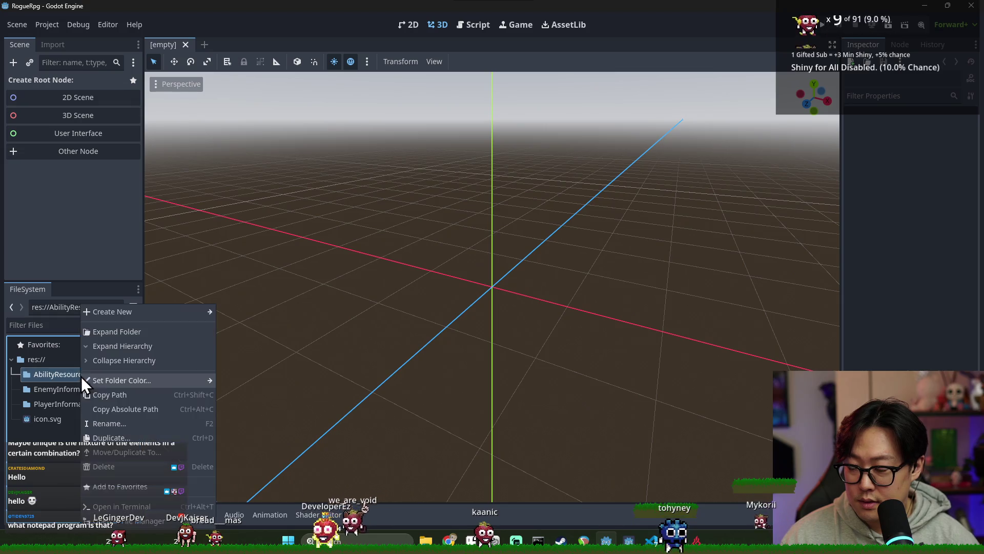
{"action": "left_click", "coordinate": [113, 424]}
{"action": "key", "text": "BackSpace"}
{"action": "key", "text": "BackSpace"}
{"action": "key", "text": "BackSpace"}
{"action": "type", "text": "Effect"}
{"action": "key", "text": "Return"}
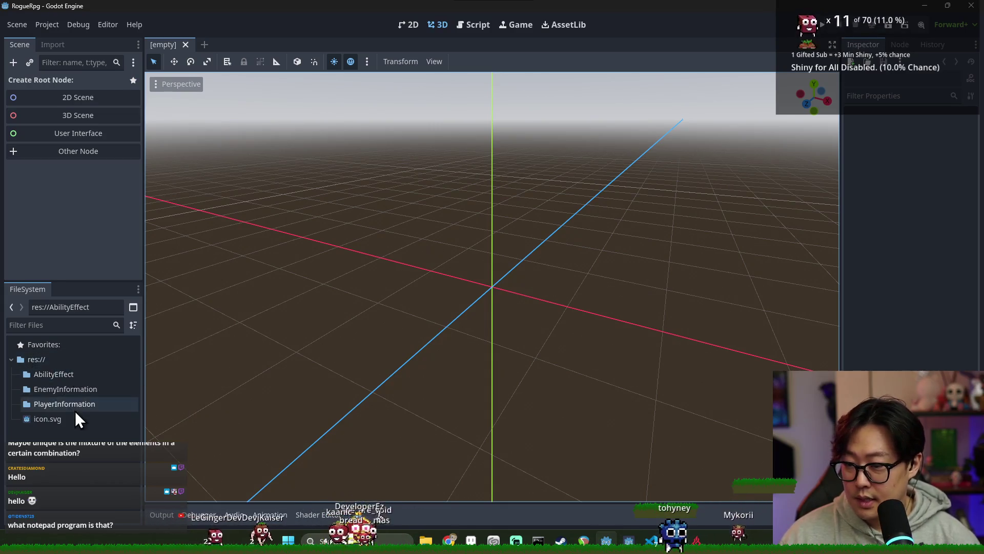
Start creating another new folder at the res:// root.
{"action": "left_click", "coordinate": [51, 361]}
{"action": "right_click", "coordinate": [51, 362]}
{"action": "mouse_move", "coordinate": [84, 374]}
{"action": "left_click", "coordinate": [212, 372]}
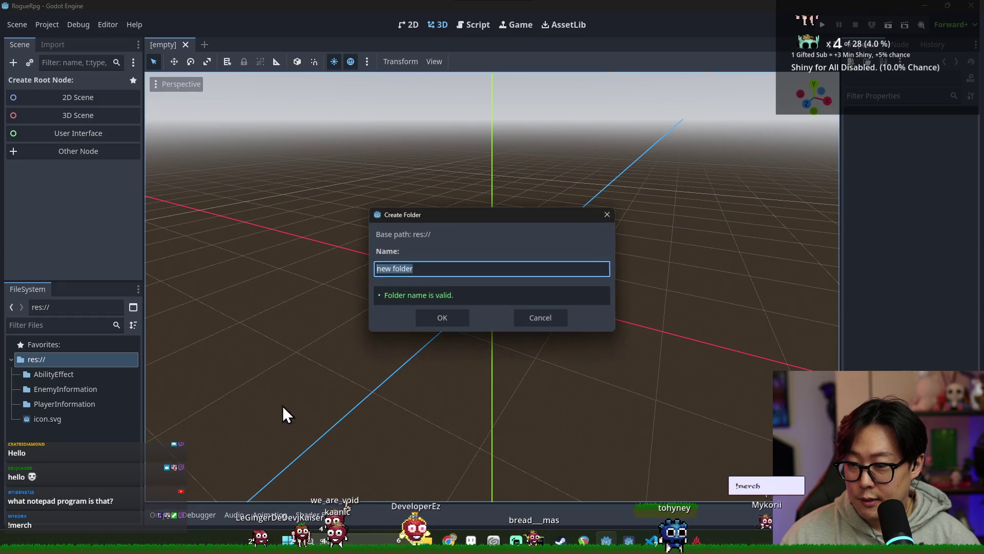
Name the new folder Equipments, then drag the Streamlabs dashboard window onto the screen.
{"action": "type", "text": "pments"}
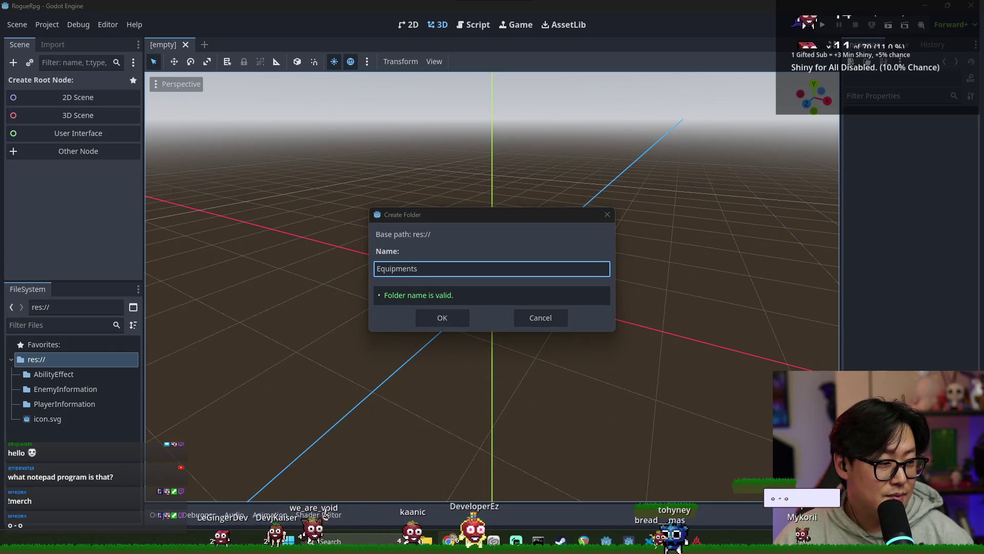
{"action": "key", "text": "alt+Tab"}
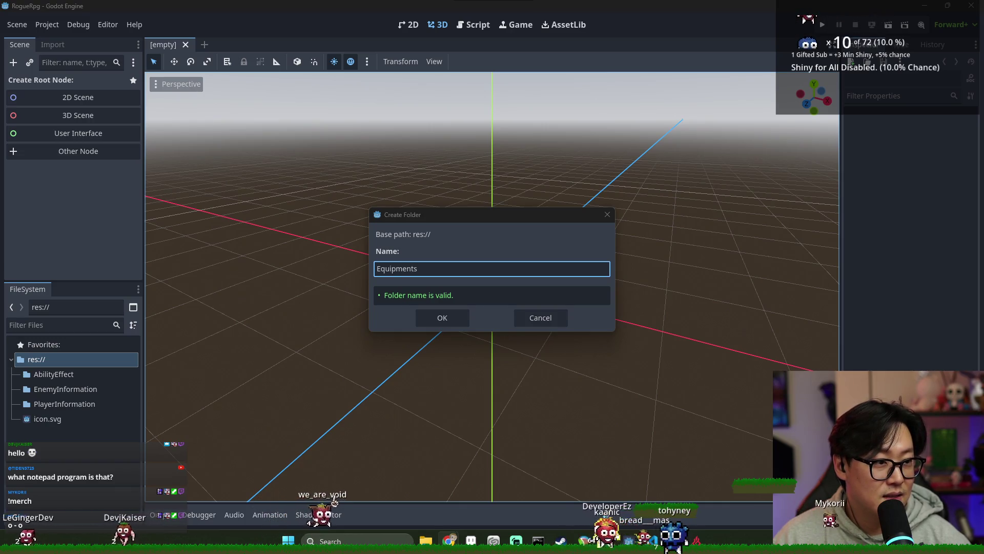
{"action": "left_click_drag", "start_coordinate": [981, 45], "coordinate": [413, 45]}
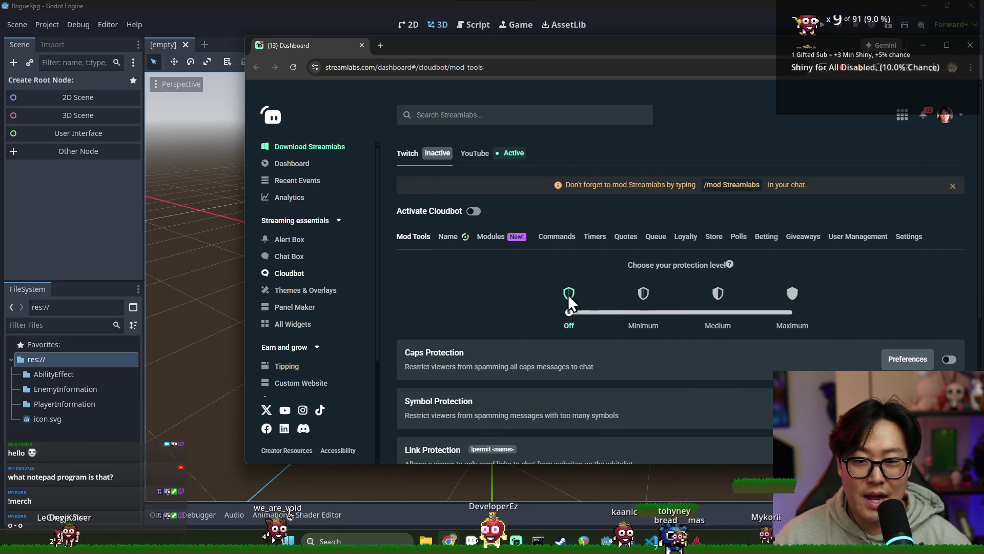
Activate Cloudbot in Streamlabs, move its window off screen, and return toward Godot.
{"action": "left_click", "coordinate": [474, 211]}
{"action": "mouse_move", "coordinate": [540, 45]}
{"action": "left_mouse_down"}
{"action": "mouse_move", "coordinate": [761, 134]}
{"action": "mouse_move", "coordinate": [983, 139]}
{"action": "left_mouse_up"}
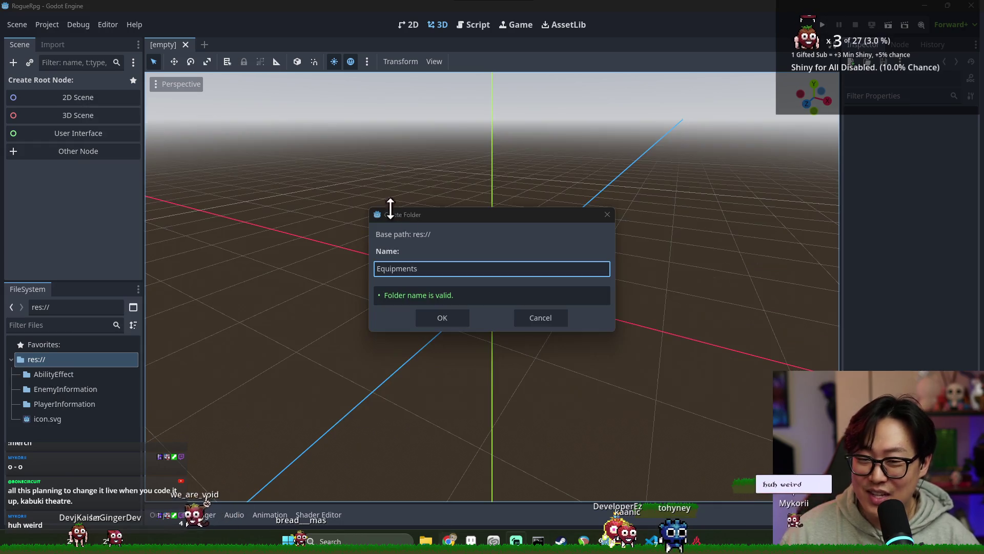
{"action": "key", "text": "alt+Tab"}
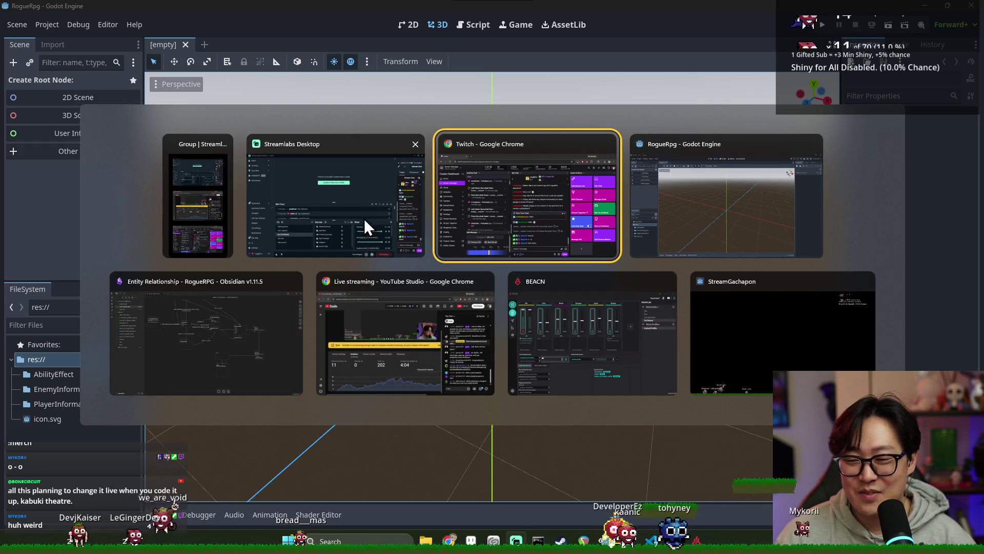
Check the Obsidian canvas, then confirm the Equipments folder at res:// in Godot.
{"action": "left_click", "coordinate": [197, 355]}
{"action": "key", "text": "alt+Tab"}
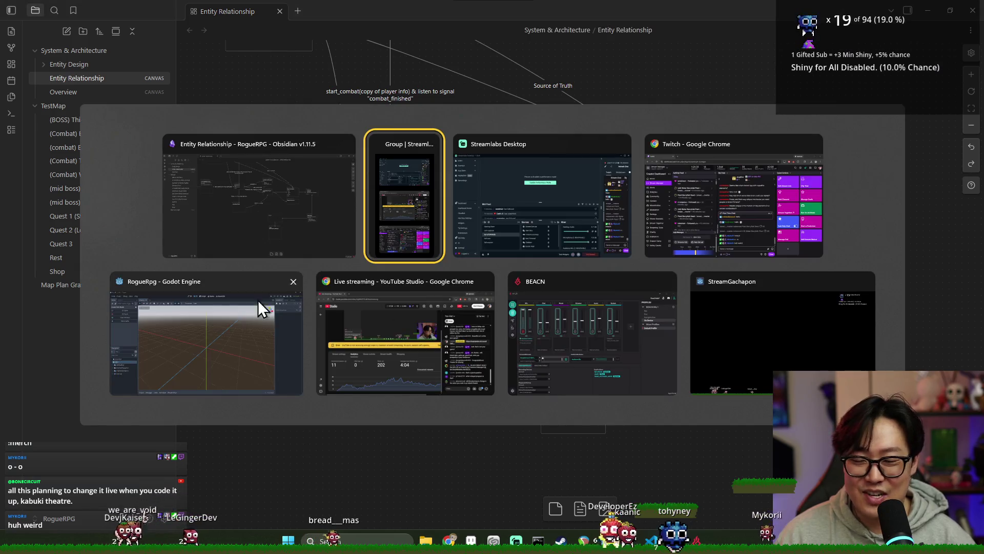
{"action": "left_click", "coordinate": [266, 232]}
{"action": "key", "text": "alt+Tab"}
{"action": "left_click", "coordinate": [255, 361]}
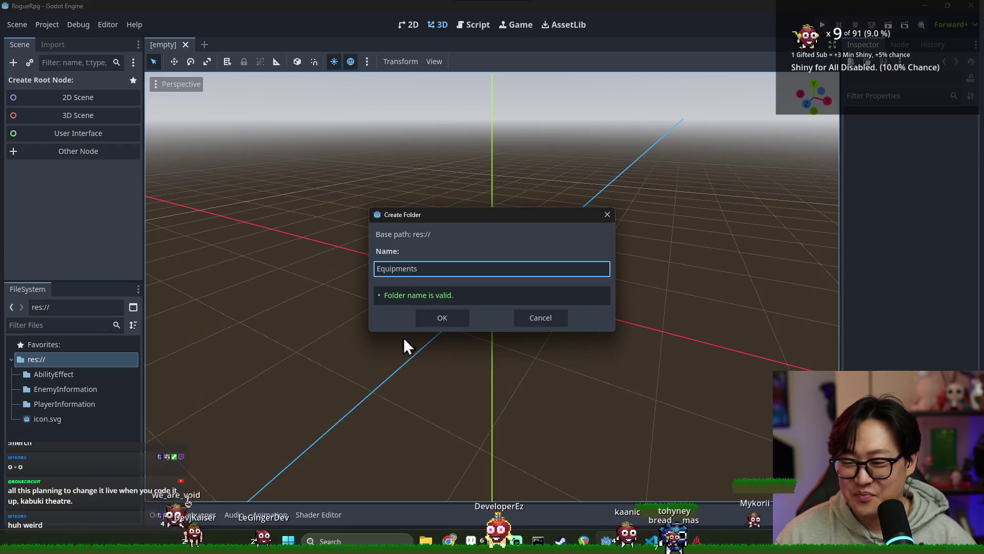
{"action": "key", "text": "alt+Tab"}
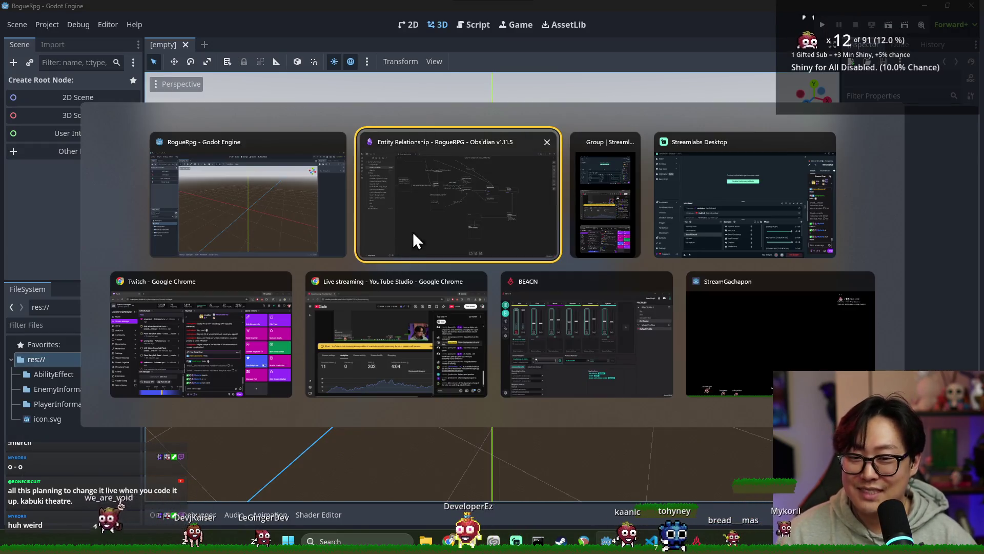
{"action": "left_click", "coordinate": [404, 232]}
{"action": "scroll", "coordinate": [786, 198], "scroll_direction": "down", "scroll_amount": 3}
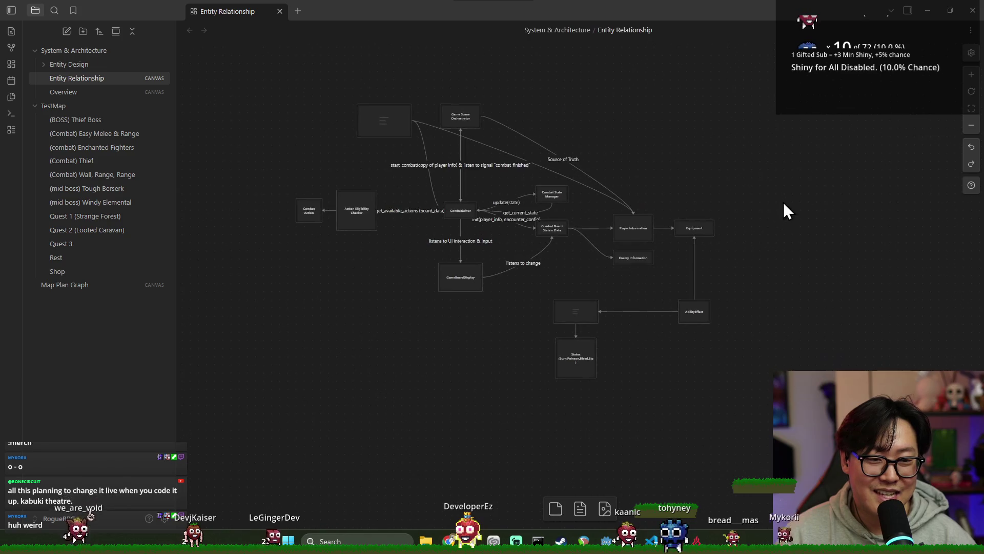
{"action": "key", "text": "alt+Tab"}
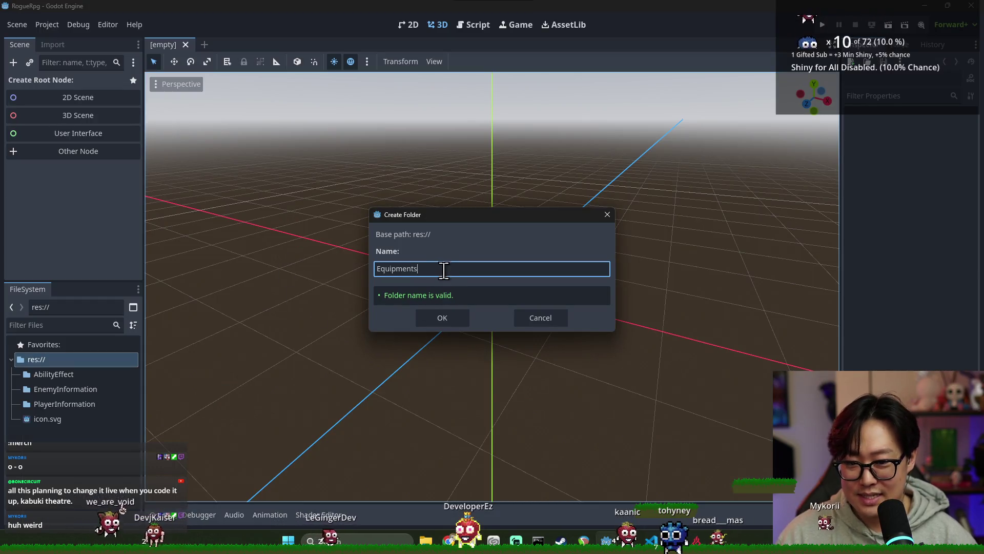
{"action": "left_click", "coordinate": [442, 318]}
Look over the Entity Relationship canvas again, then return to Godot's FileSystem.
{"action": "key", "text": "alt+Tab"}
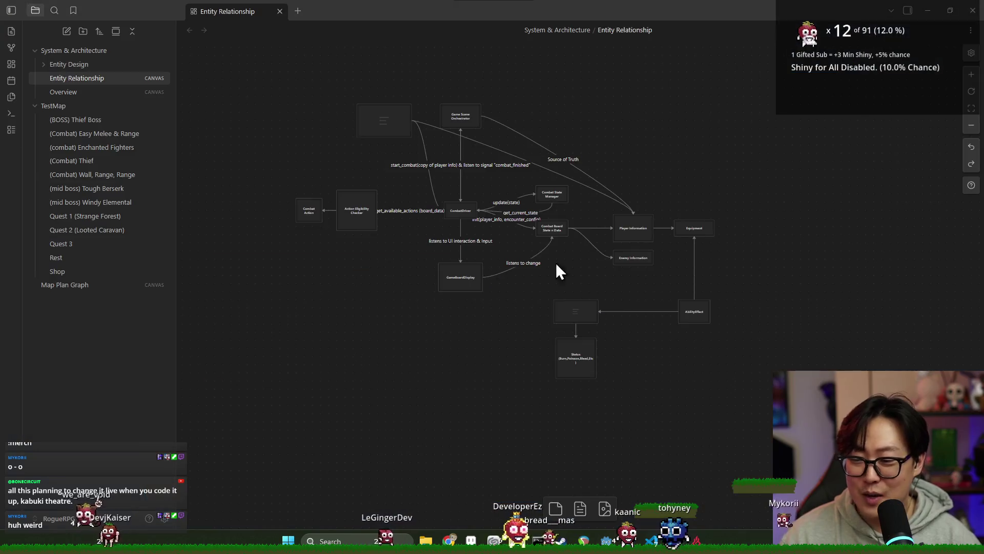
{"action": "scroll", "coordinate": [472, 256], "scroll_direction": "up", "scroll_amount": 3}
{"action": "scroll", "coordinate": [472, 258], "scroll_direction": "down", "scroll_amount": 5}
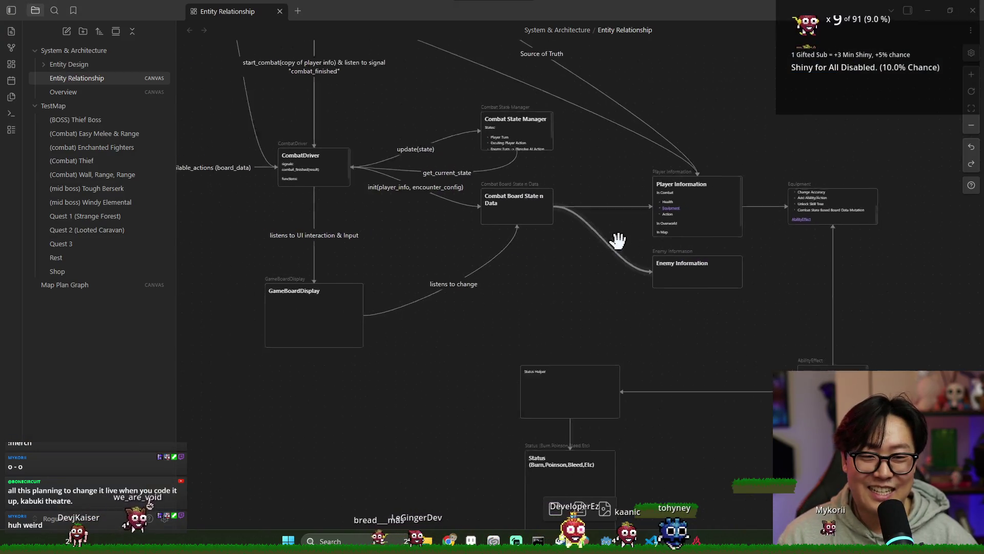
{"action": "key", "text": "alt+Tab"}
{"action": "key", "text": "alt+Tab"}
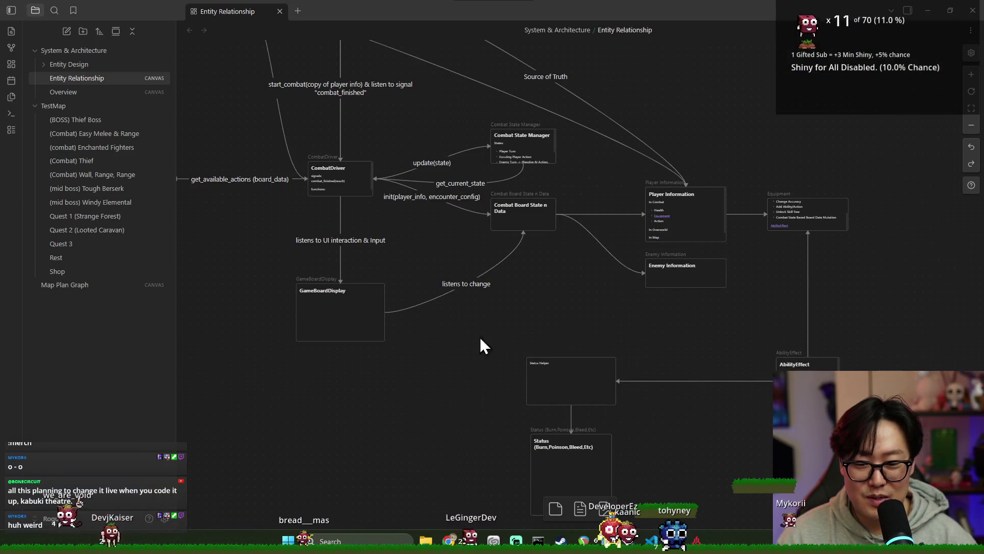
{"action": "scroll", "coordinate": [475, 352], "scroll_direction": "down", "scroll_amount": 2}
{"action": "scroll", "coordinate": [437, 247], "scroll_direction": "up", "scroll_amount": 2}
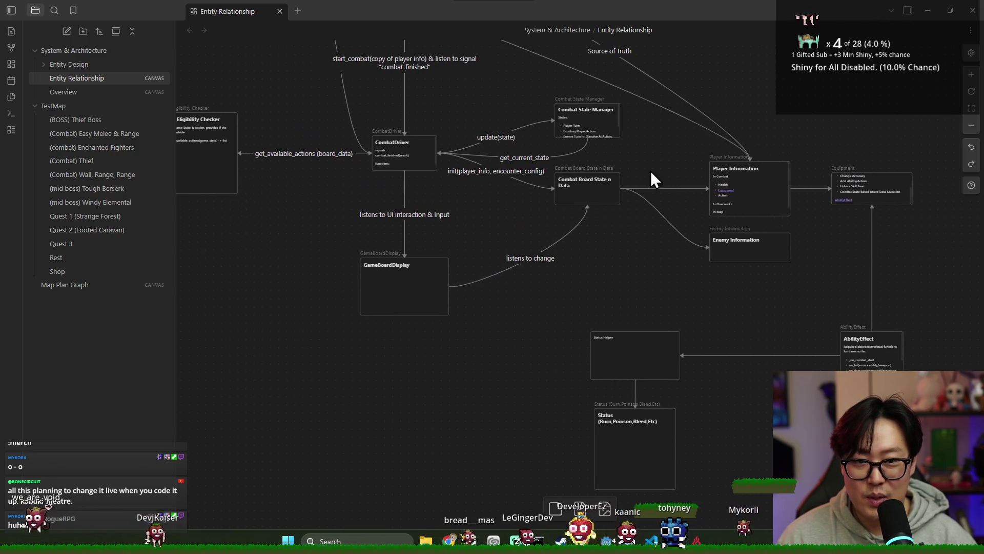
{"action": "key", "text": "alt+Tab"}
{"action": "right_click", "coordinate": [73, 361]}
Create a Data folder at res://, move AbilityEffect into it, and expand it.
{"action": "mouse_move", "coordinate": [183, 371]}
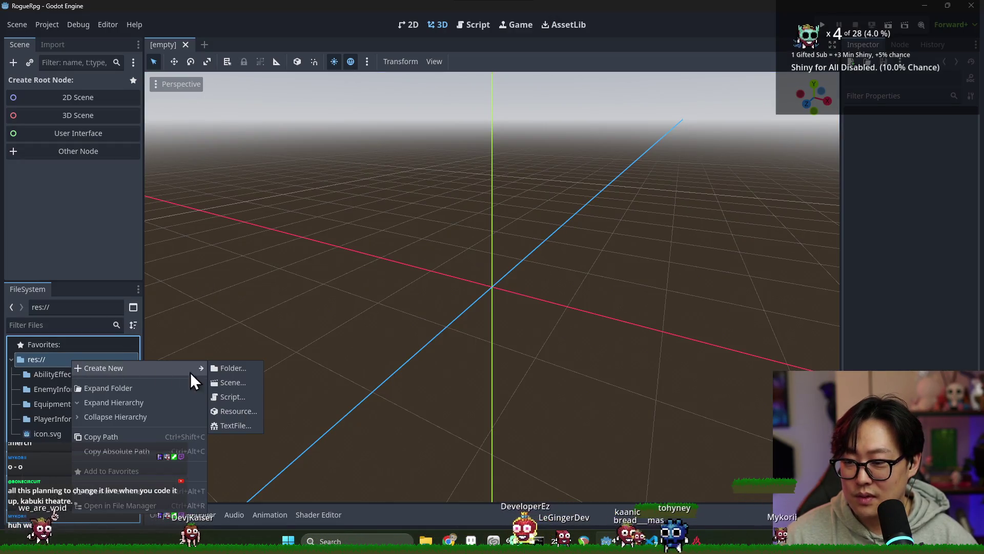
{"action": "left_click", "coordinate": [231, 368]}
{"action": "type", "text": "Data"}
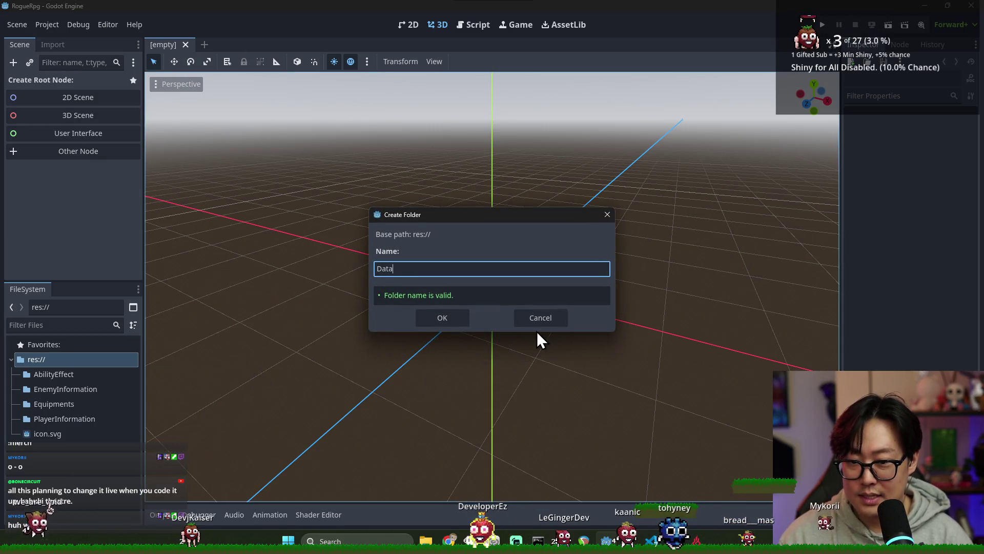
{"action": "key", "text": "BackSpace"}
{"action": "key", "text": "BackSpace"}
{"action": "key", "text": "BackSpace"}
{"action": "type", "text": "Data"}
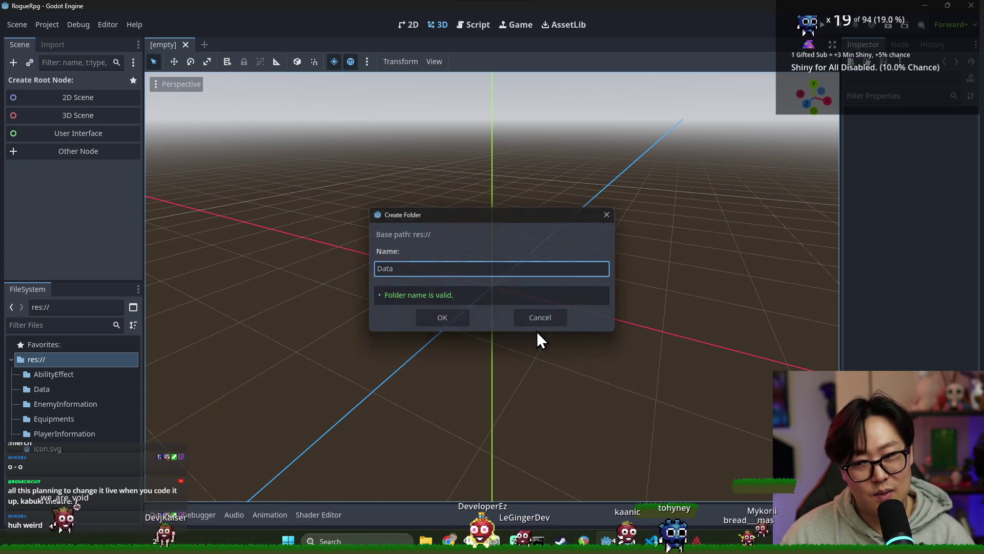
{"action": "key", "text": "Return"}
{"action": "mouse_move", "coordinate": [59, 374]}
{"action": "left_mouse_down"}
{"action": "mouse_move", "coordinate": [55, 390]}
{"action": "mouse_move", "coordinate": [50, 376]}
{"action": "left_mouse_up"}
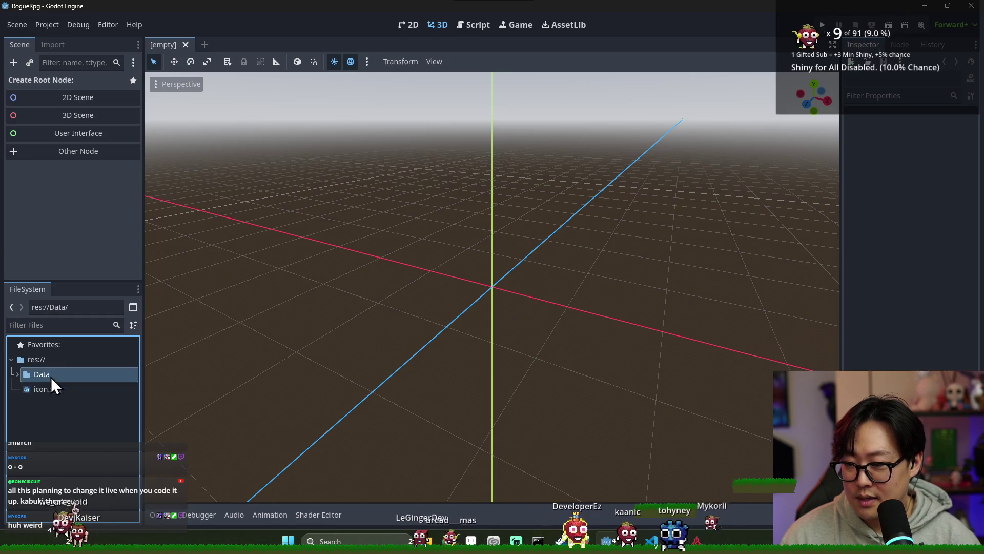
{"action": "double_click", "coordinate": [73, 375]}
After a glance at Obsidian, create a Tester folder at the res:// root.
{"action": "key", "text": "alt+Tab"}
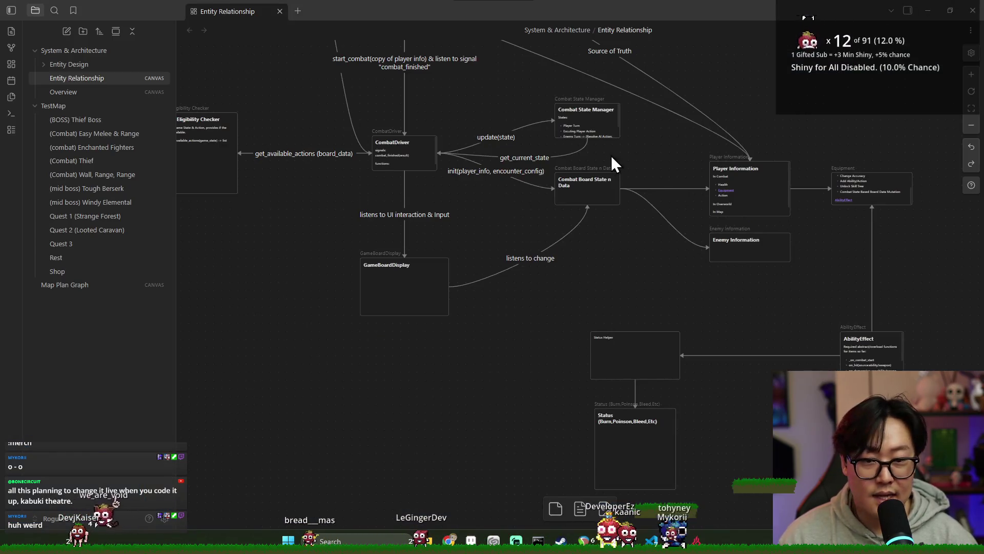
{"action": "key", "text": "alt+Tab"}
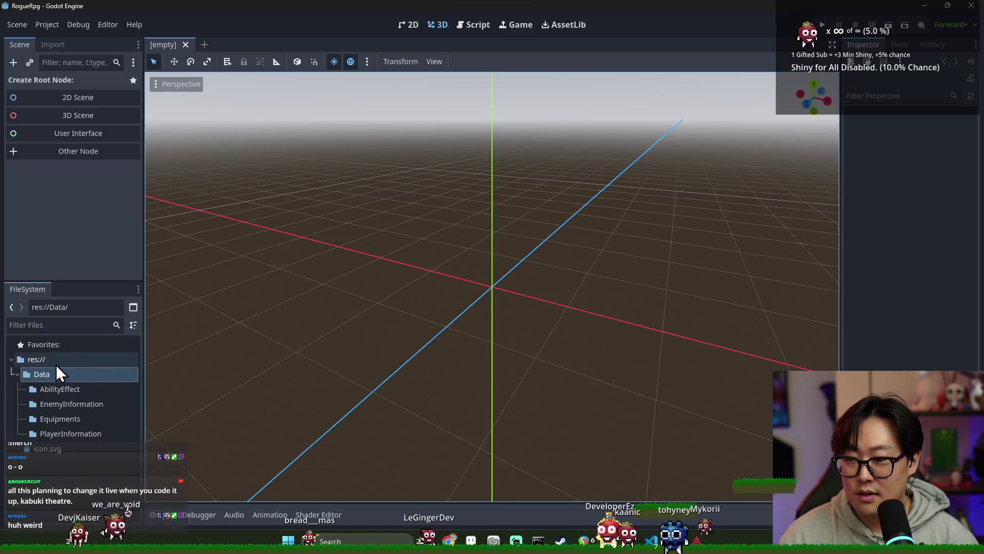
{"action": "right_click", "coordinate": [44, 362]}
{"action": "mouse_move", "coordinate": [46, 365]}
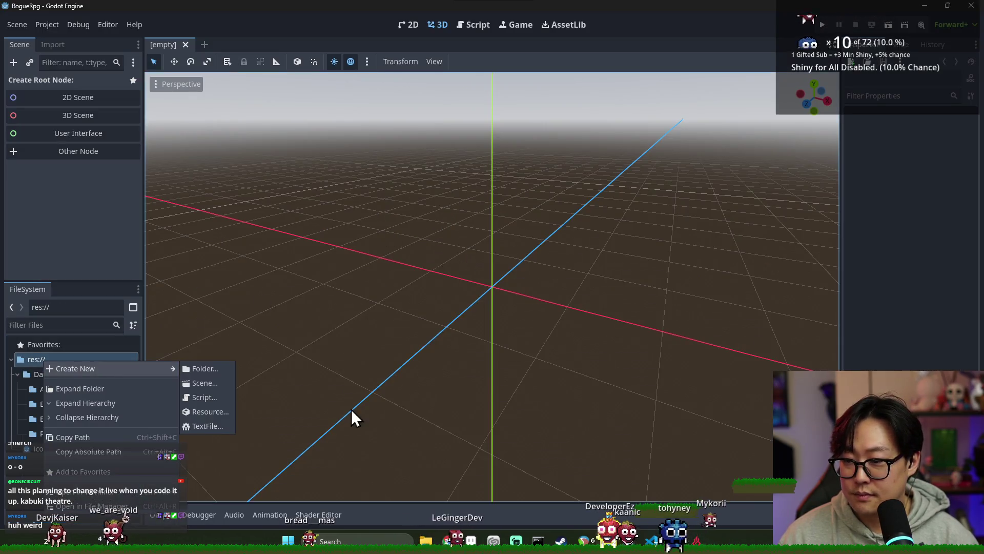
{"action": "left_click", "coordinate": [217, 367]}
{"action": "type", "text": "Tester"}
{"action": "key", "text": "Return"}
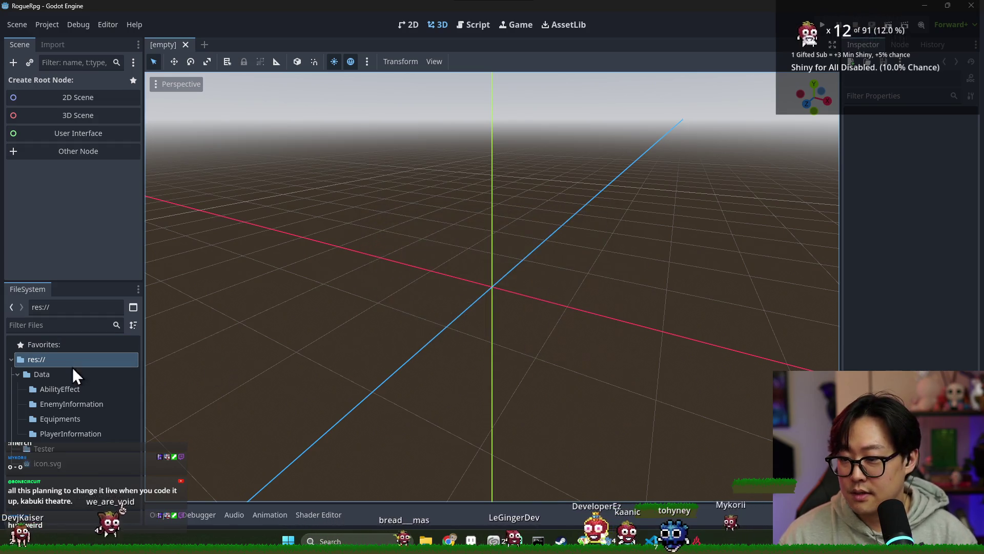
Create a CombatTester scene inside the Tester folder.
{"action": "left_click", "coordinate": [51, 447]}
{"action": "right_click", "coordinate": [60, 446]}
{"action": "mouse_move", "coordinate": [128, 312]}
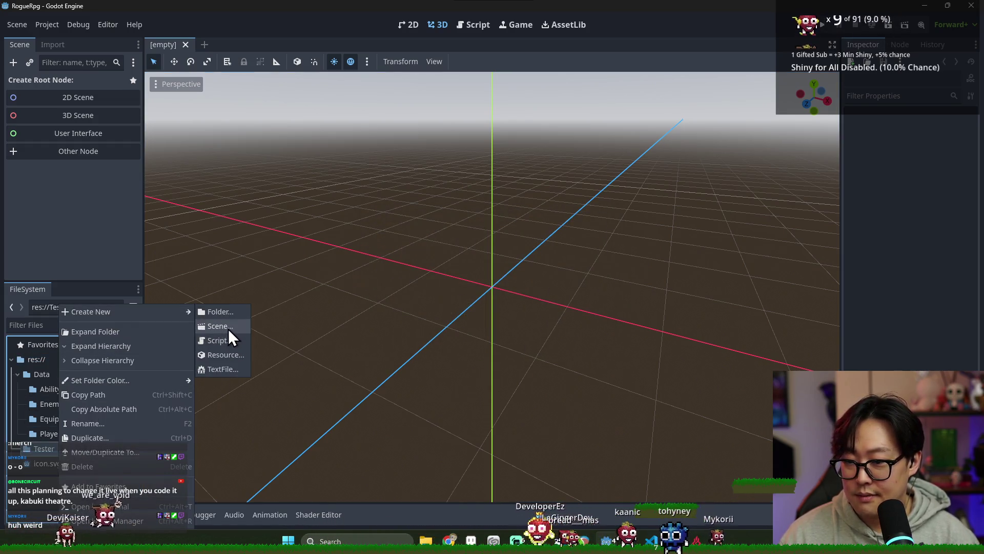
{"action": "left_click", "coordinate": [228, 329]}
{"action": "type", "text": "CombatTeste"}
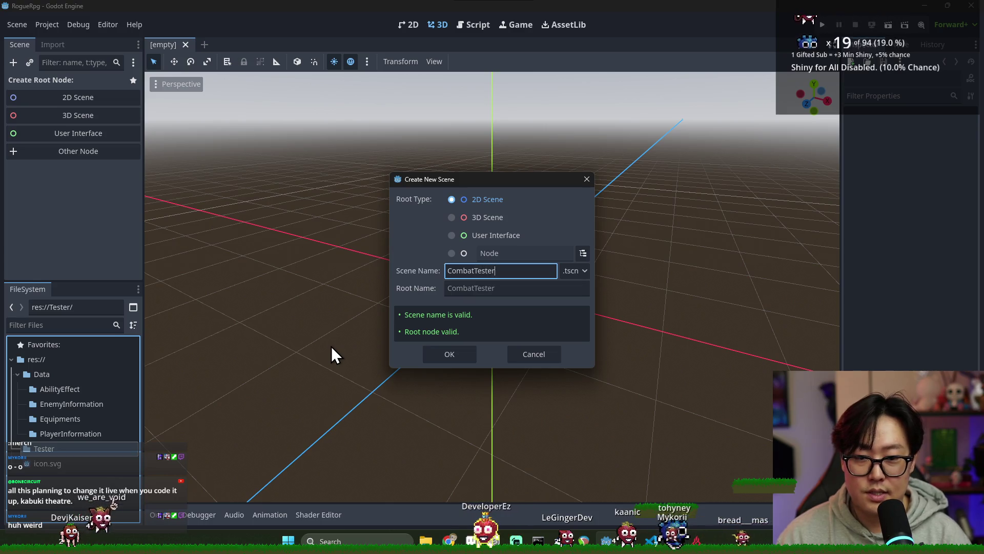
{"action": "type", "text": "r"}
{"action": "key", "text": "Return"}
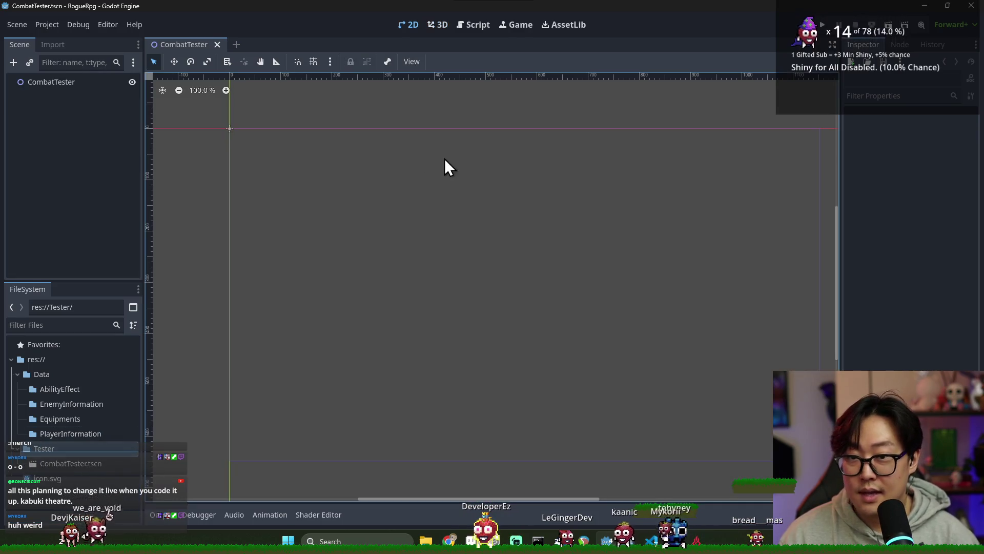
Collapse Tester and Data, then create a Combat folder at res://.
{"action": "left_click", "coordinate": [17, 449]}
{"action": "left_click", "coordinate": [17, 374]}
{"action": "right_click", "coordinate": [31, 360]}
{"action": "mouse_move", "coordinate": [68, 369]}
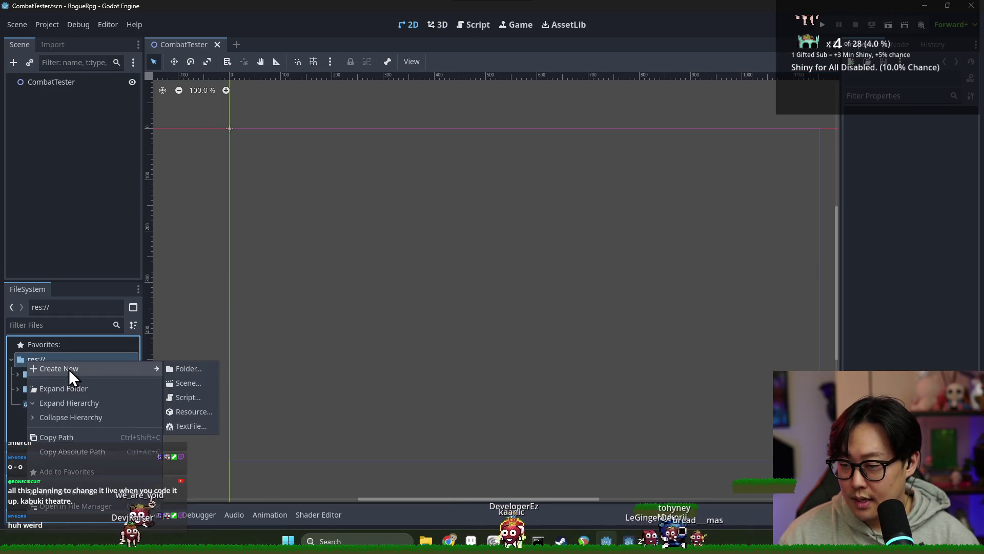
{"action": "left_click", "coordinate": [202, 369]}
{"action": "type", "text": "Combat"}
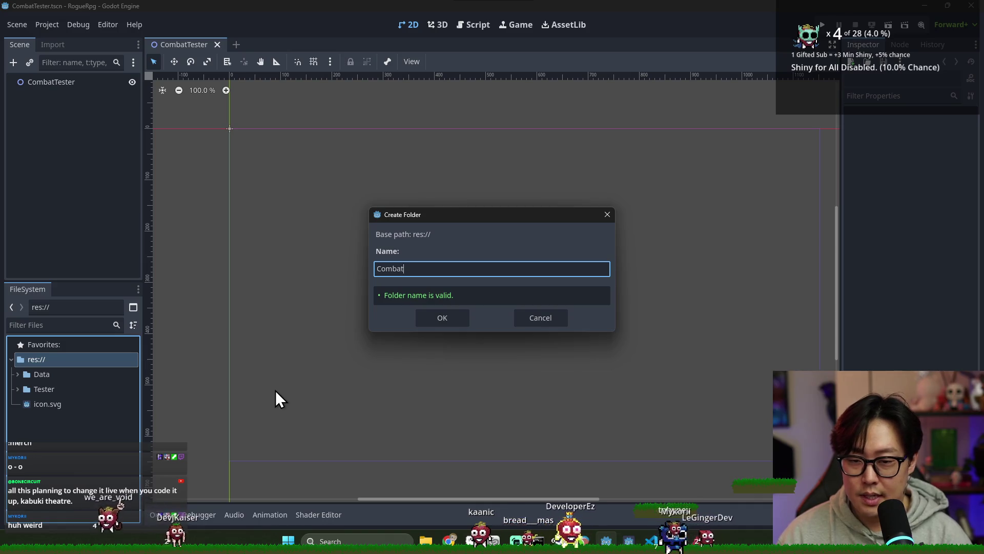
{"action": "key", "text": "Return"}
Create a 2D CombatDriver scene inside the Combat folder.
{"action": "right_click", "coordinate": [50, 379]}
{"action": "mouse_move", "coordinate": [153, 312]}
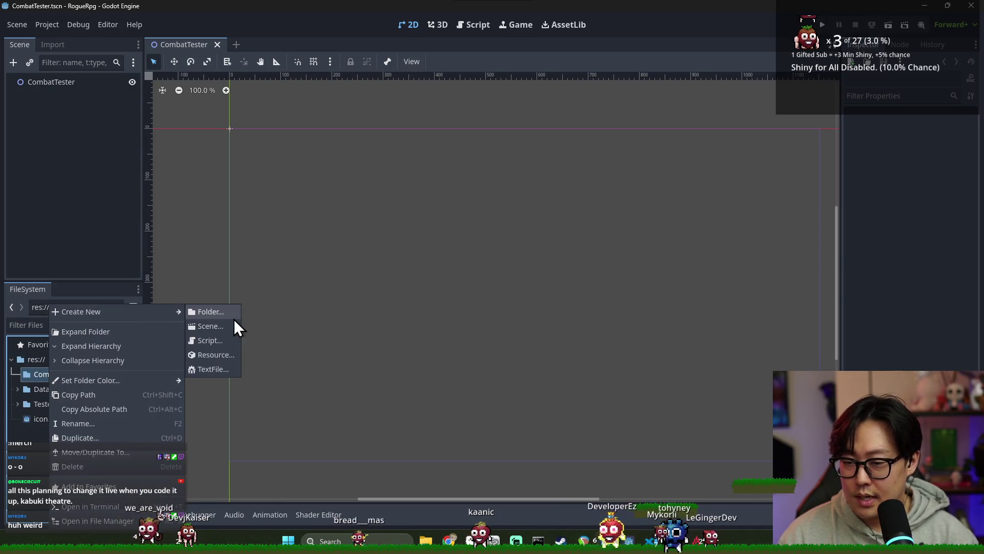
{"action": "left_click", "coordinate": [215, 326]}
{"action": "type", "text": "CombatDr"}
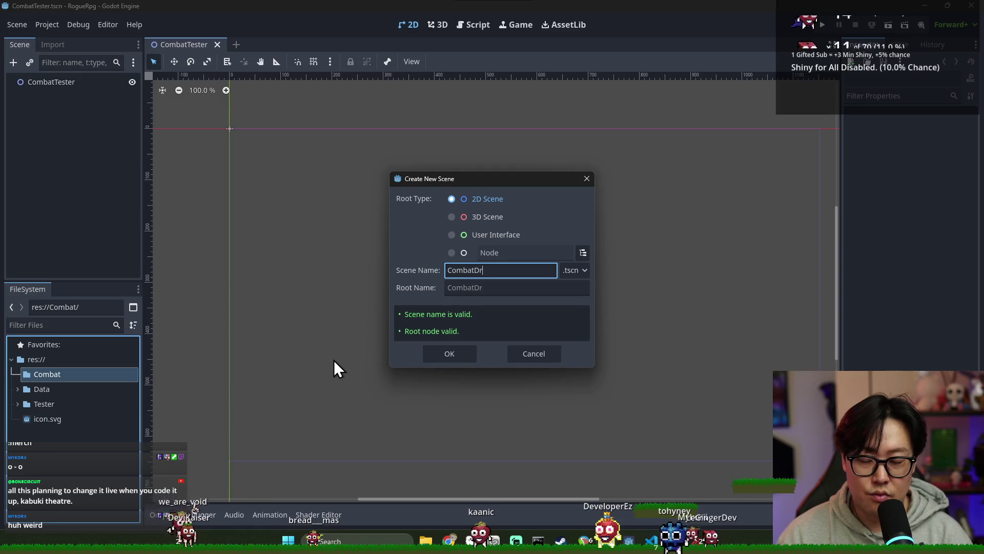
{"action": "type", "text": "iver"}
{"action": "key", "text": "Return"}
Create a User Interface CombatBoardDisplay scene in Combat, checking the name in Obsidian.
{"action": "left_click", "coordinate": [17, 373]}
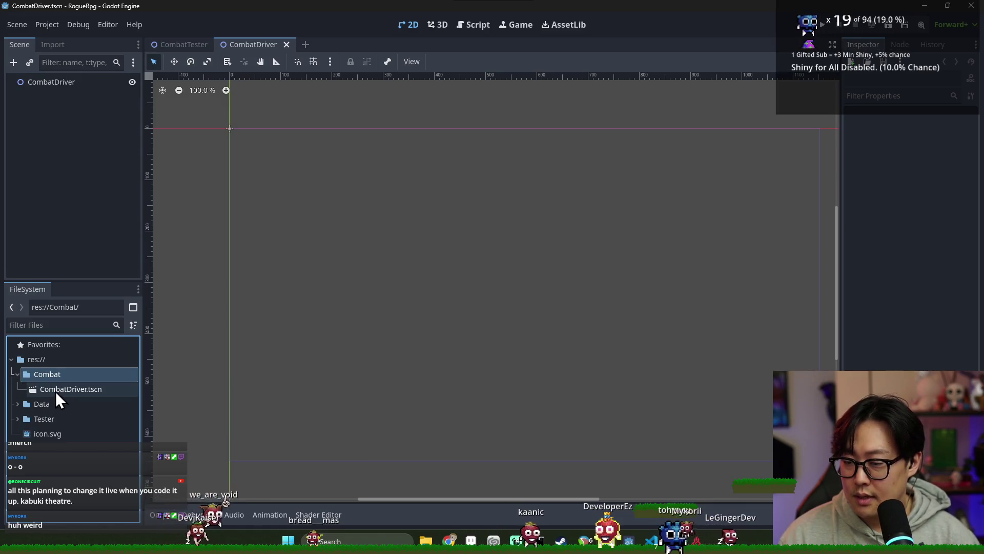
{"action": "right_click", "coordinate": [49, 372]}
{"action": "mouse_move", "coordinate": [97, 311]}
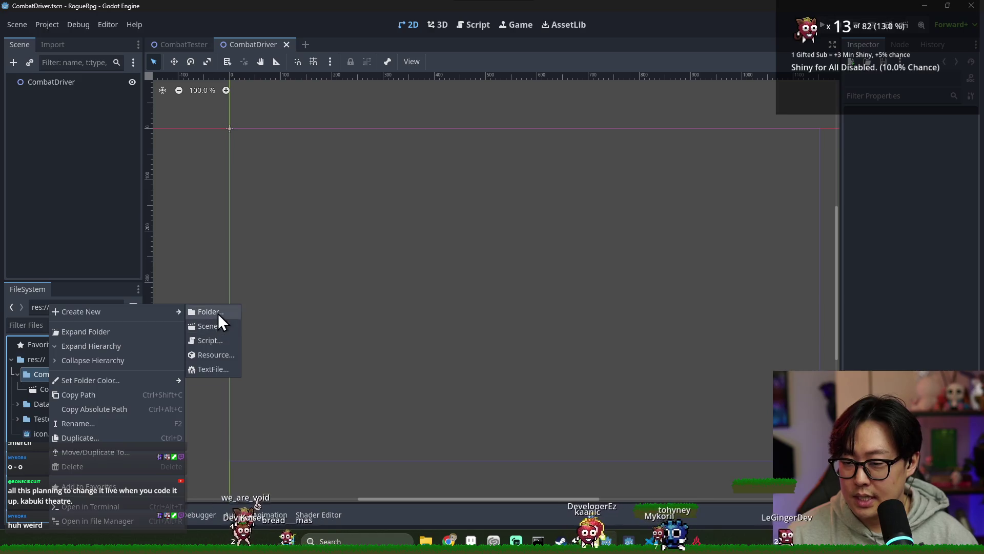
{"action": "left_click", "coordinate": [220, 327]}
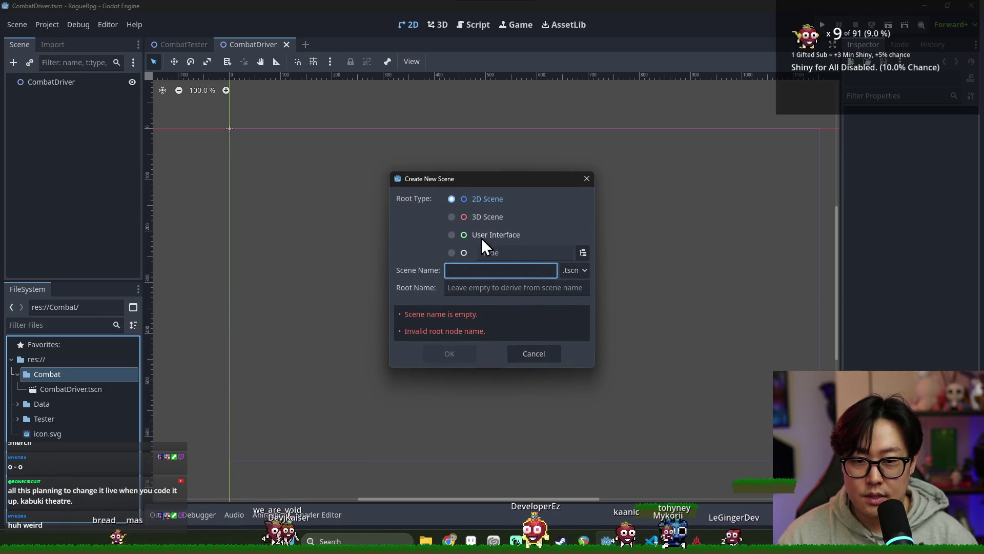
{"action": "key", "text": "alt+Tab"}
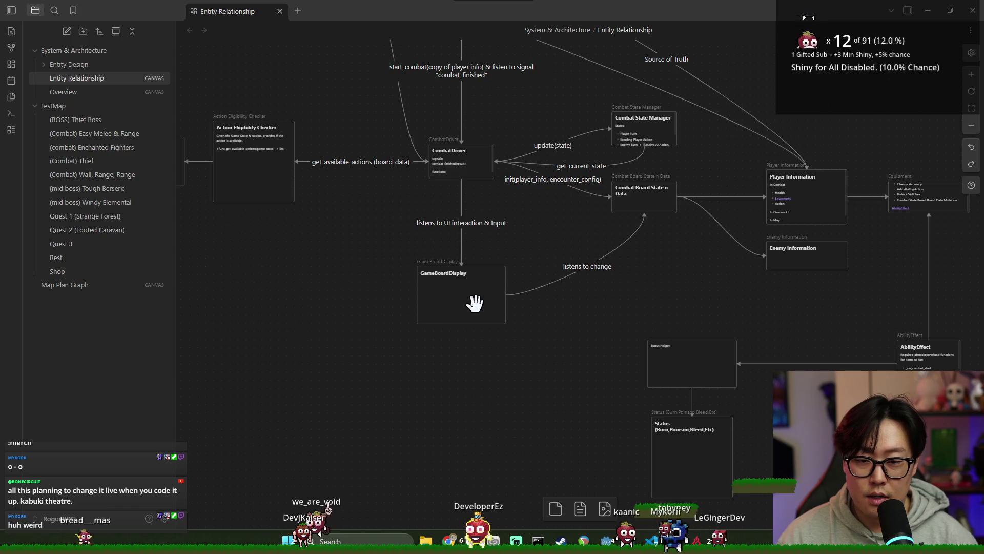
{"action": "key", "text": "alt+Tab"}
{"action": "type", "text": "Game"}
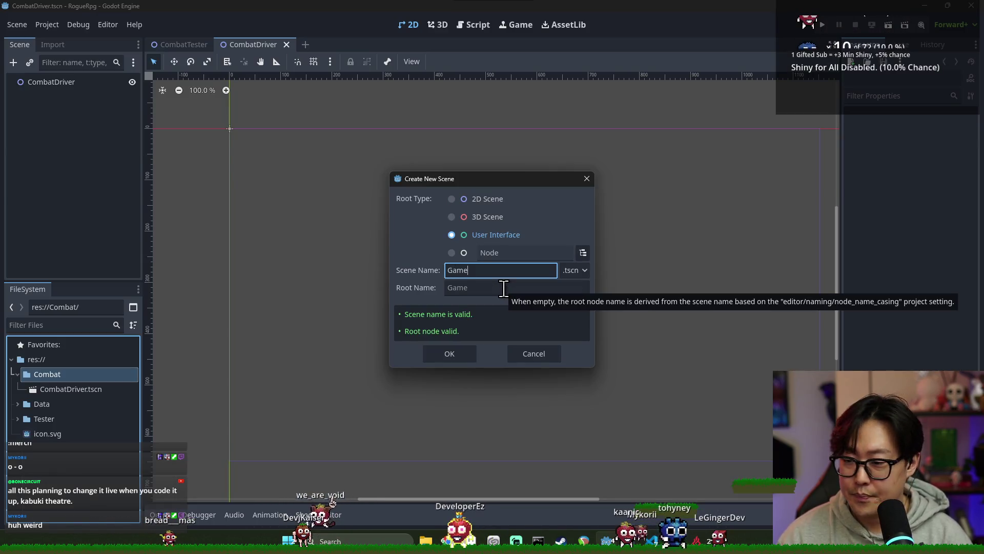
{"action": "key", "text": "BackSpace"}
{"action": "key", "text": "BackSpace"}
{"action": "type", "text": "CombatBoar"}
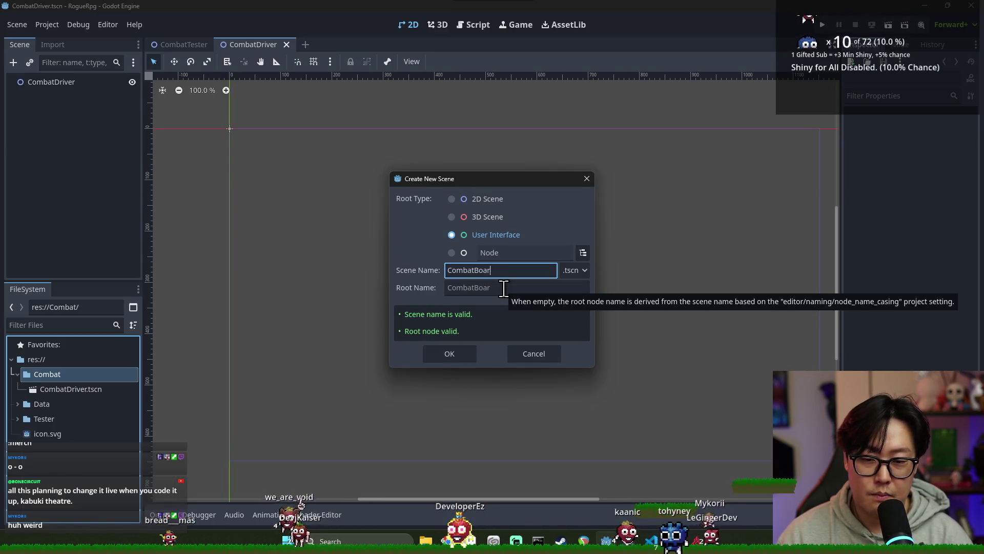
{"action": "type", "text": "ay"}
{"action": "key", "text": "Return"}
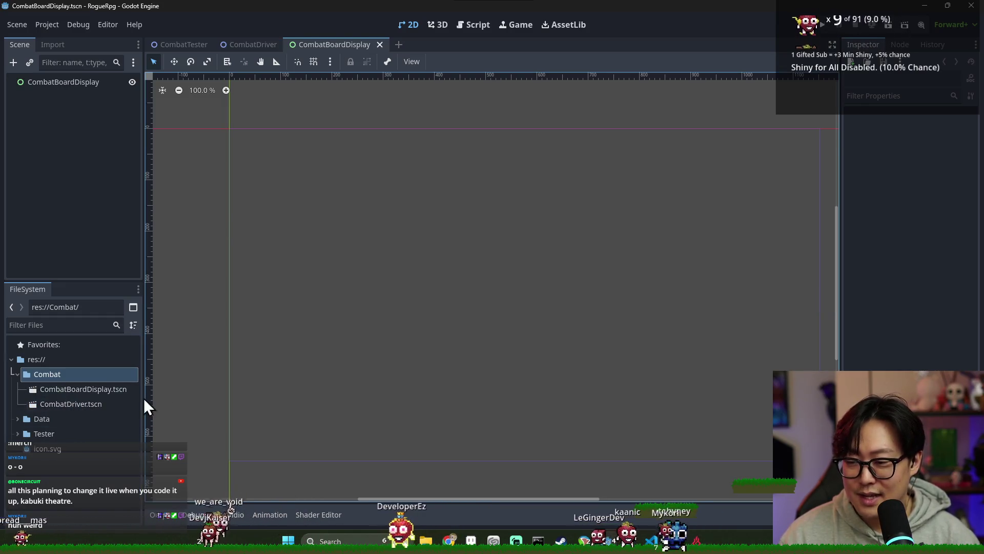
Bring up Obsidian's Entity Relationship canvas and recentre the diagram.
{"action": "key", "text": "alt+Tab"}
{"action": "key", "text": "alt+Tab"}
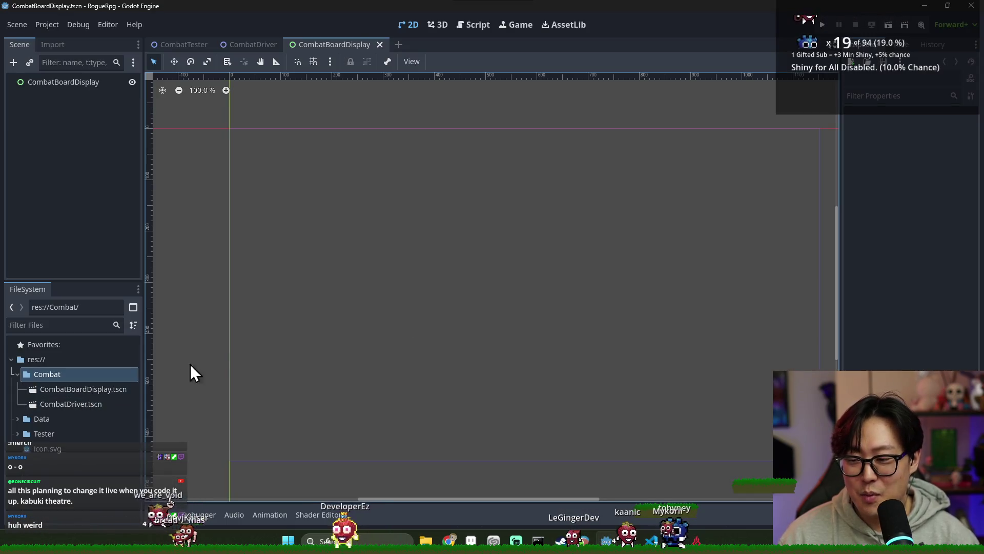
{"action": "key", "text": "alt+Tab"}
{"action": "key", "text": "alt+Tab"}
{"action": "key", "text": "alt+Tab"}
{"action": "mouse_move", "coordinate": [558, 347]}
{"action": "left_mouse_down"}
{"action": "mouse_move", "coordinate": [567, 336]}
{"action": "mouse_move", "coordinate": [489, 322]}
{"action": "left_mouse_up"}
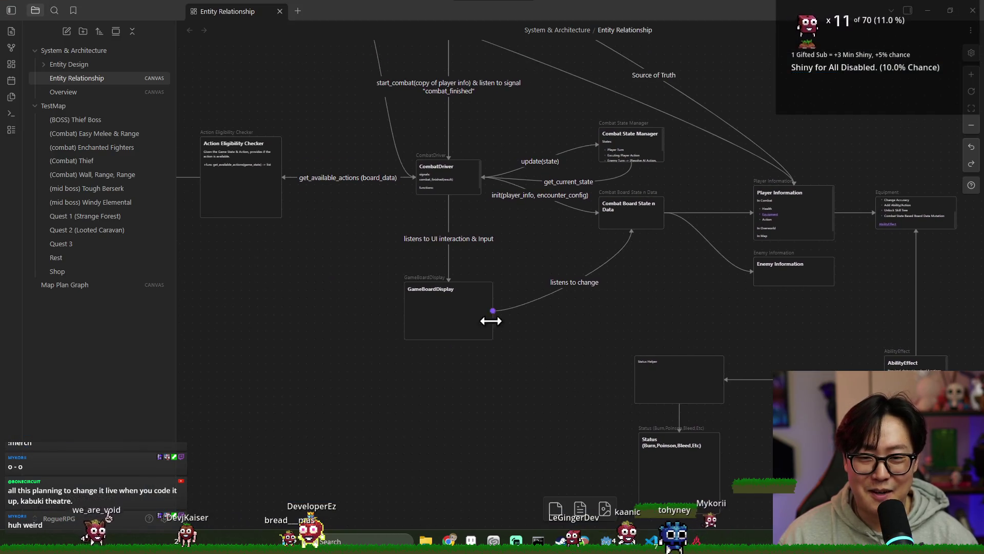
Pan Obsidian to the Action Eligibility Checker and Combat Action nodes, then expand Data in Godot.
{"action": "scroll", "coordinate": [339, 257], "scroll_direction": "left", "scroll_amount": 3}
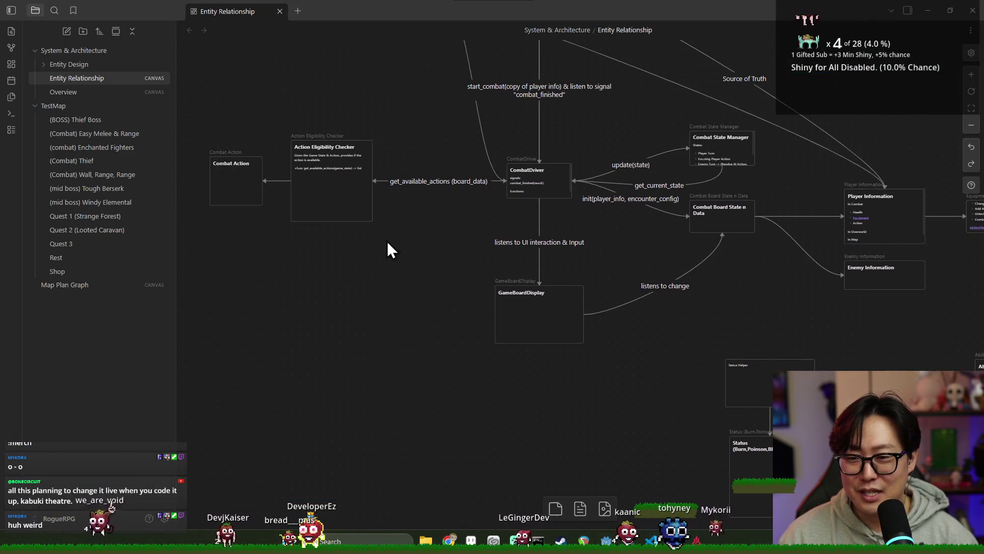
{"action": "scroll", "coordinate": [343, 202], "scroll_direction": "up", "scroll_amount": 3}
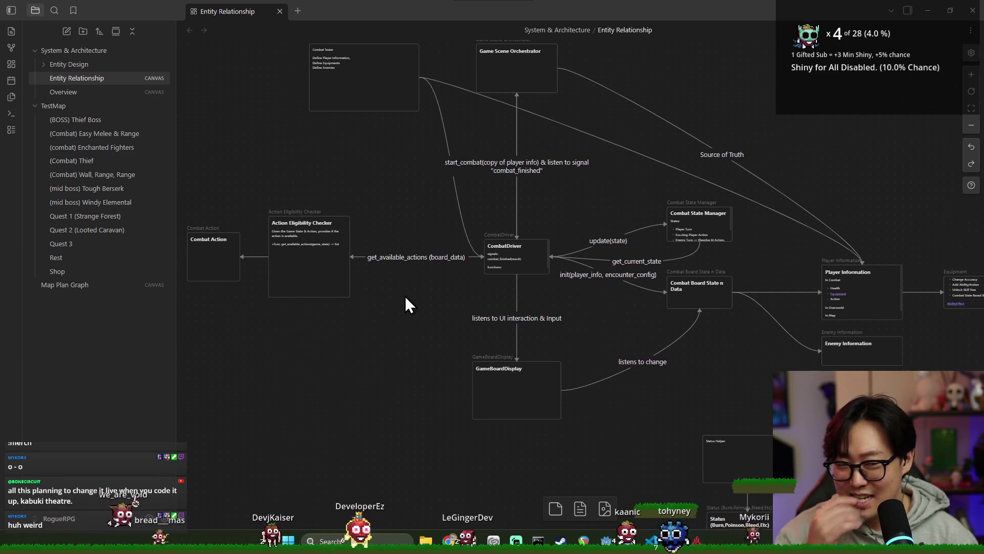
{"action": "left_click", "coordinate": [297, 273]}
{"action": "key", "text": "alt+Tab"}
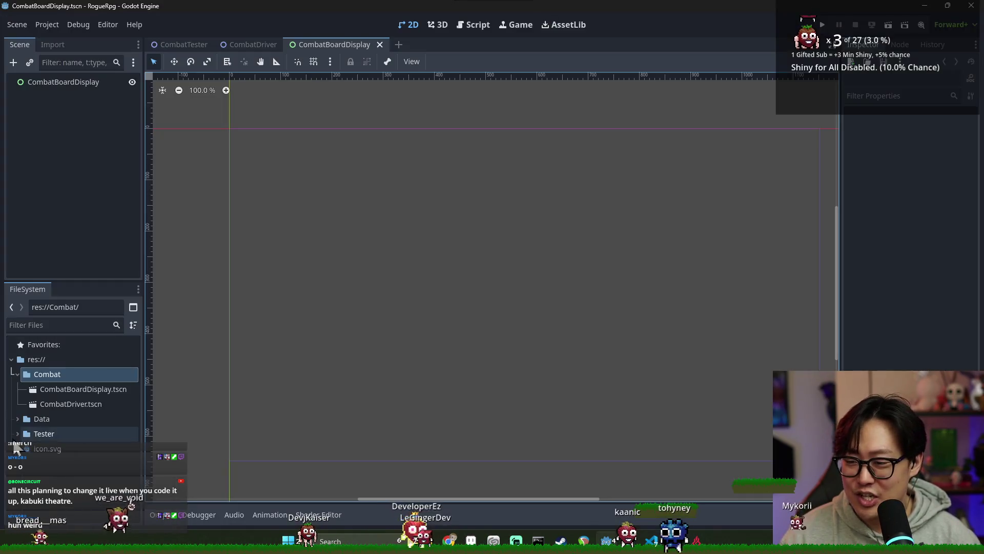
{"action": "left_click", "coordinate": [16, 374]}
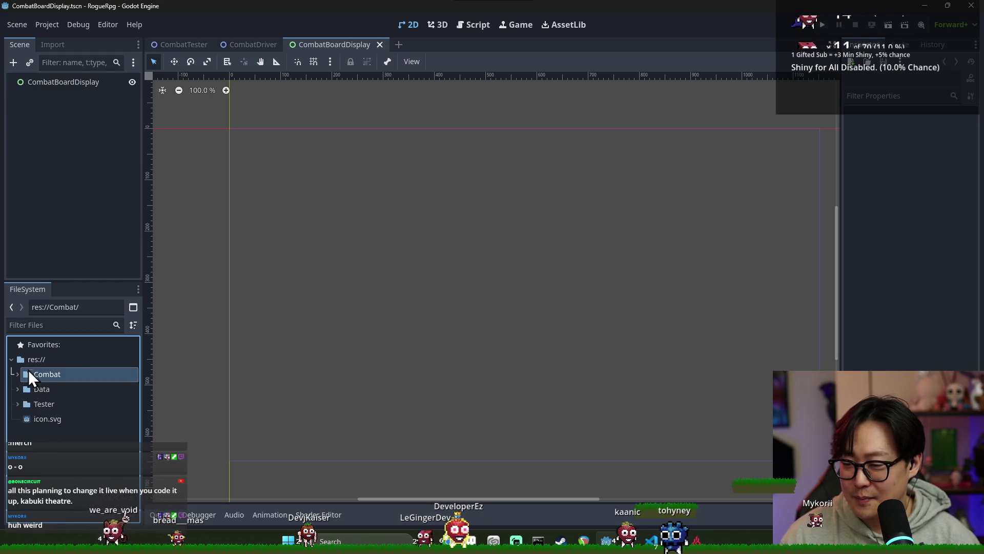
{"action": "key", "text": "alt+Tab"}
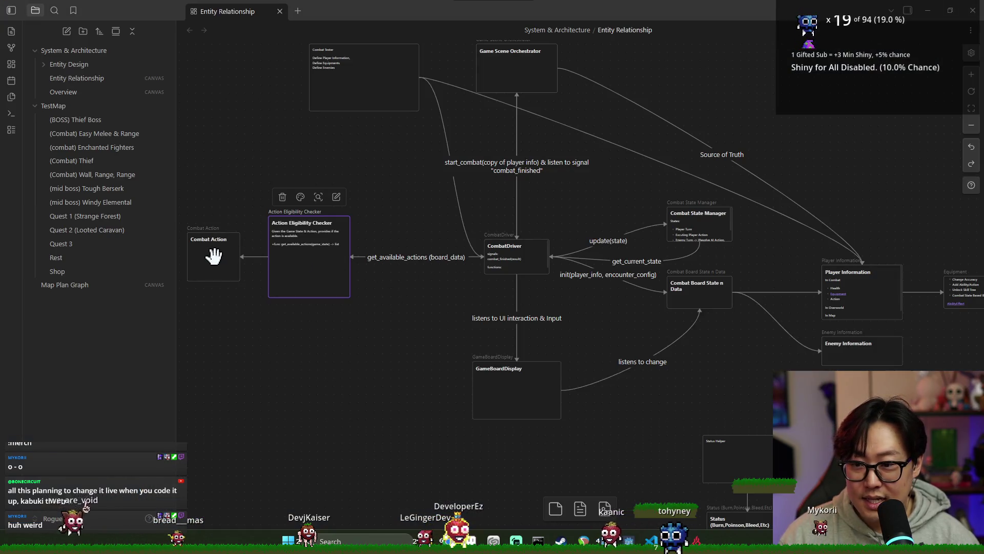
{"action": "left_click_drag", "start_coordinate": [215, 258], "coordinate": [321, 259]}
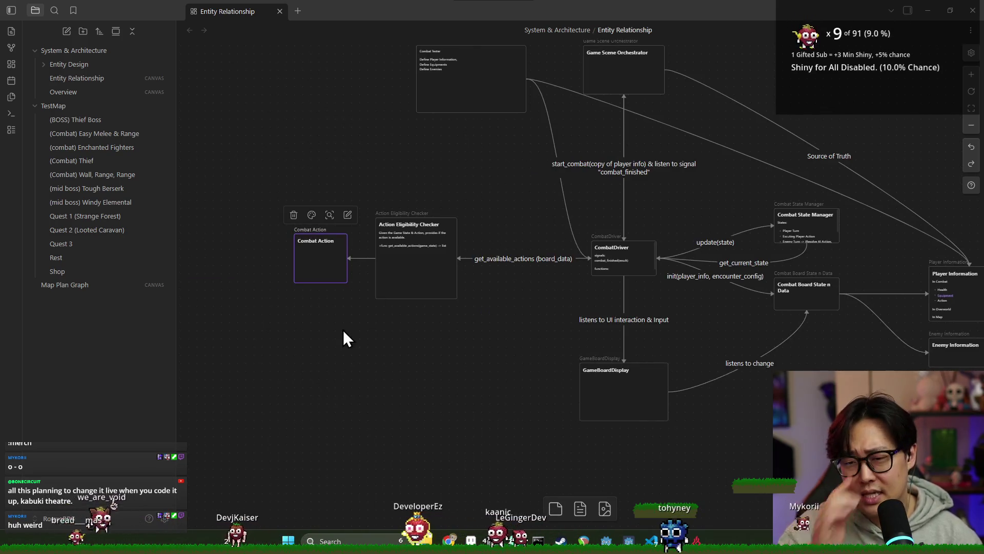
{"action": "key", "text": "alt+Tab"}
{"action": "left_click", "coordinate": [19, 392]}
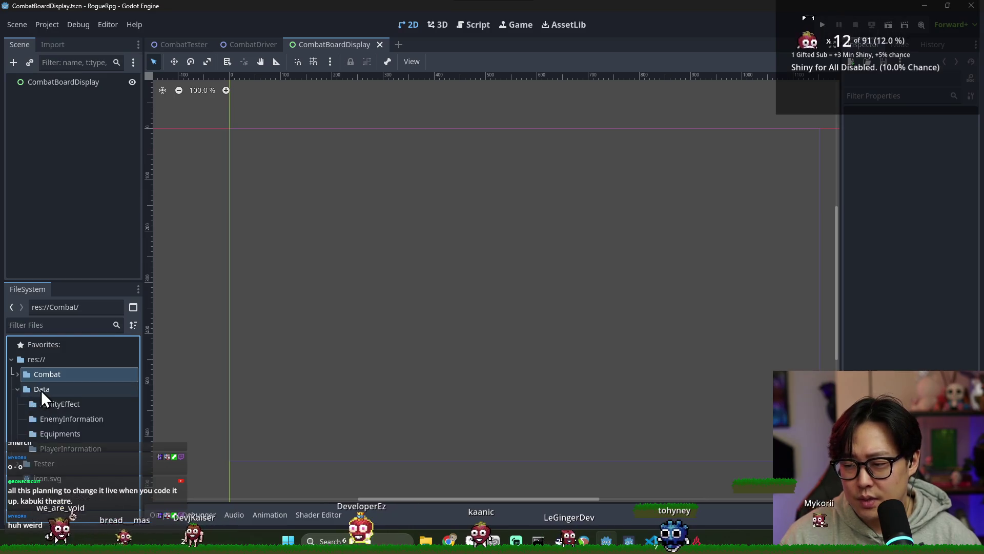
Begin and cancel a new folder in Data, then expand Combat to view its scenes.
{"action": "right_click", "coordinate": [41, 389]}
{"action": "mouse_move", "coordinate": [149, 312]}
{"action": "left_click", "coordinate": [208, 313]}
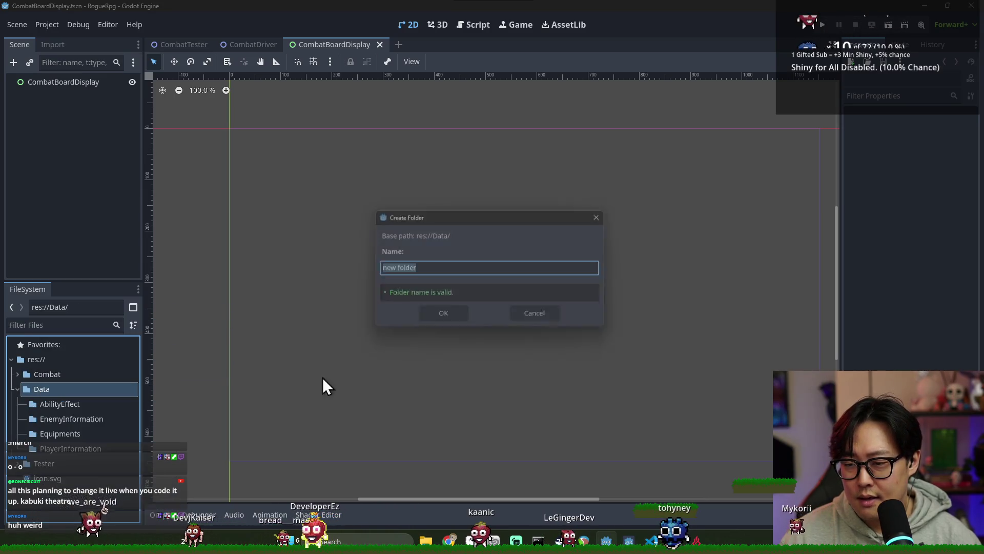
{"action": "type", "text": "C"}
{"action": "key", "text": "BackSpace"}
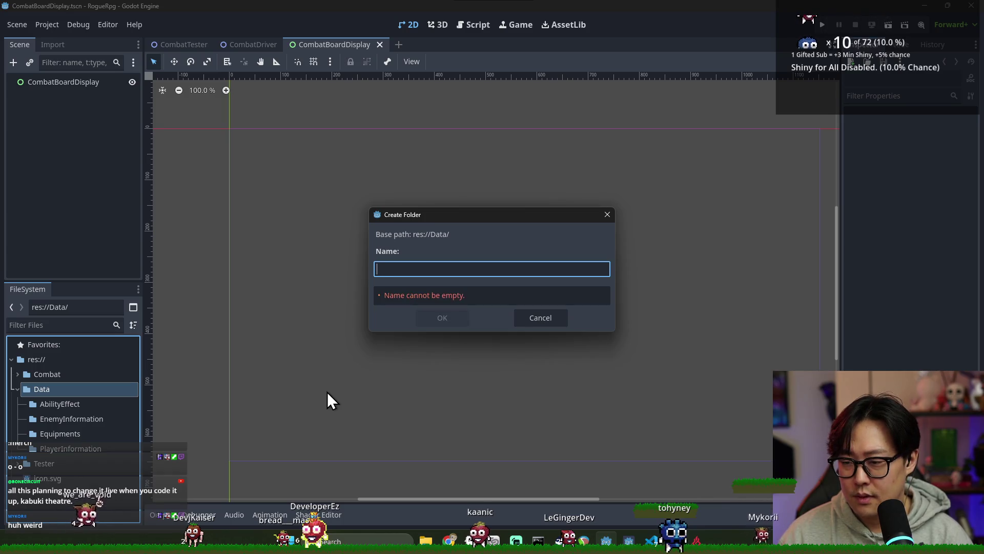
{"action": "key", "text": "Escape"}
{"action": "left_click", "coordinate": [17, 376]}
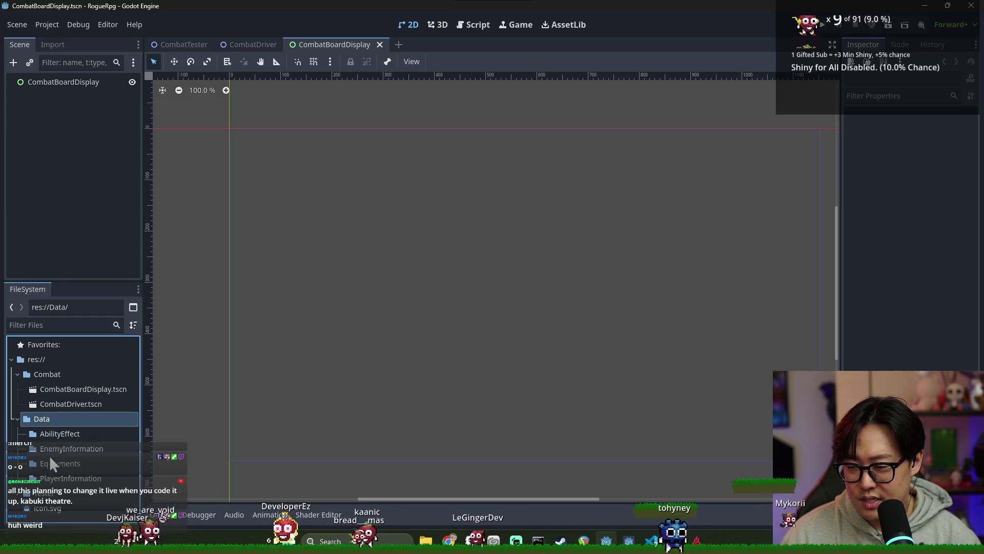
{"action": "left_click", "coordinate": [61, 376]}
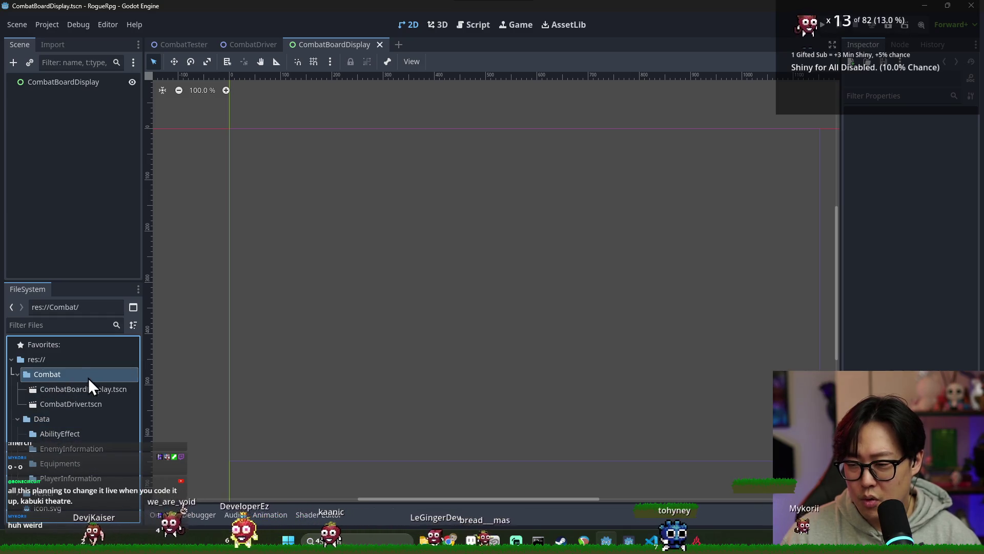
{"action": "left_click", "coordinate": [47, 418]}
Create a CombatAction folder inside Data, checking the Obsidian diagram.
{"action": "right_click", "coordinate": [46, 417]}
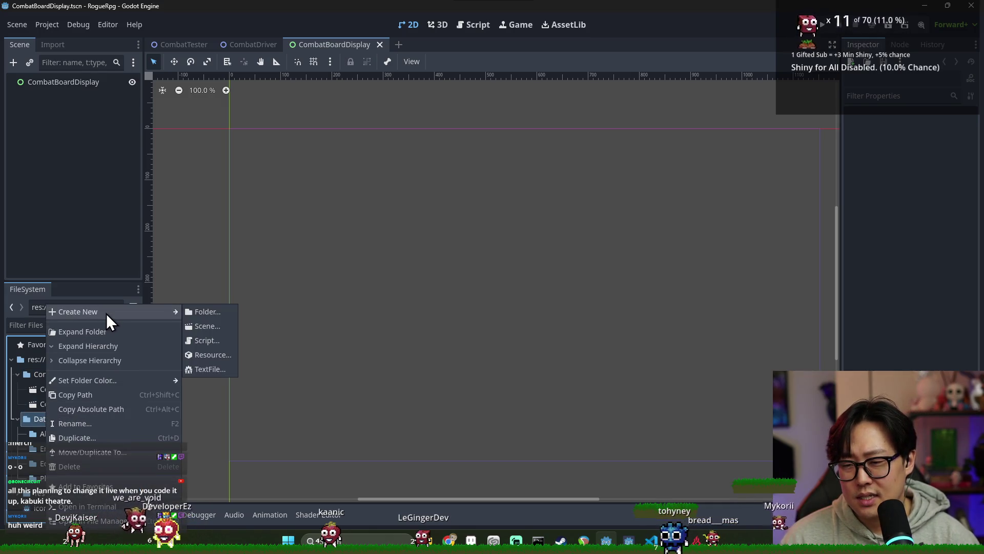
{"action": "left_click", "coordinate": [201, 313]}
{"action": "type", "text": "CombatAction"}
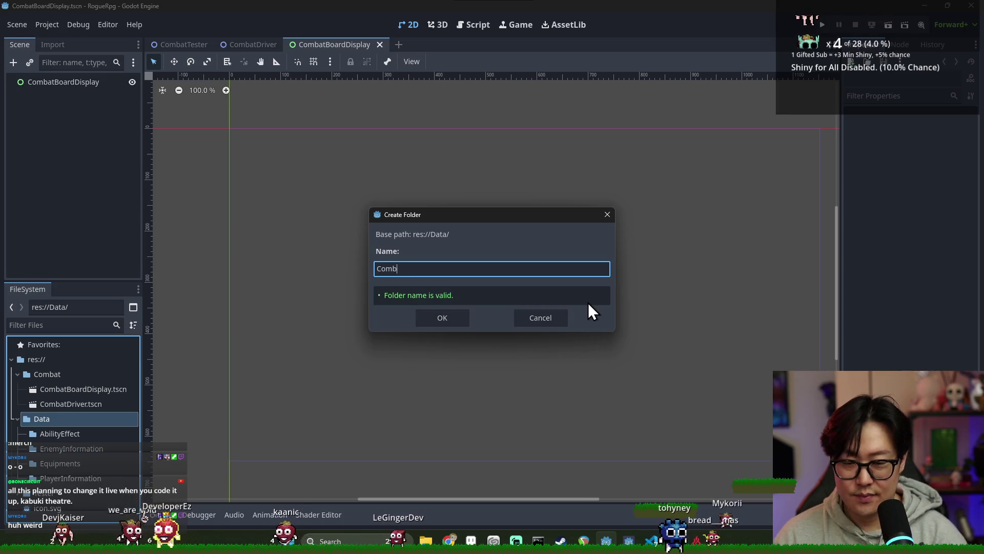
{"action": "key", "text": "Return"}
{"action": "right_click", "coordinate": [78, 451]}
{"action": "key", "text": "alt+Tab"}
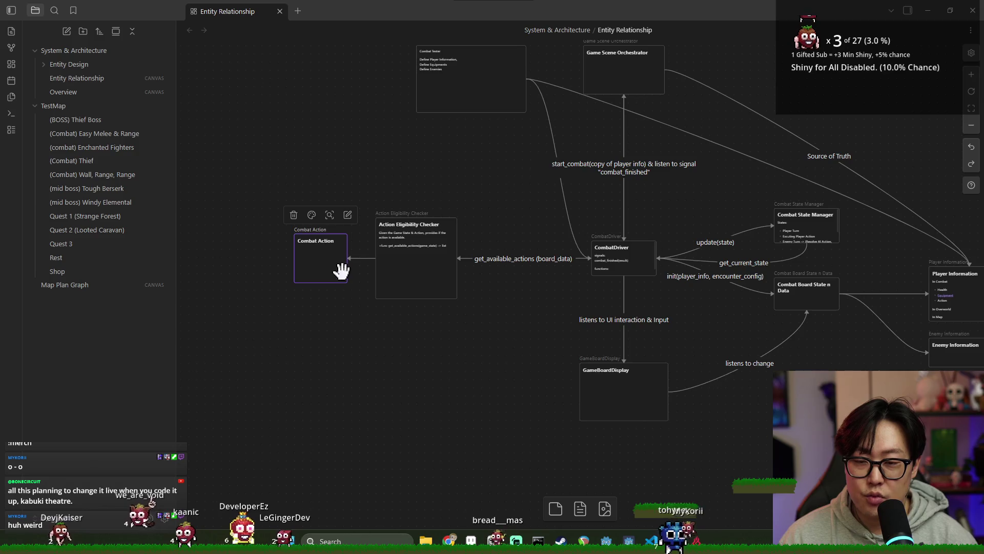
{"action": "key", "text": "alt+Tab"}
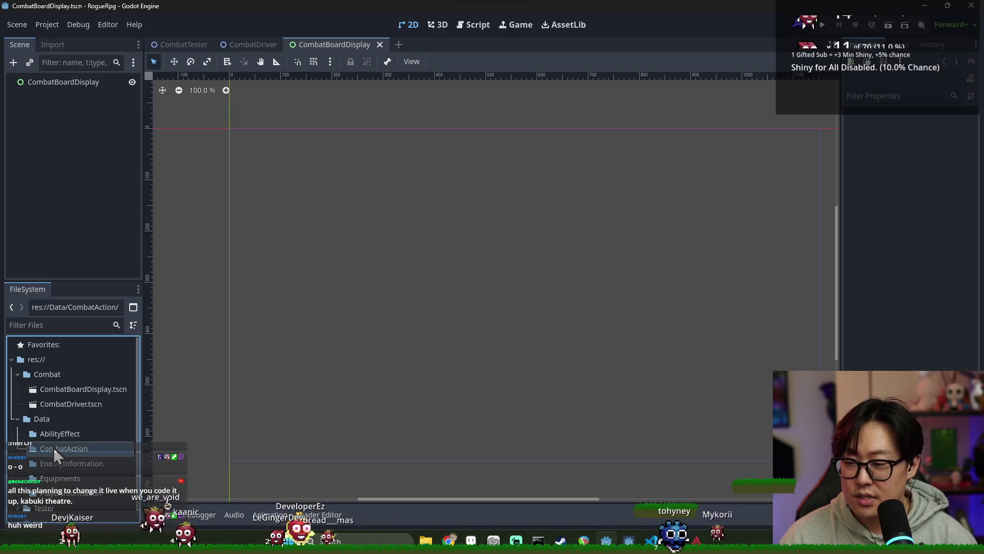
Create an ActionResource folder inside CombatAction, then switch back to Obsidian.
{"action": "right_click", "coordinate": [54, 447]}
{"action": "mouse_move", "coordinate": [154, 312]}
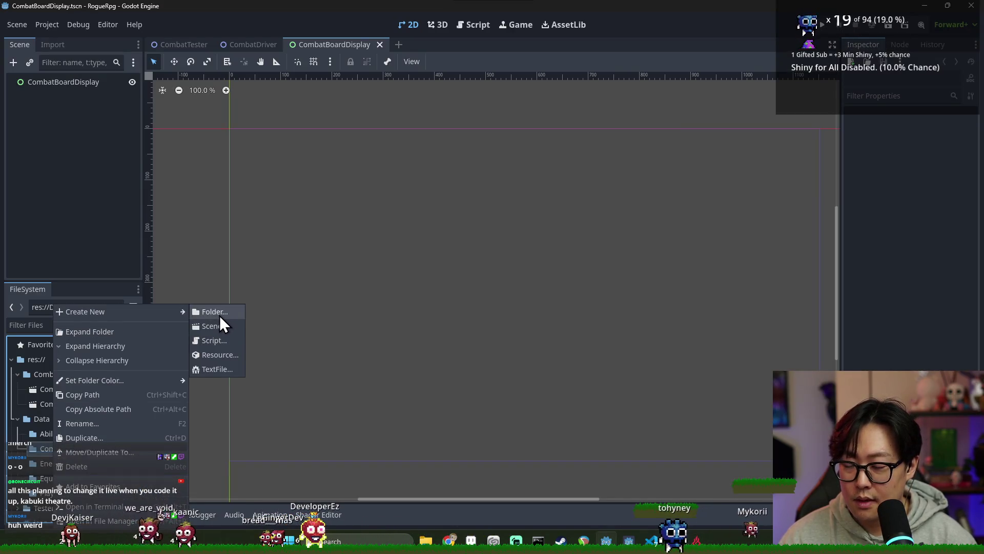
{"action": "left_click", "coordinate": [220, 314]}
{"action": "type", "text": "ActionResour"}
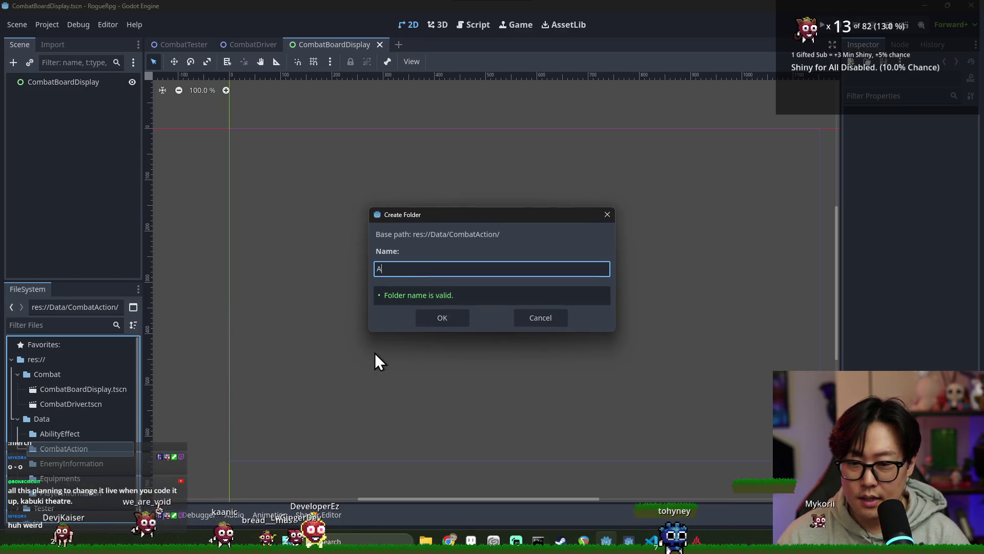
{"action": "type", "text": "ce"}
{"action": "key", "text": "Return"}
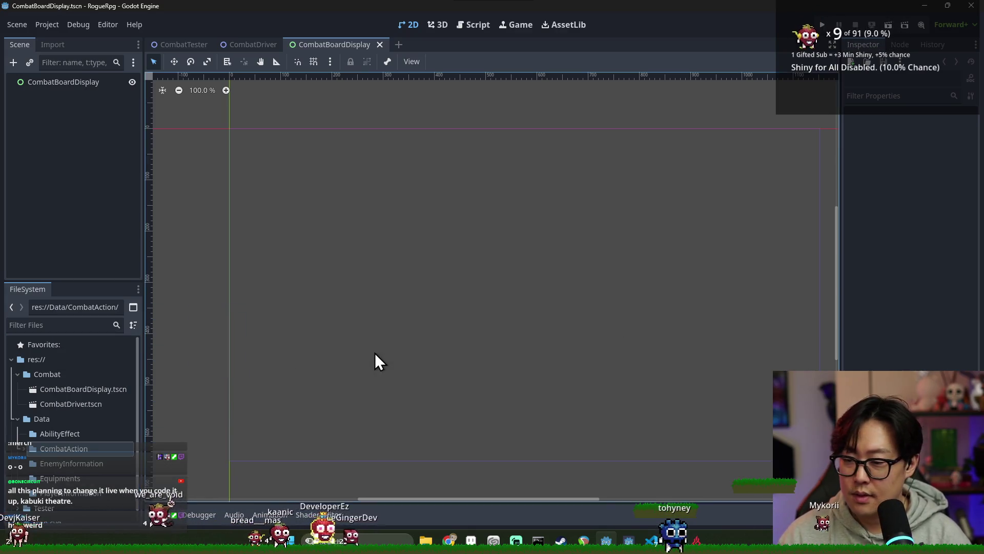
{"action": "right_click", "coordinate": [76, 451]}
{"action": "key", "text": "Escape"}
{"action": "key", "text": "alt+Tab"}
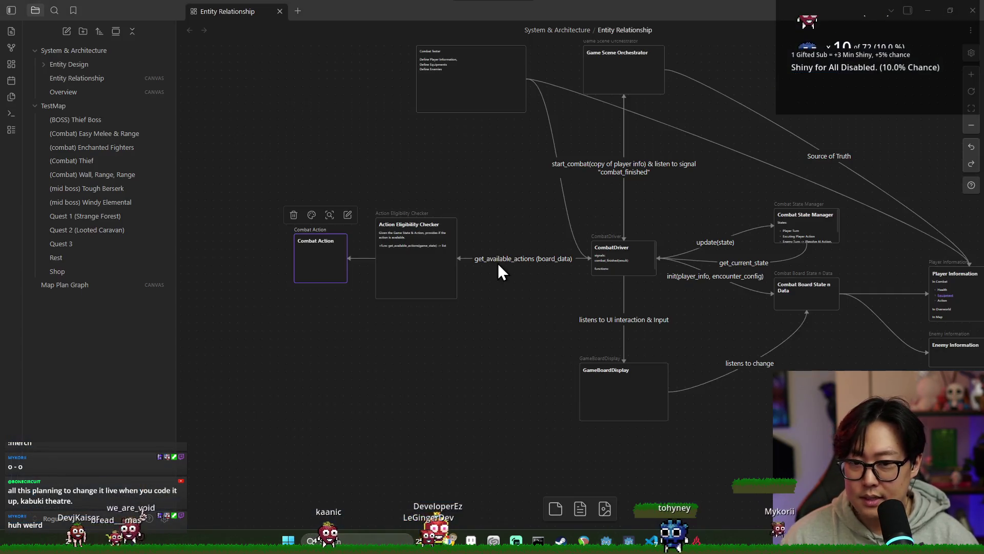
Begin creating a new scene in the Combat folder, then abandon it.
{"action": "left_click", "coordinate": [540, 260]}
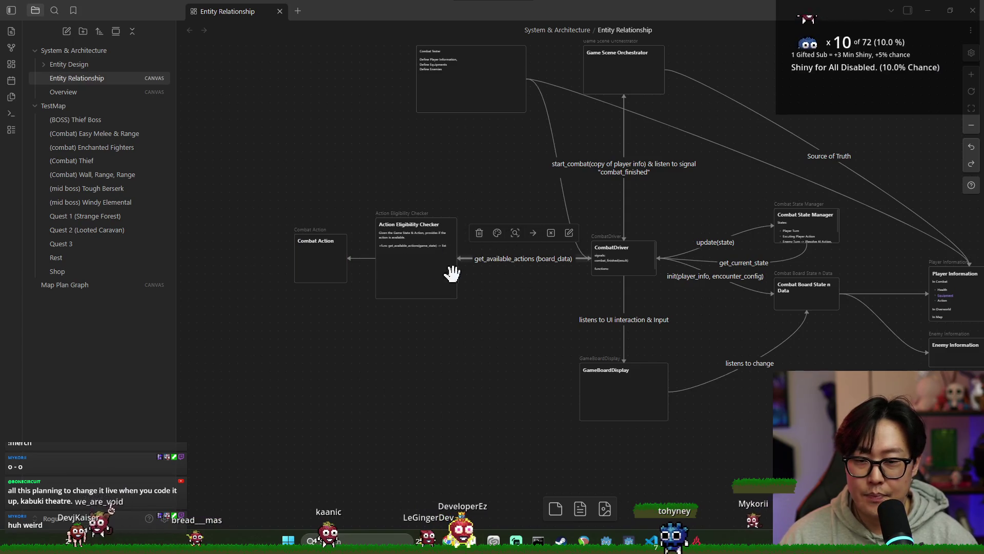
{"action": "key", "text": "alt+Tab"}
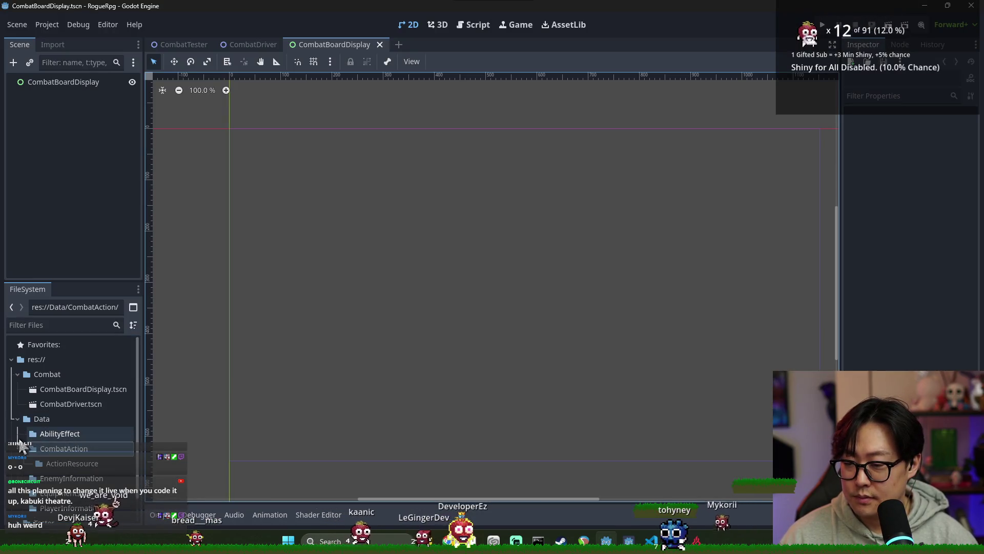
{"action": "double_click", "coordinate": [27, 425]}
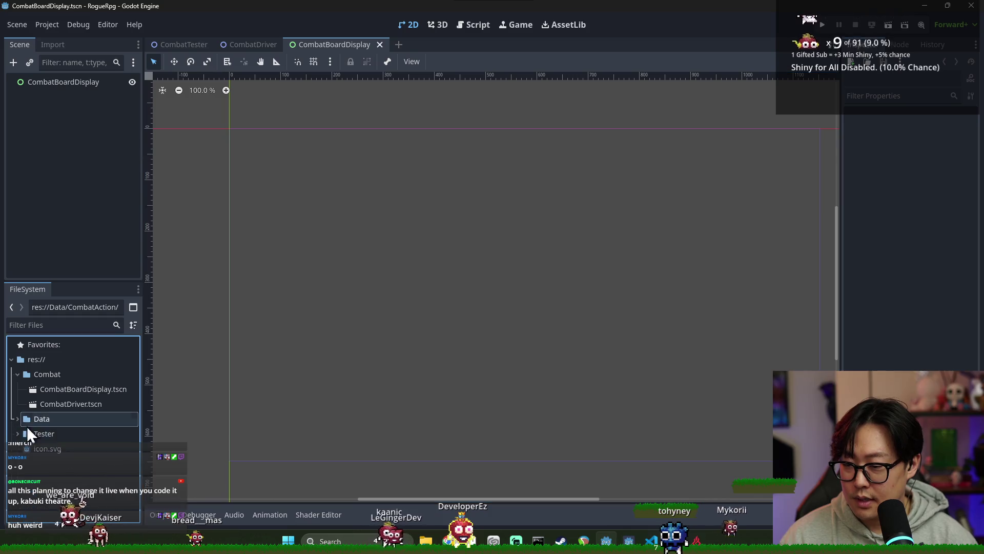
{"action": "right_click", "coordinate": [34, 369]}
{"action": "mouse_move", "coordinate": [159, 311]}
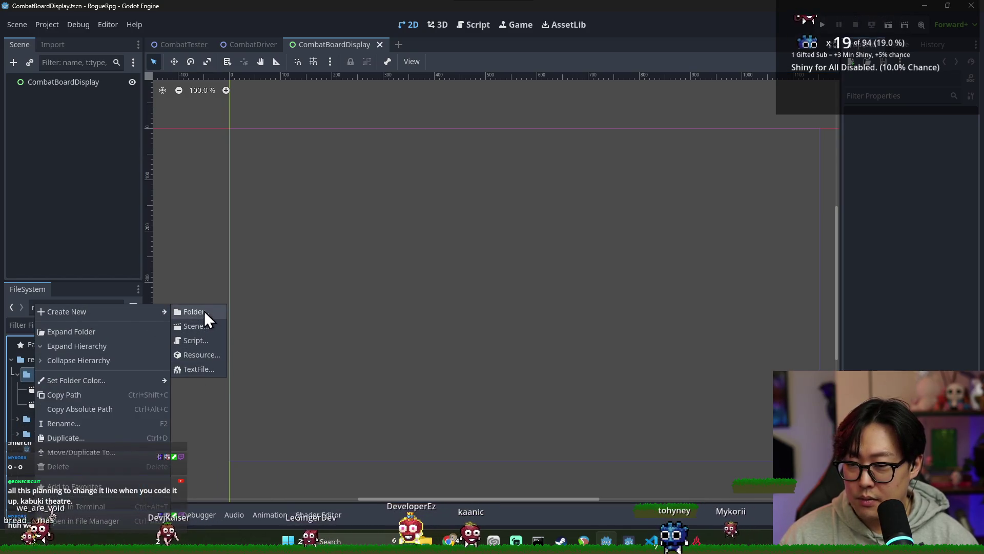
{"action": "left_click", "coordinate": [201, 324]}
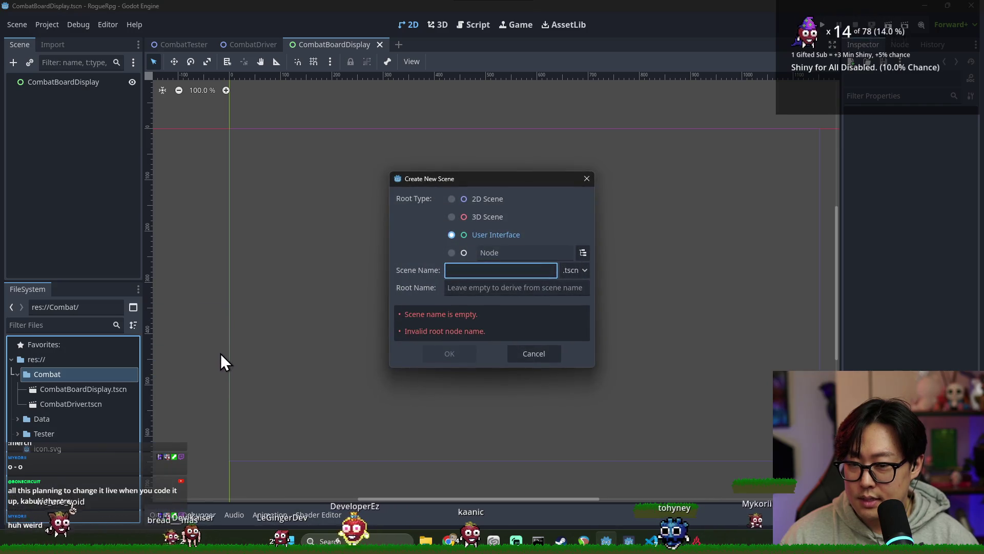
{"action": "key", "text": "alt+Tab"}
{"action": "key", "text": "alt+Tab"}
{"action": "key", "text": "alt+Tab"}
{"action": "key", "text": "alt+Tab"}
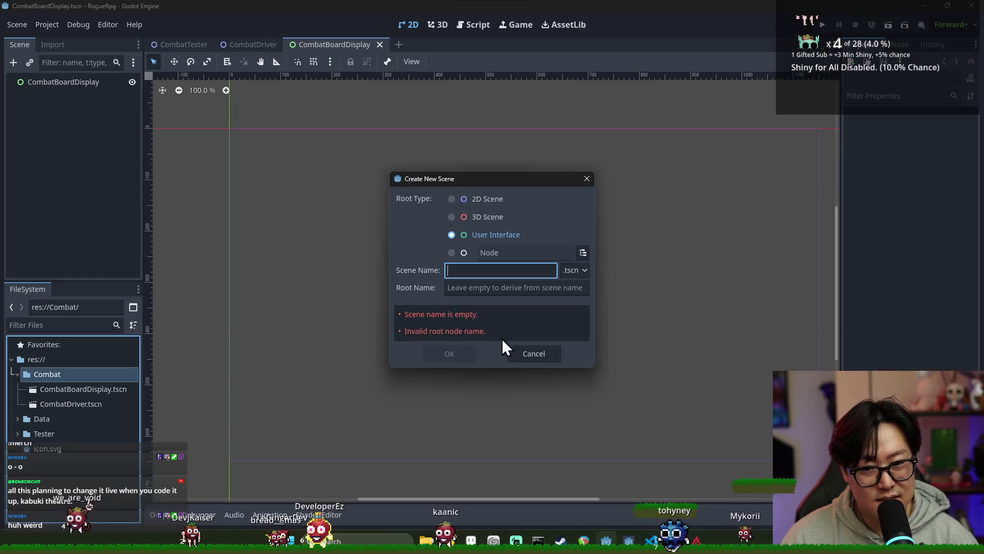
{"action": "key", "text": "Escape"}
Create a new script at res://Combat/action_eligibility_checker.gd after checking the name in the diagram.
{"action": "right_click", "coordinate": [63, 373]}
{"action": "mouse_move", "coordinate": [185, 311]}
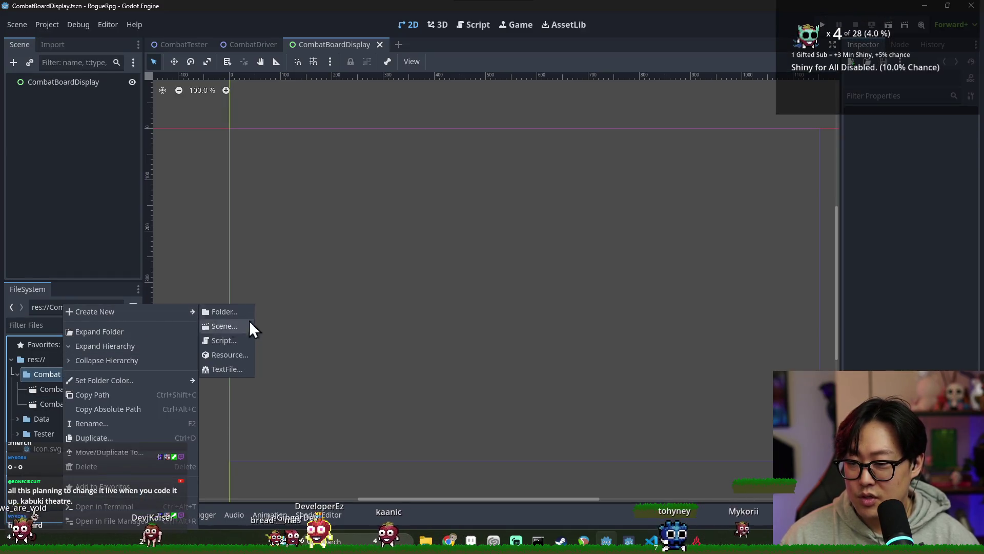
{"action": "left_click", "coordinate": [229, 339]}
{"action": "type", "text": "combat_"}
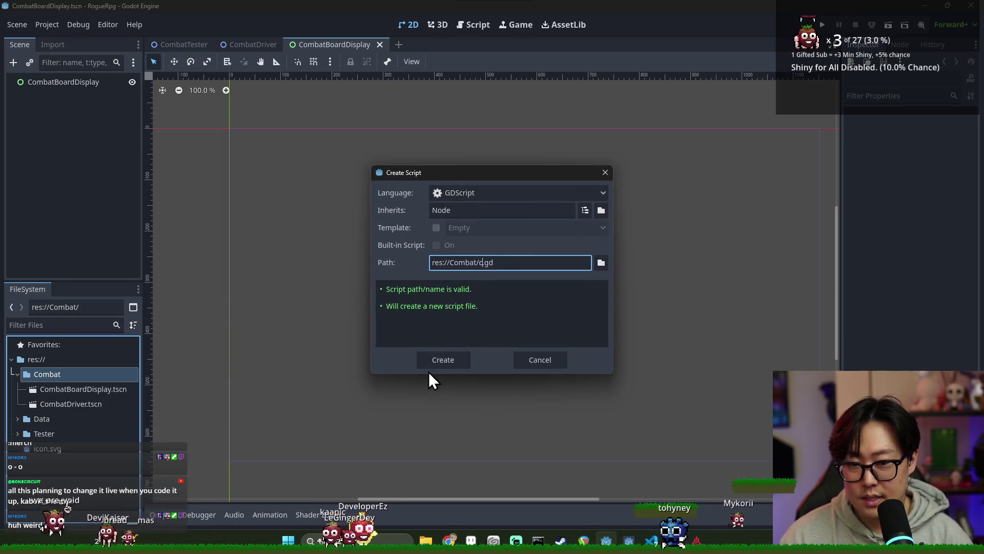
{"action": "type", "text": "action_eligibility"}
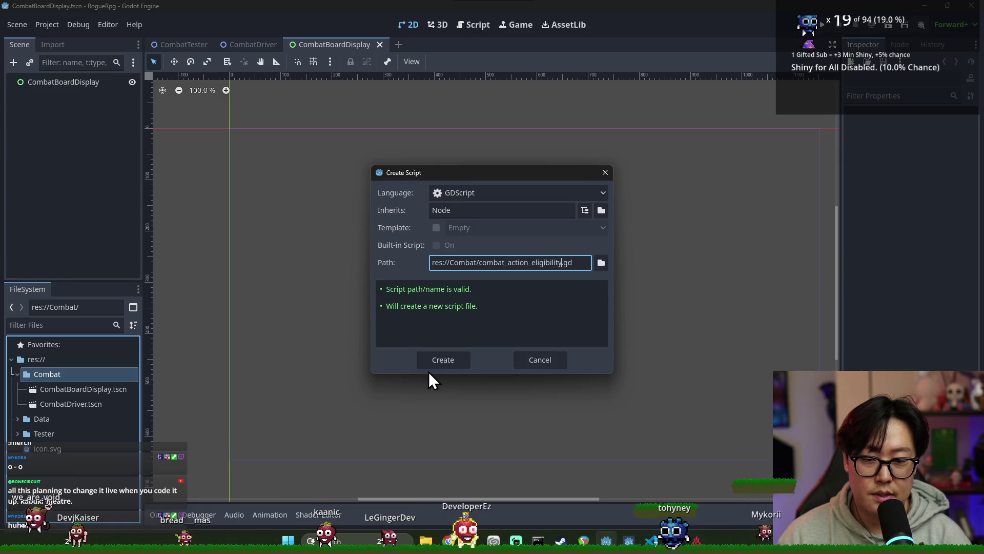
{"action": "key", "text": "alt+Tab"}
{"action": "key", "text": "alt+Tab"}
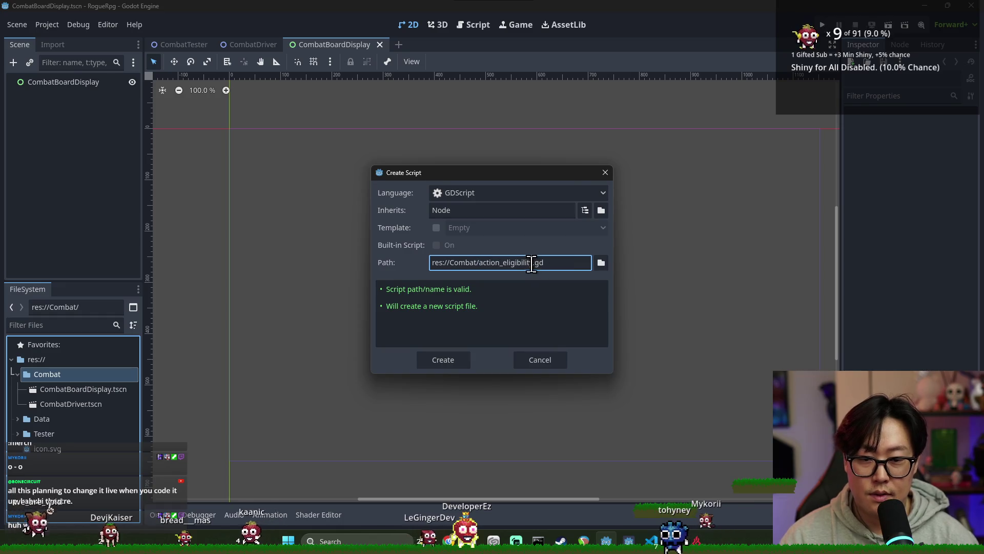
{"action": "type", "text": "_"}
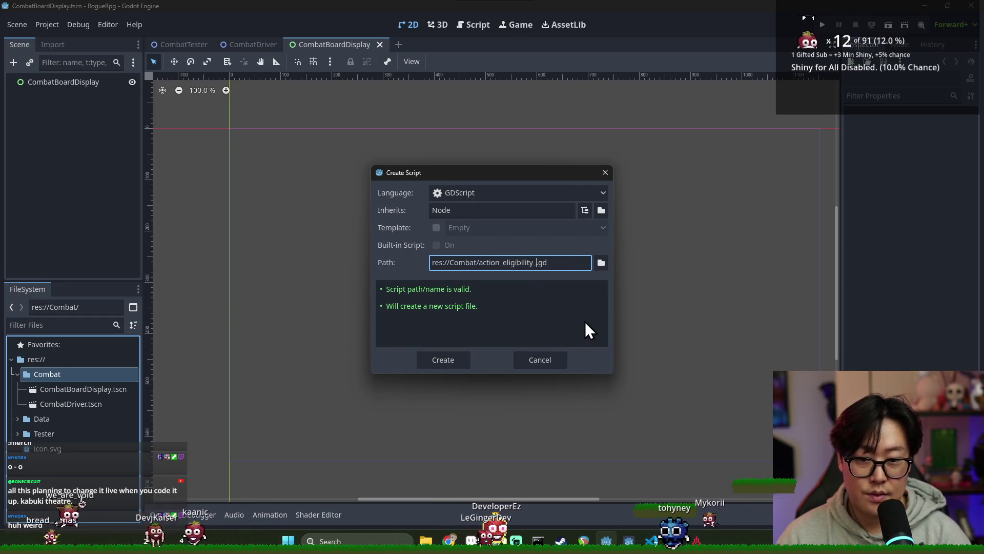
{"action": "type", "text": "checker"}
{"action": "left_click", "coordinate": [446, 367]}
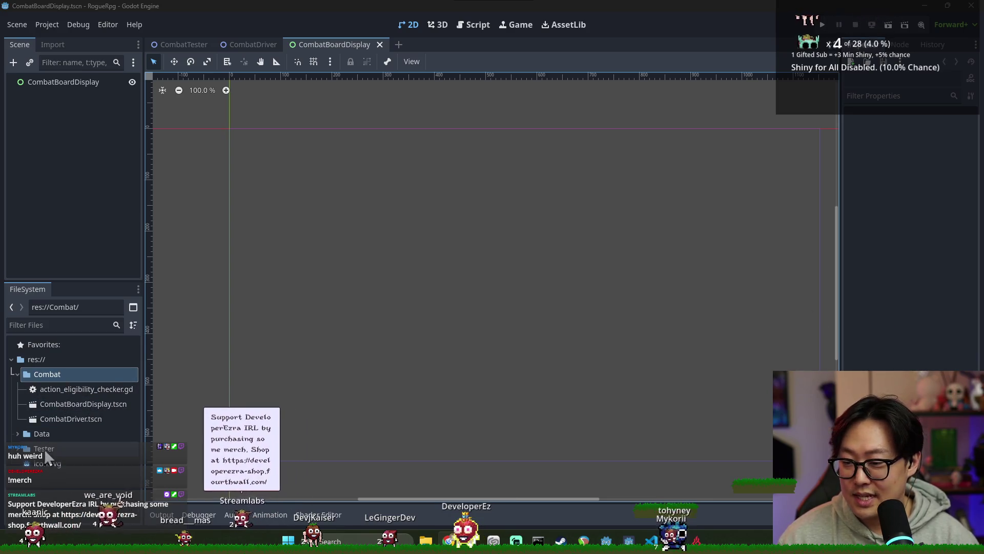
{"action": "left_click", "coordinate": [18, 433]}
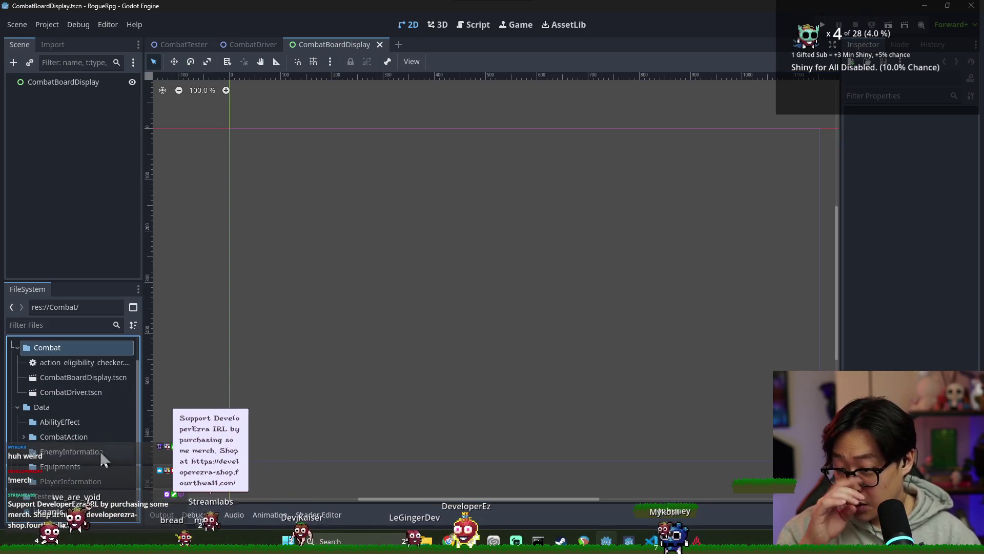
{"action": "key", "text": "alt+Tab"}
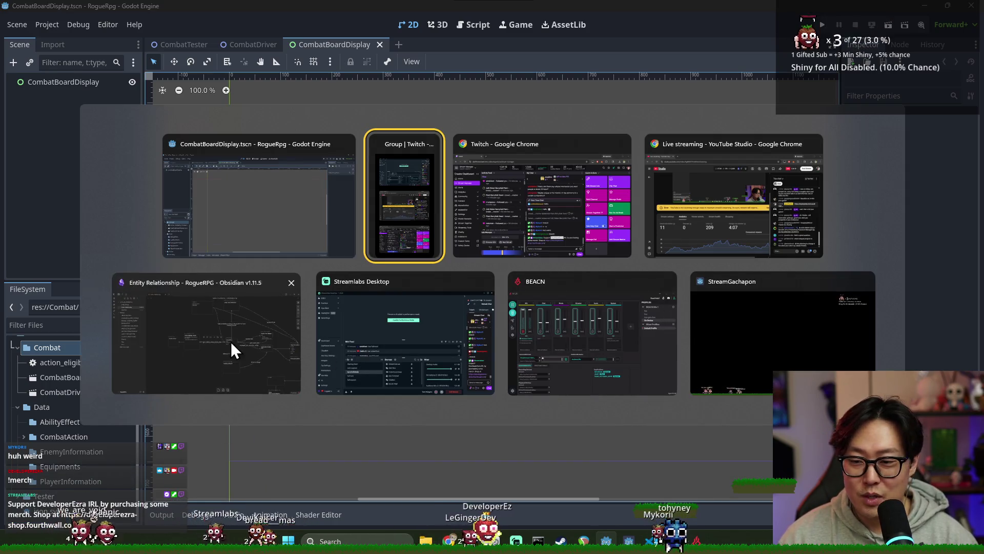
{"action": "left_click", "coordinate": [230, 352]}
{"action": "scroll", "coordinate": [615, 287], "scroll_direction": "right", "scroll_amount": 5}
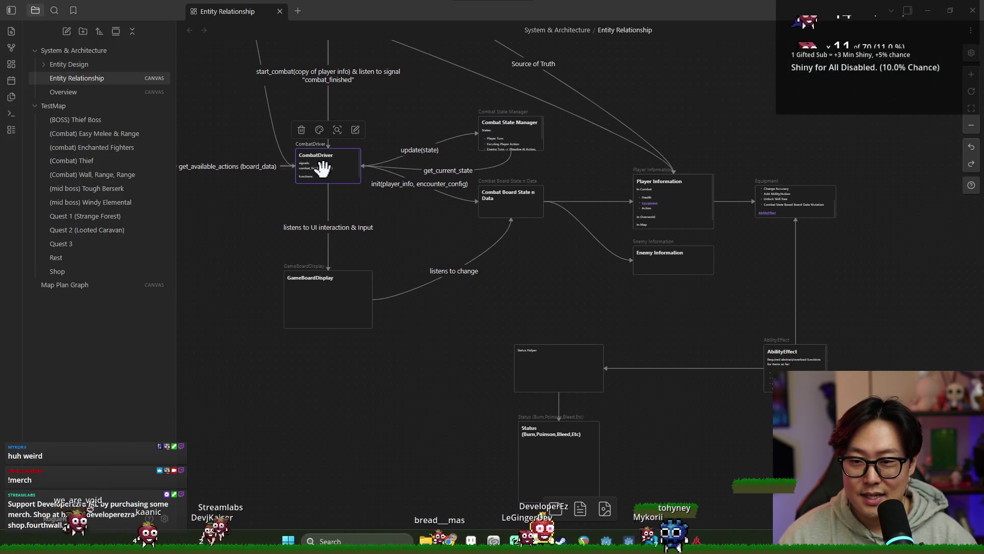
{"action": "left_click_drag", "start_coordinate": [322, 168], "coordinate": [484, 241]}
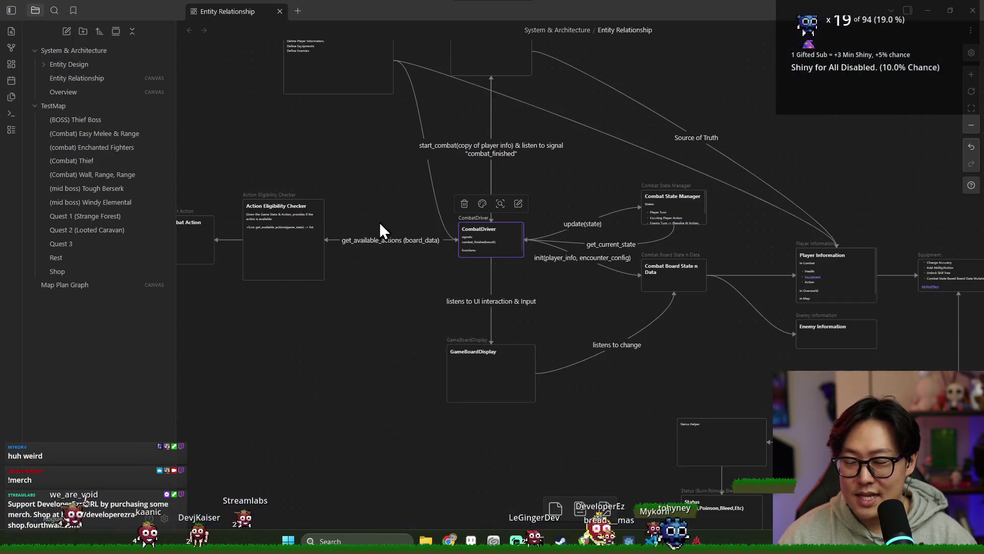
{"action": "scroll", "coordinate": [484, 273], "scroll_direction": "up", "scroll_amount": 1}
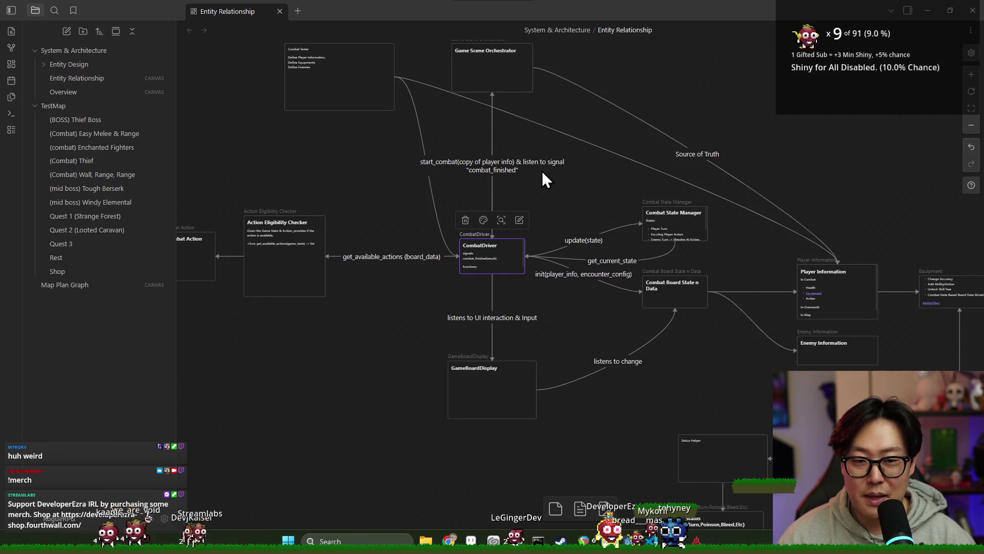
{"action": "key", "text": "alt+Tab"}
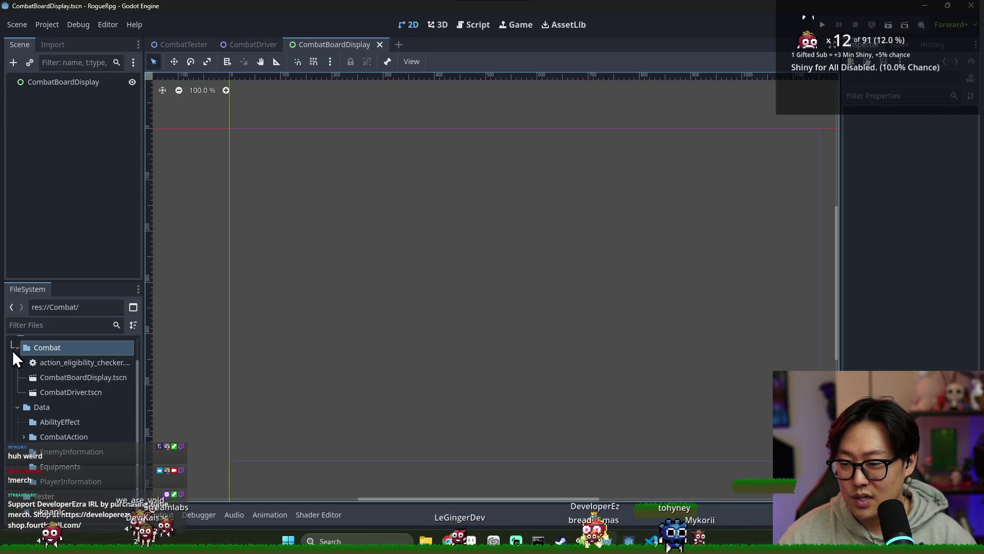
Open CombatDriver.tscn and start attaching a script to its CombatDriver root node.
{"action": "left_click", "coordinate": [17, 349]}
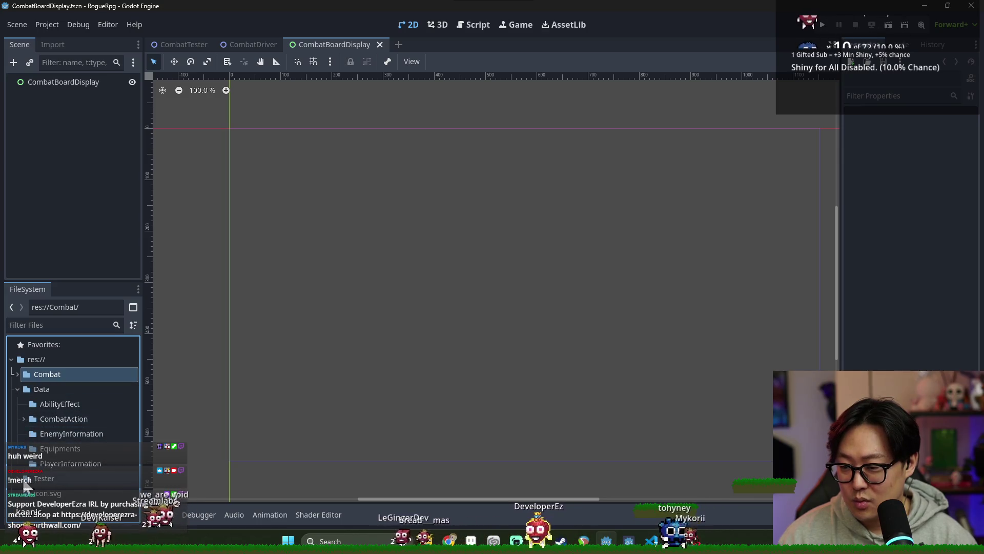
{"action": "left_click", "coordinate": [18, 389]}
{"action": "left_click", "coordinate": [18, 374]}
{"action": "double_click", "coordinate": [66, 419]}
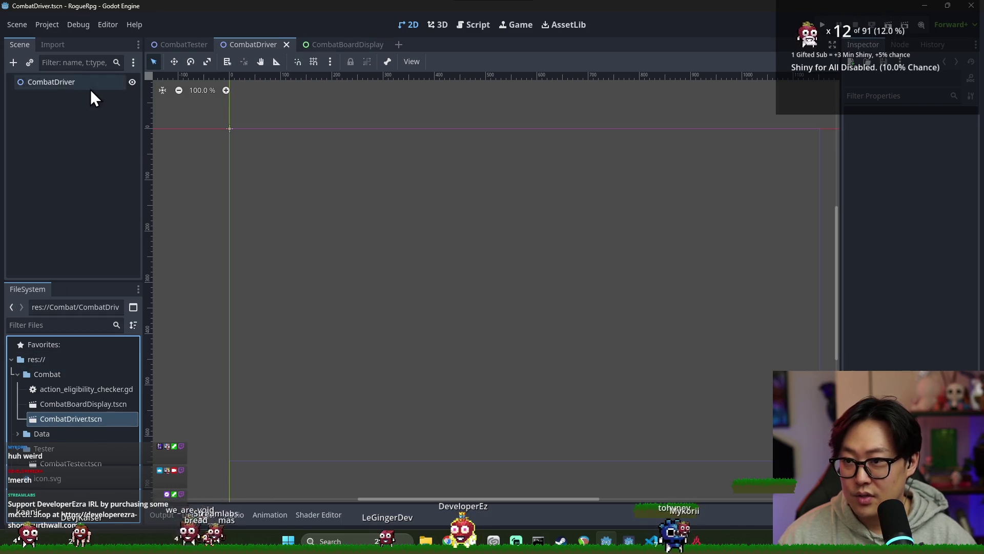
{"action": "right_click", "coordinate": [91, 90]}
{"action": "left_click", "coordinate": [125, 176]}
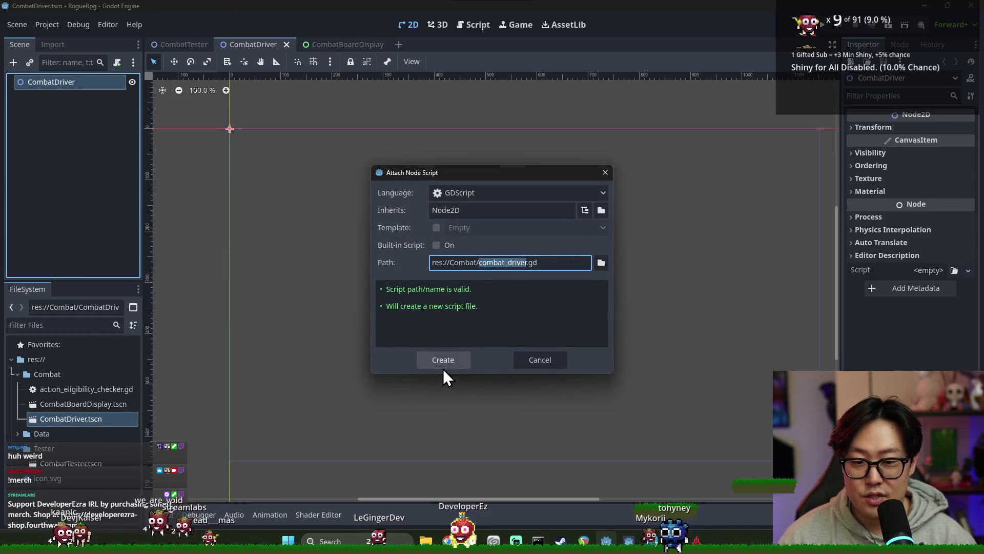
Create combat_driver.gd with class_name CombatDriver extends Node2D, save, and begin line 3.
{"action": "left_click", "coordinate": [442, 362]}
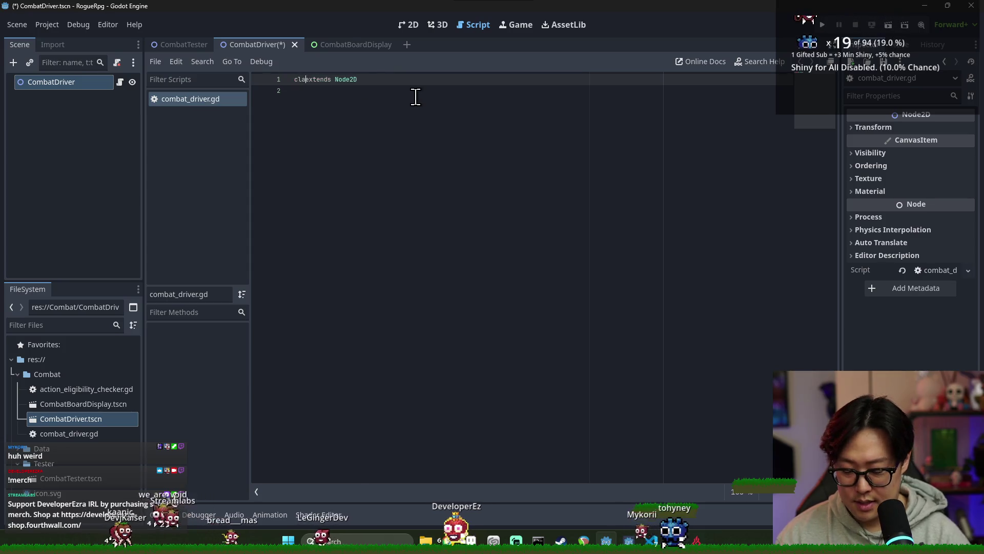
{"action": "type", "text": "ss_name CombatDriver"}
{"action": "left_click", "coordinate": [462, 82]}
{"action": "key", "text": "ctrl+s"}
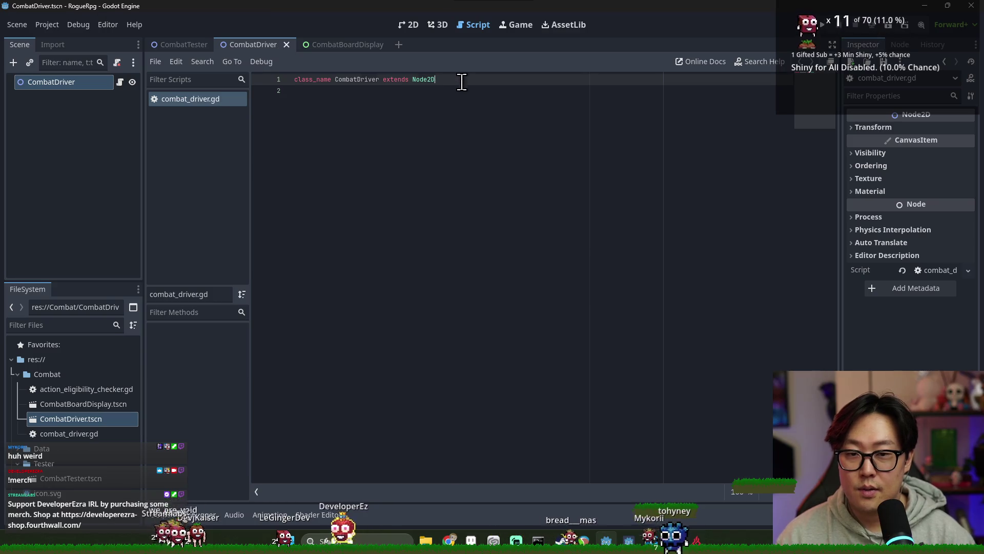
{"action": "key", "text": "Return"}
{"action": "key", "text": "Return"}
{"action": "type", "text": "f"}
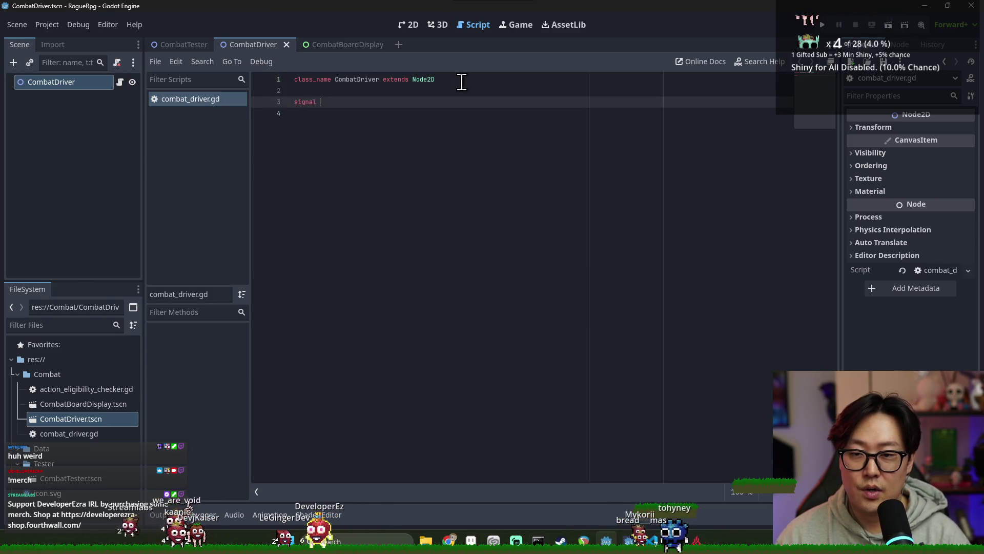
{"action": "key", "text": "alt+Tab"}
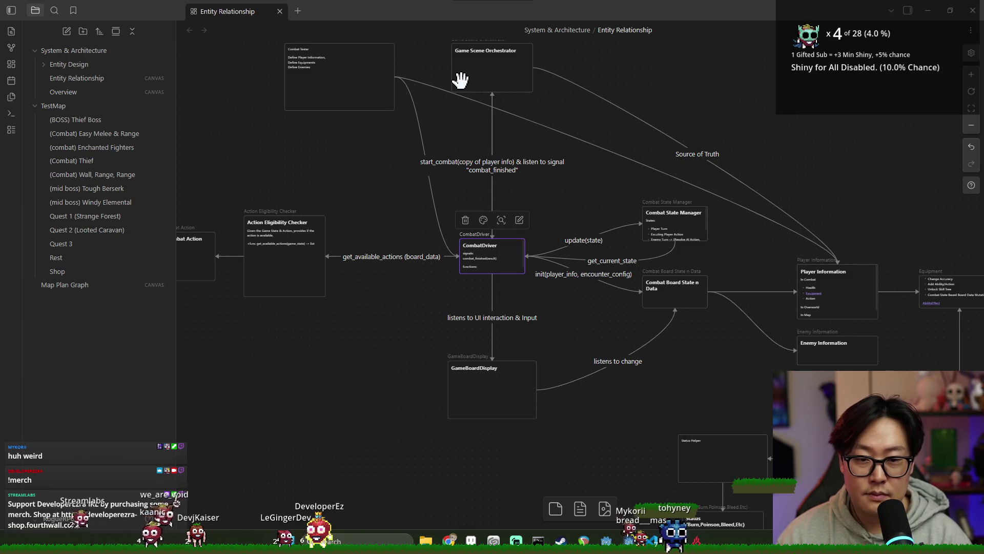
Complete line 3 as signal combat_finished(result), checking it against the CombatDriver design note.
{"action": "left_click", "coordinate": [387, 316]}
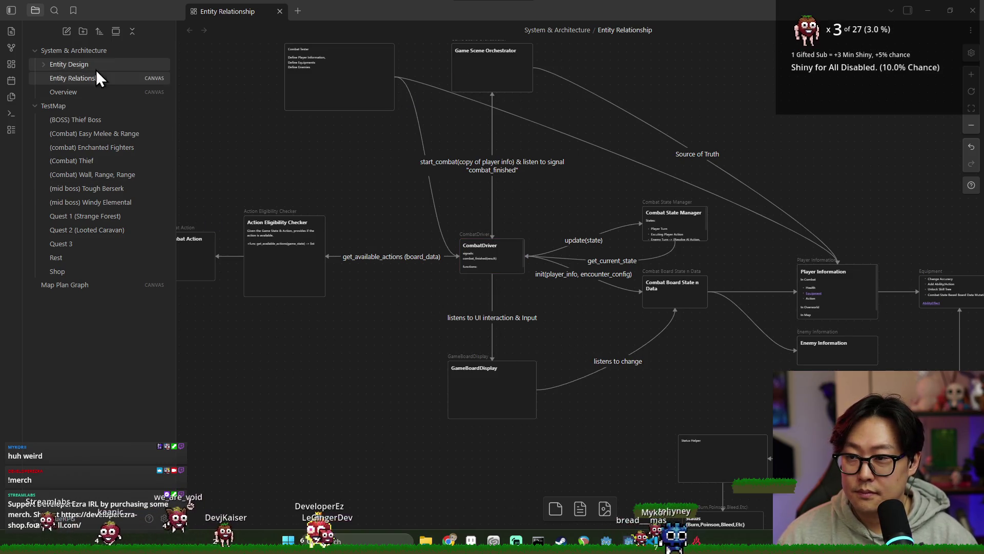
{"action": "left_click", "coordinate": [43, 64]}
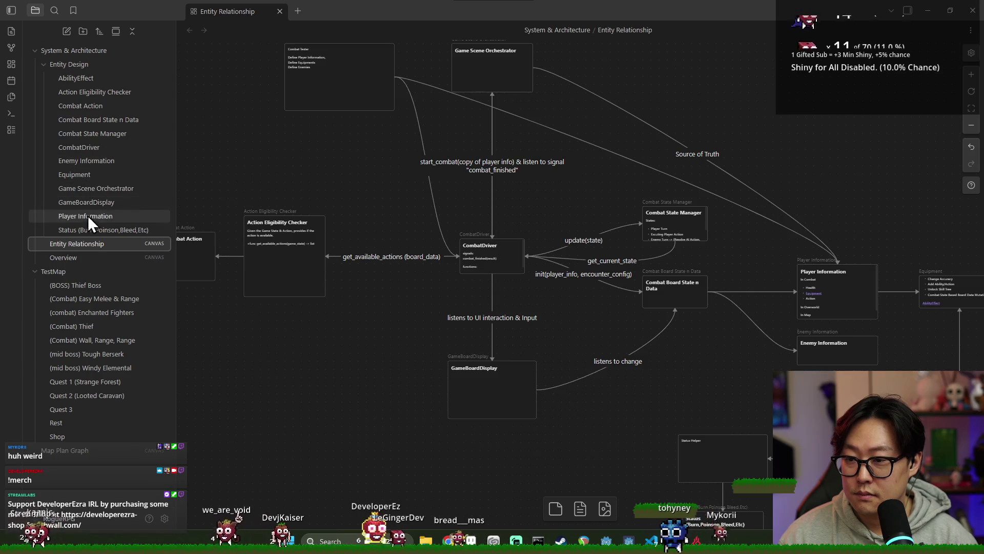
{"action": "left_click", "coordinate": [81, 147]}
{"action": "key", "text": "alt+Tab"}
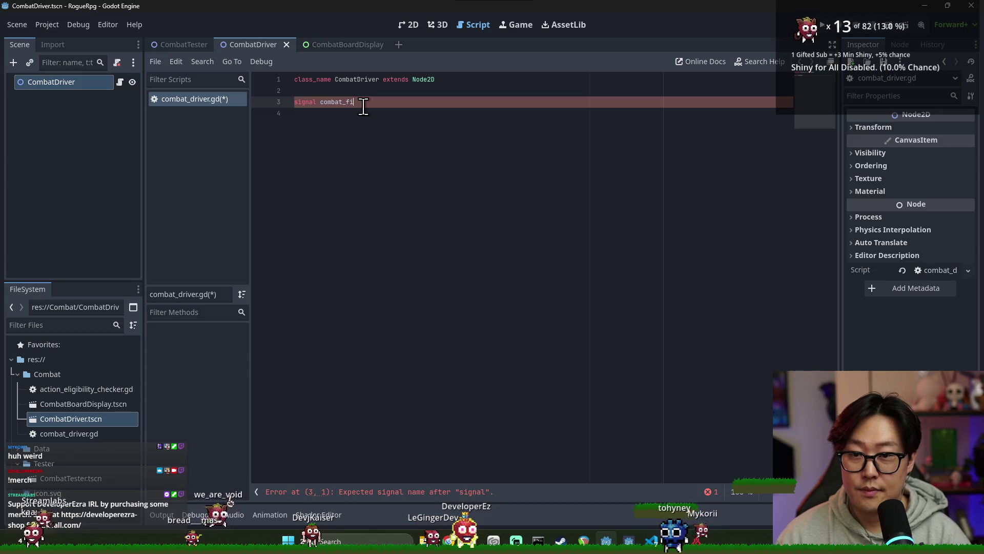
{"action": "key", "text": "alt+Tab"}
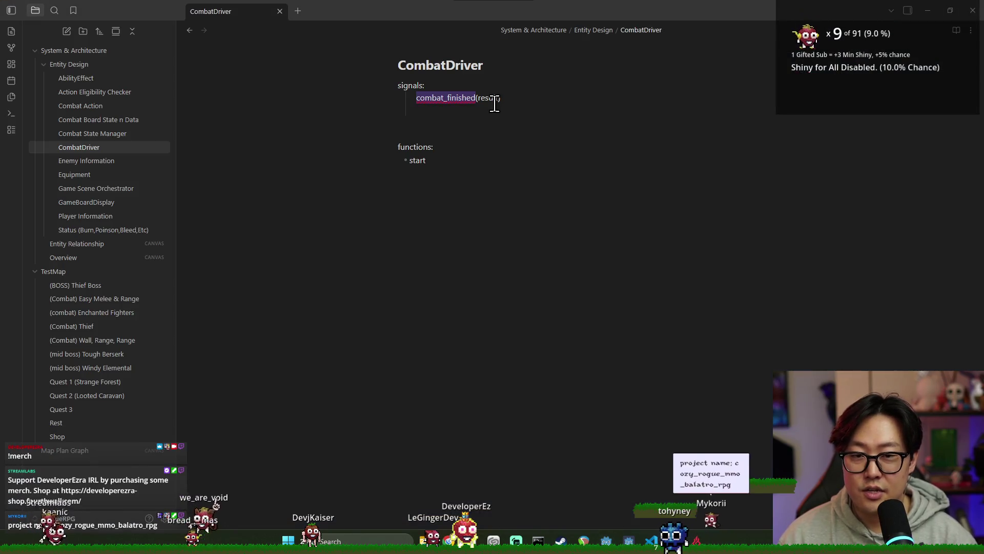
{"action": "key", "text": "alt+Tab"}
{"action": "type", "text": "result"}
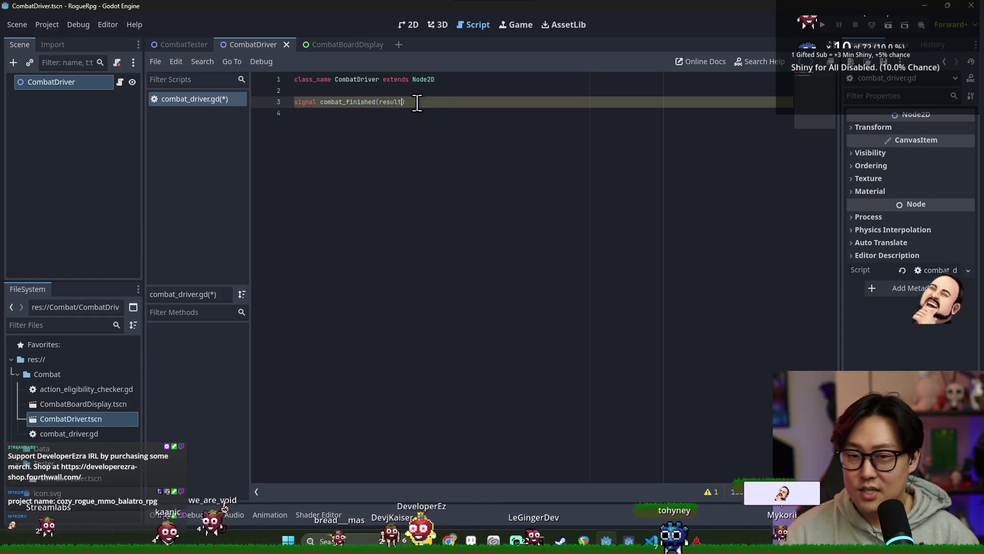
{"action": "double_click", "coordinate": [391, 102]}
{"action": "key", "text": "alt+Tab"}
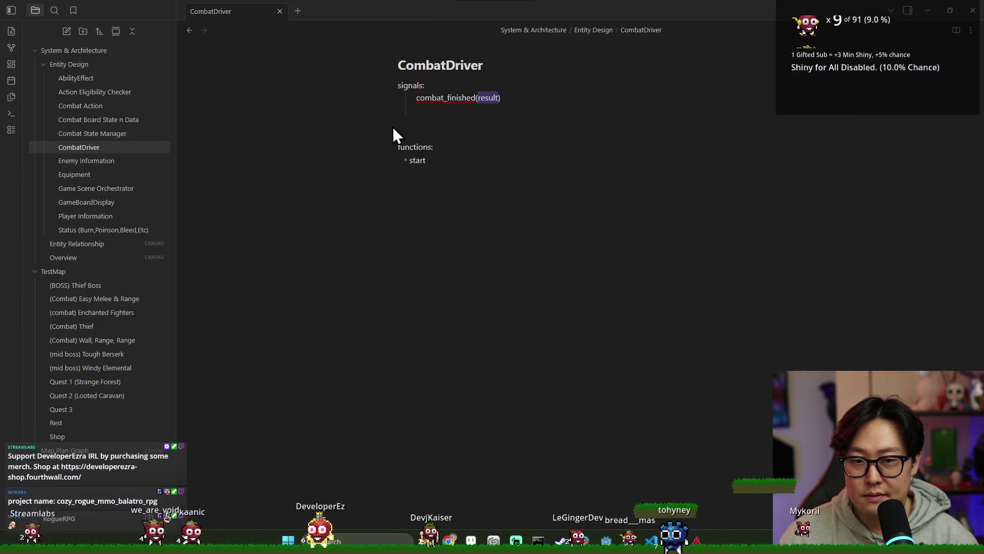
{"action": "key", "text": "alt+Tab"}
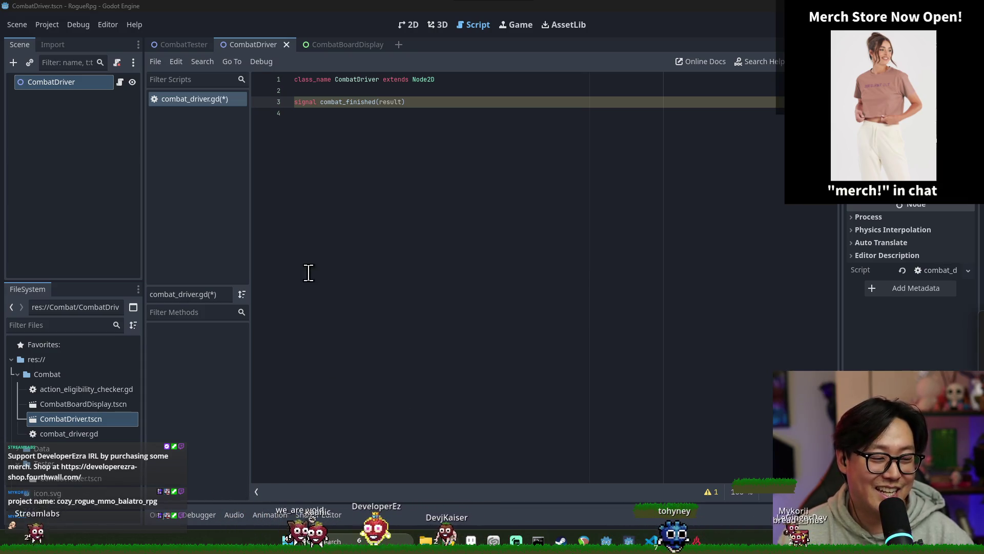
{"action": "key", "text": "alt+Tab"}
{"action": "scroll", "coordinate": [438, 167], "scroll_direction": "down", "scroll_amount": 3}
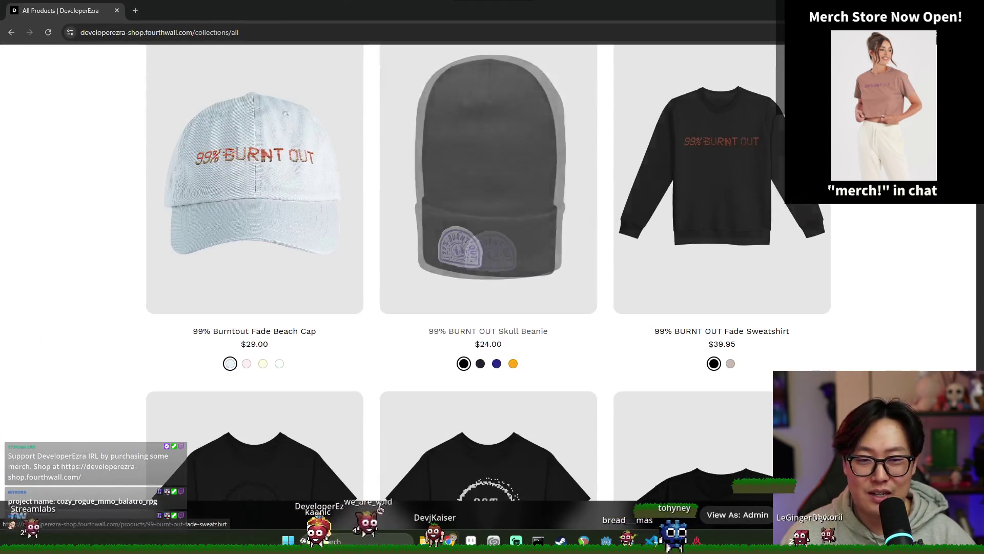
{"action": "scroll", "coordinate": [466, 217], "scroll_direction": "down", "scroll_amount": 3}
{"action": "scroll", "coordinate": [450, 226], "scroll_direction": "up", "scroll_amount": 5}
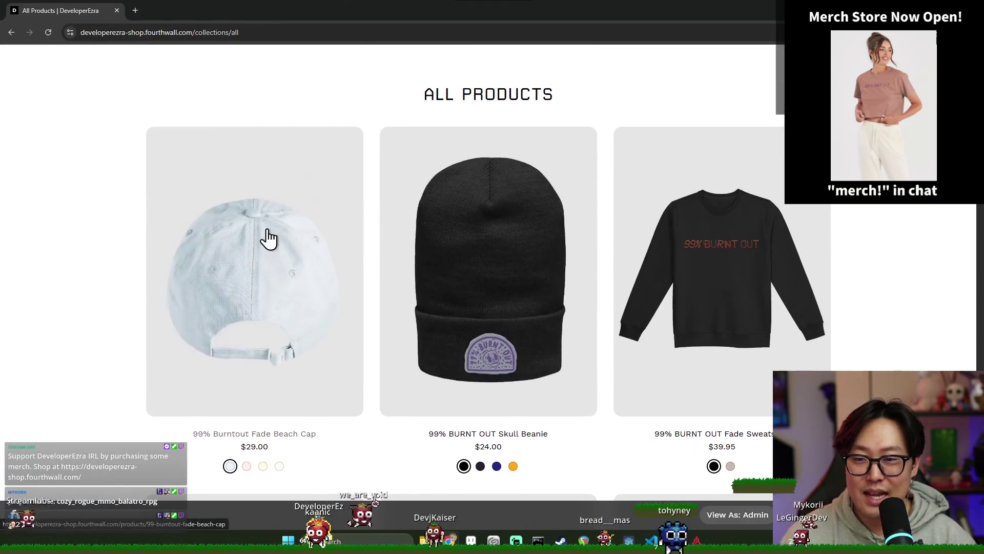
{"action": "scroll", "coordinate": [720, 268], "scroll_direction": "down", "scroll_amount": 3}
{"action": "scroll", "coordinate": [708, 274], "scroll_direction": "down", "scroll_amount": 5}
{"action": "scroll", "coordinate": [708, 274], "scroll_direction": "down", "scroll_amount": 10}
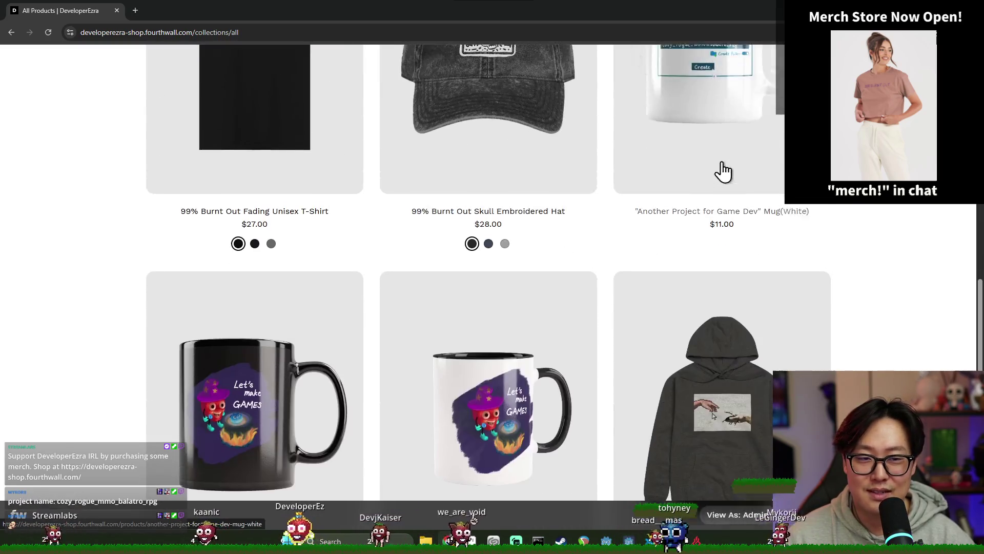
{"action": "scroll", "coordinate": [718, 205], "scroll_direction": "up", "scroll_amount": 4}
{"action": "left_click", "coordinate": [706, 282]}
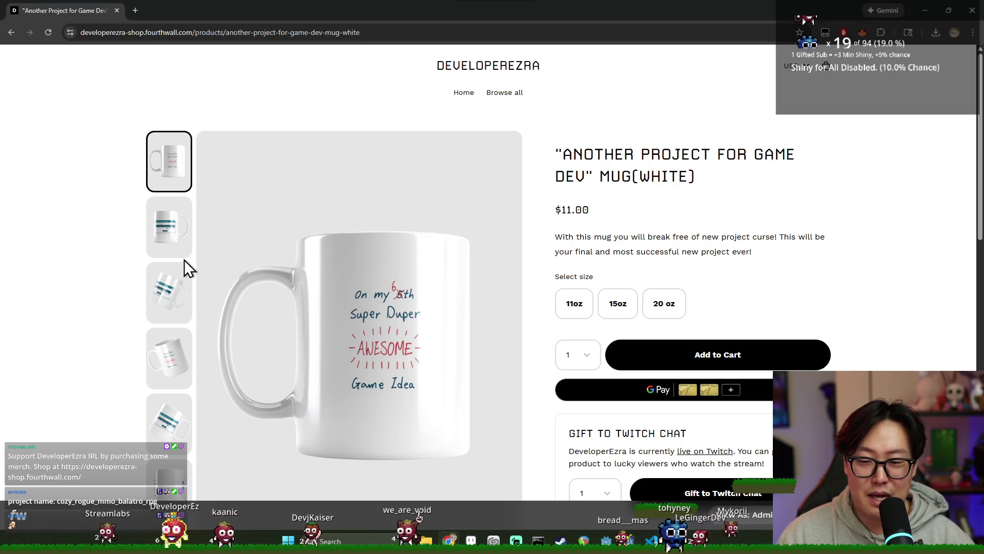
{"action": "left_click", "coordinate": [168, 239]}
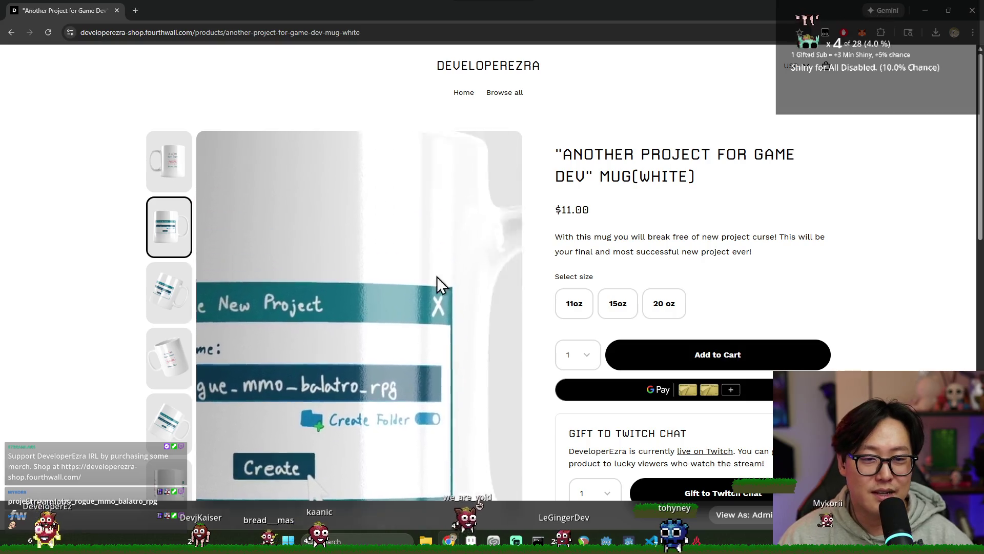
{"action": "key", "text": "alt+Tab"}
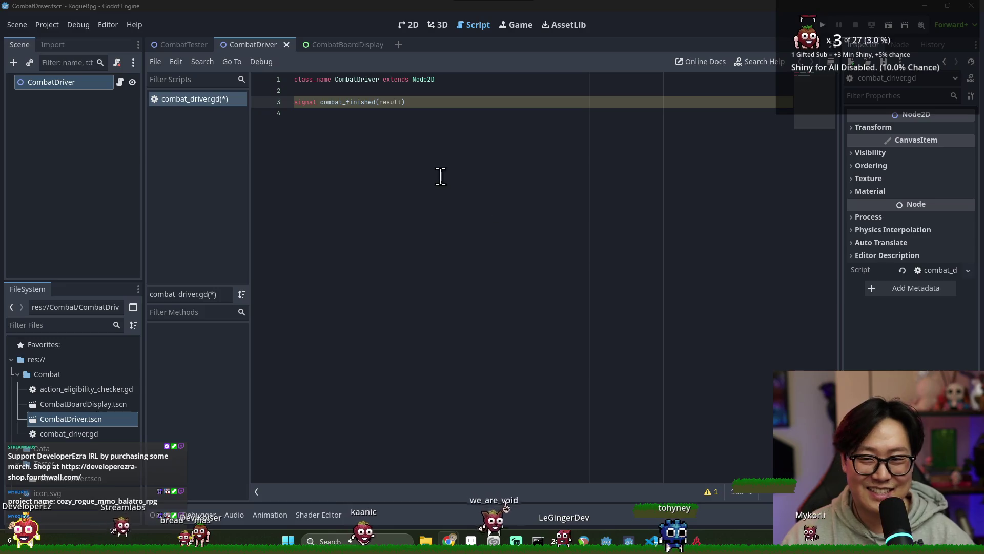
Review the combat_finished(result) line against the CombatDriver design note.
{"action": "double_click", "coordinate": [399, 102]}
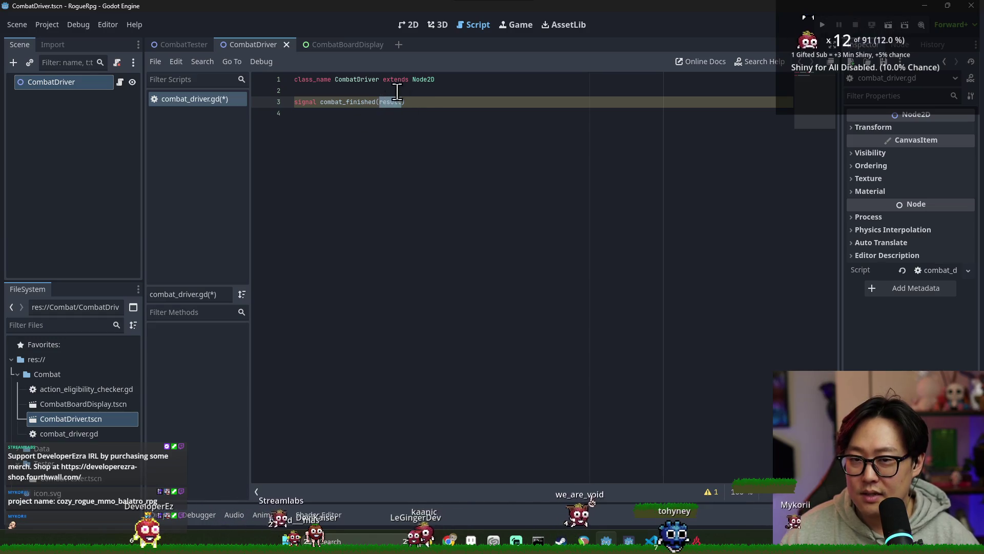
{"action": "key", "text": "Up"}
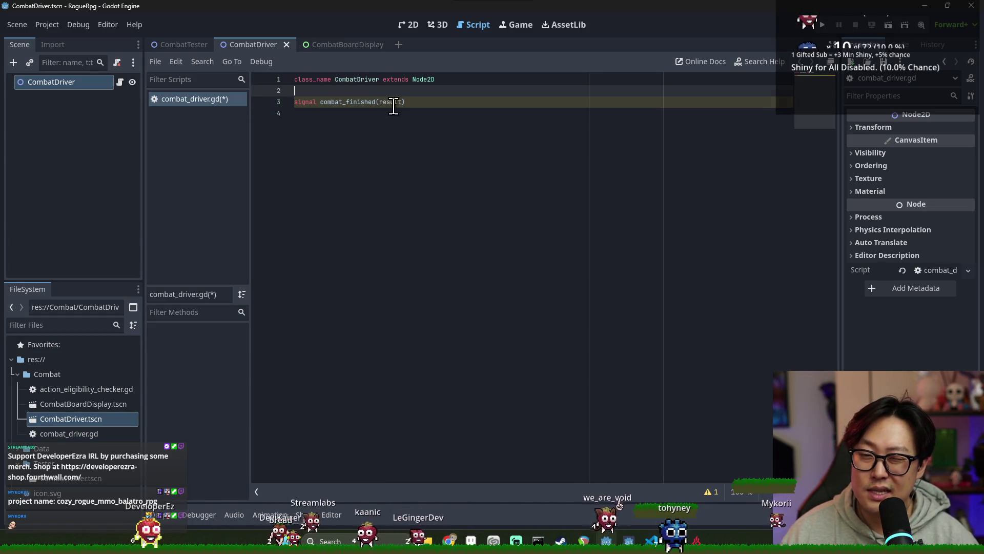
{"action": "double_click", "coordinate": [393, 102]}
{"action": "left_click", "coordinate": [406, 133]}
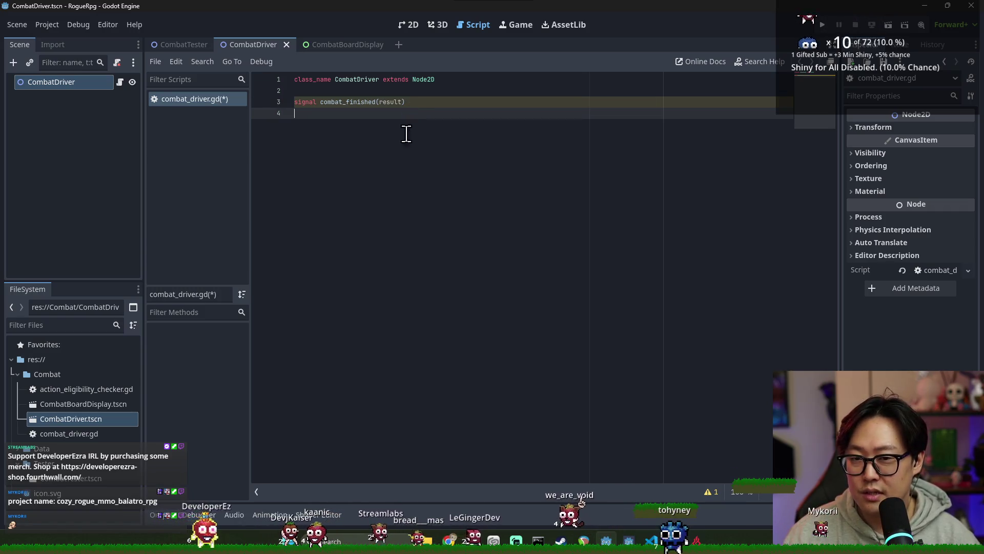
{"action": "key", "text": "alt+Tab"}
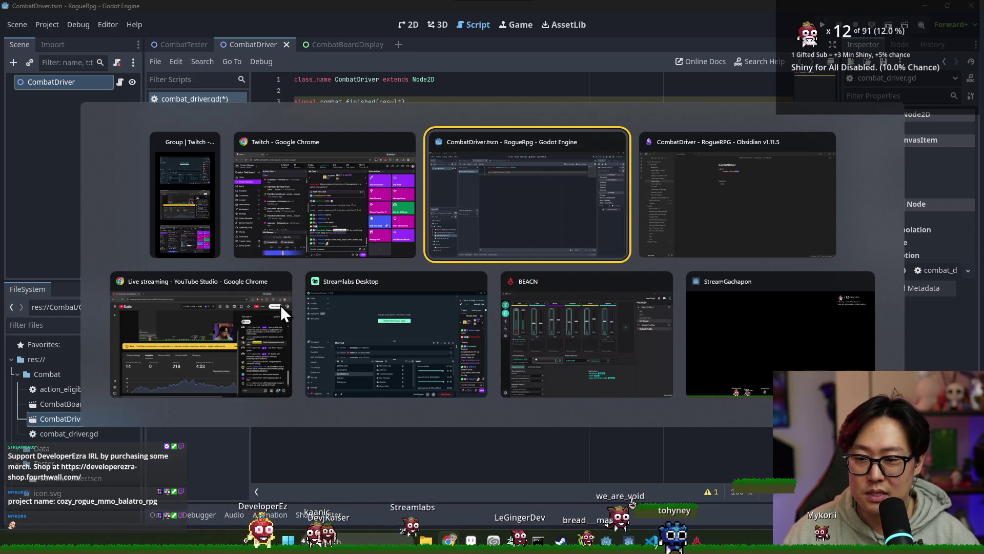
{"action": "left_click", "coordinate": [710, 213]}
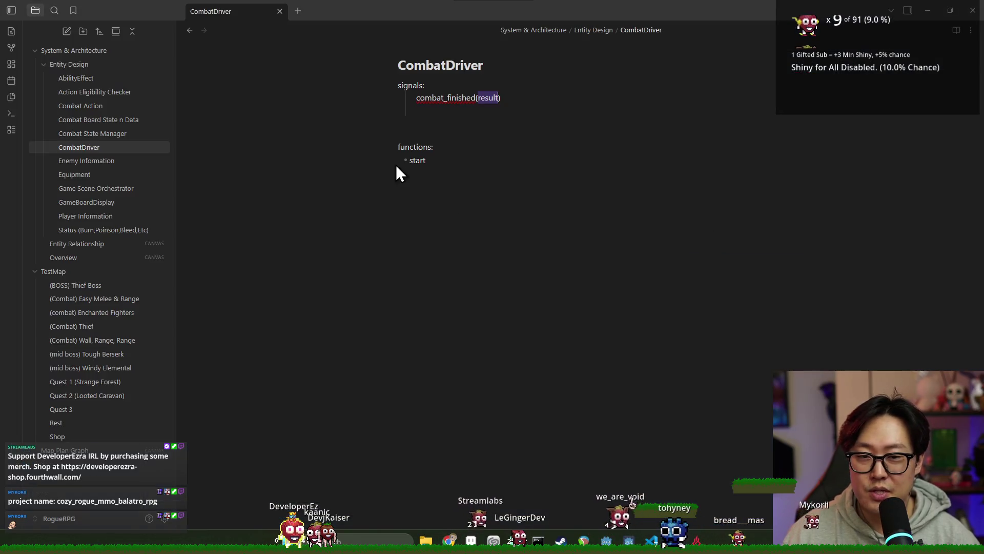
{"action": "key", "text": "alt+Tab"}
{"action": "key", "text": "alt+Tab"}
{"action": "key", "text": "alt+Tab"}
Add a start_combat() function stubbed with pass, save, and put a blank line above it.
{"action": "key", "text": "Return"}
{"action": "type", "text": "func start_combat("}
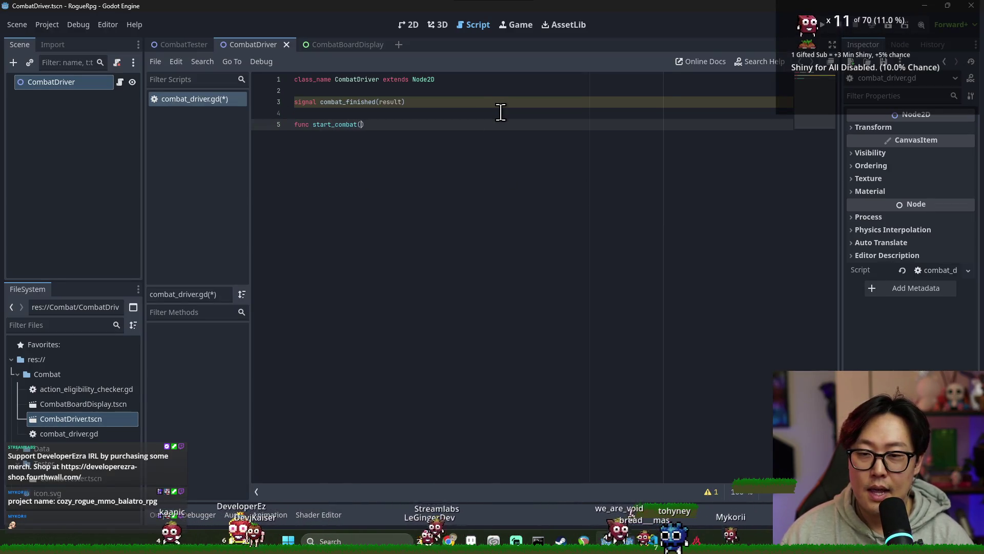
{"action": "type", "text": ":"}
{"action": "key", "text": "Return"}
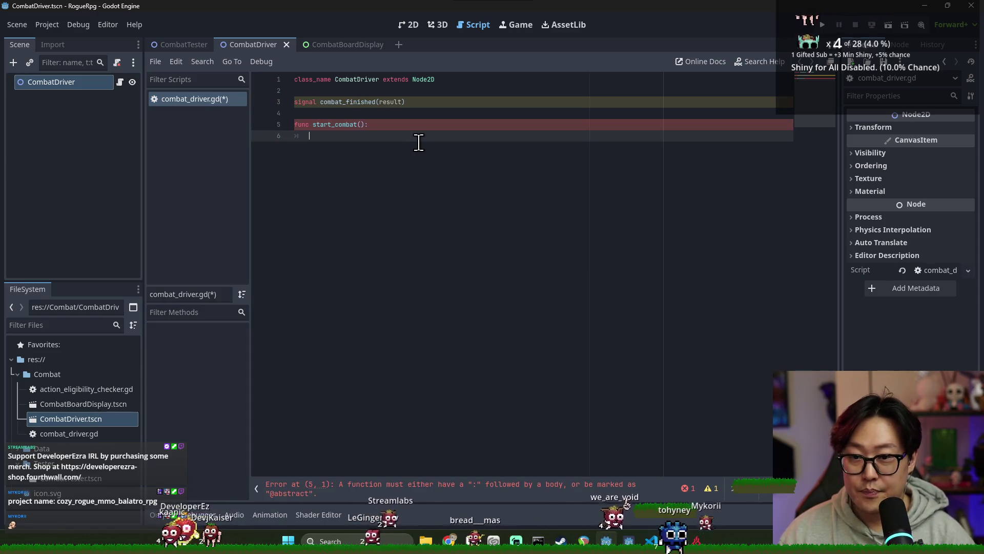
{"action": "type", "text": "pass"}
{"action": "key", "text": "ctrl+s"}
{"action": "left_click", "coordinate": [346, 114]}
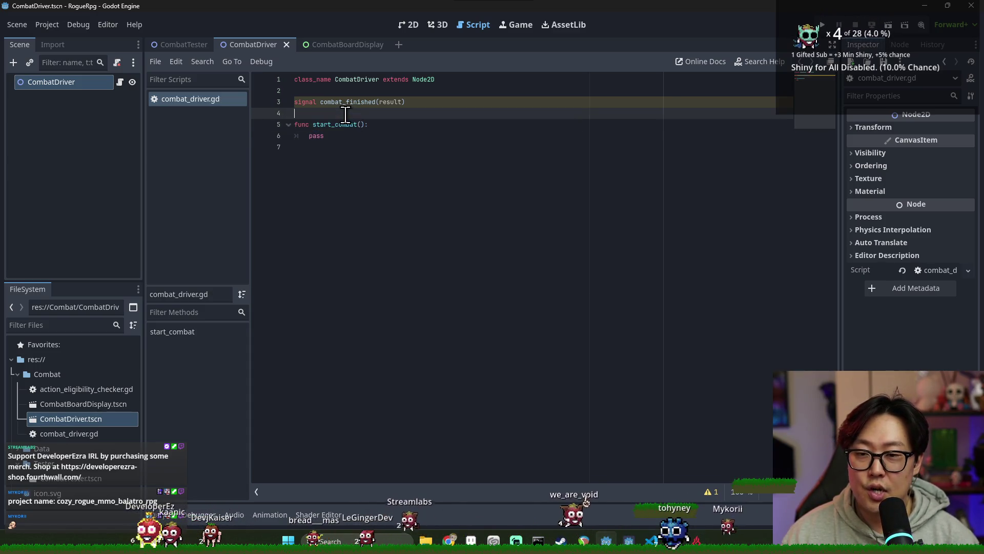
{"action": "key", "text": "Return"}
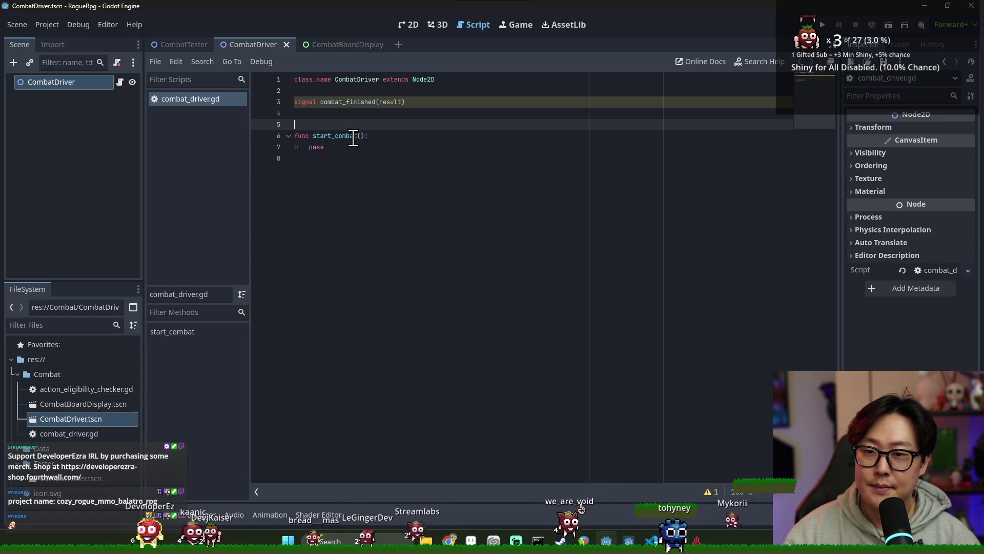
{"action": "left_click", "coordinate": [361, 136]}
{"action": "key", "text": "alt+Tab"}
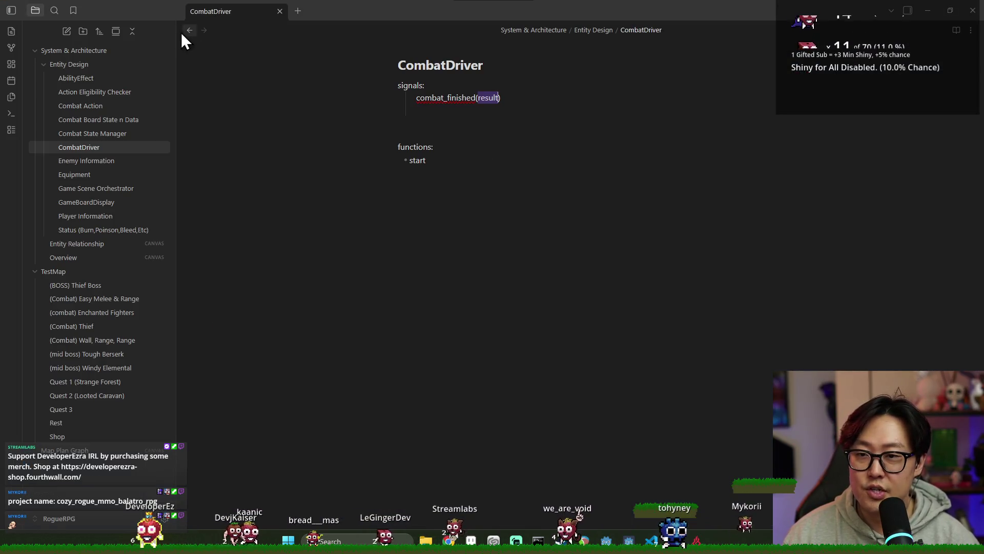
Open the Entity Relationship canvas and zoom and pan across the combat diagram.
{"action": "left_click", "coordinate": [79, 245]}
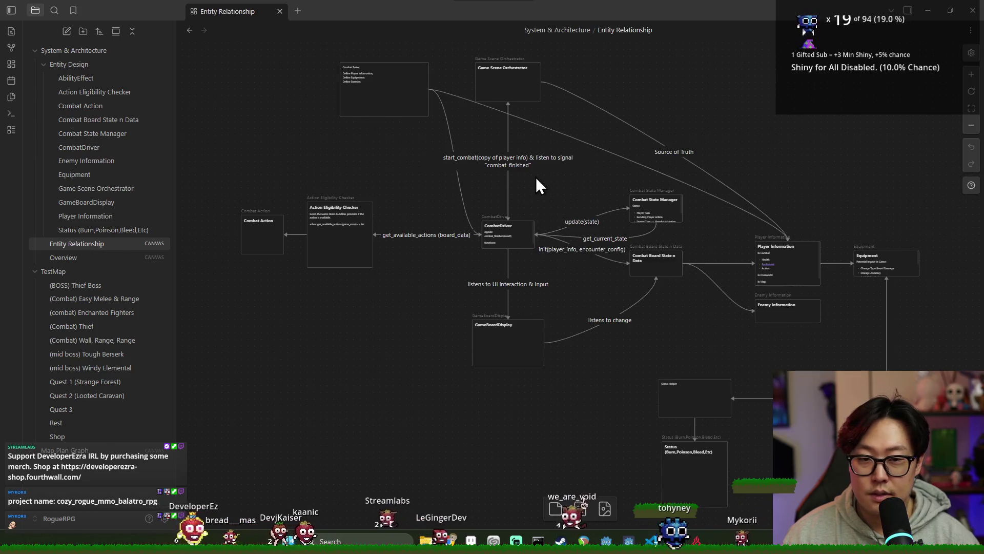
{"action": "scroll", "coordinate": [534, 175], "scroll_direction": "up", "scroll_amount": 5}
{"action": "scroll", "coordinate": [502, 169], "scroll_direction": "down", "scroll_amount": 3}
{"action": "key", "text": "alt+Tab"}
{"action": "key", "text": "alt+Tab"}
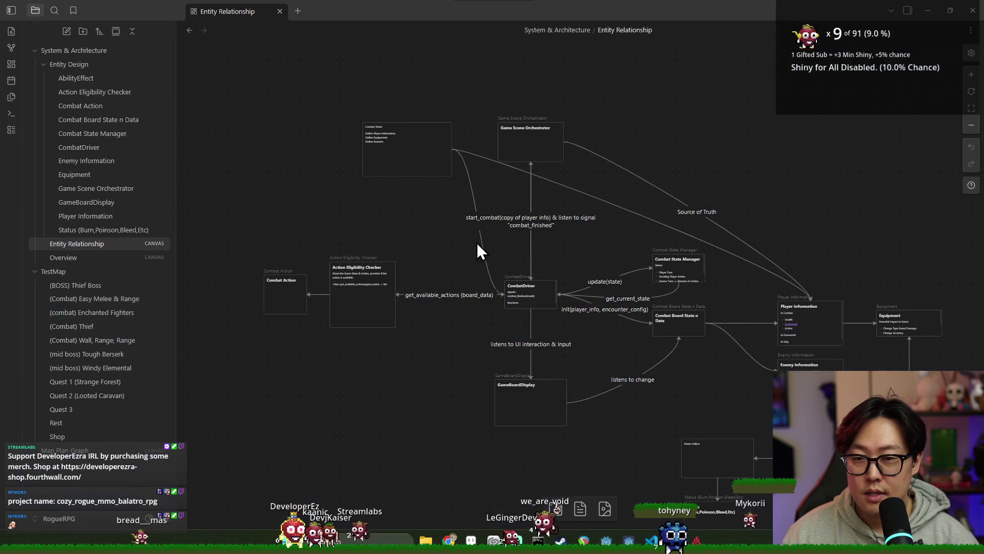
{"action": "scroll", "coordinate": [341, 142], "scroll_direction": "up", "scroll_amount": 5}
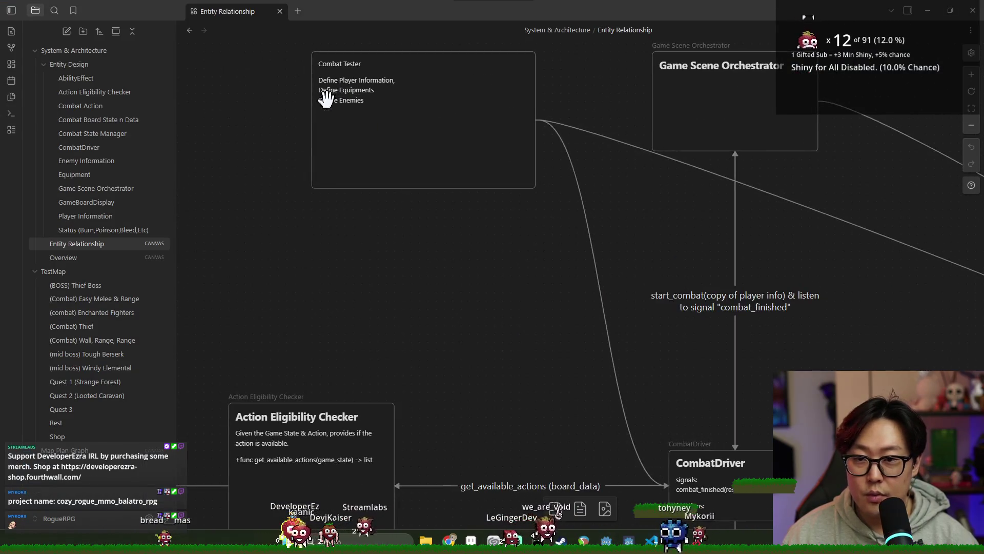
{"action": "scroll", "coordinate": [562, 258], "scroll_direction": "down", "scroll_amount": 5}
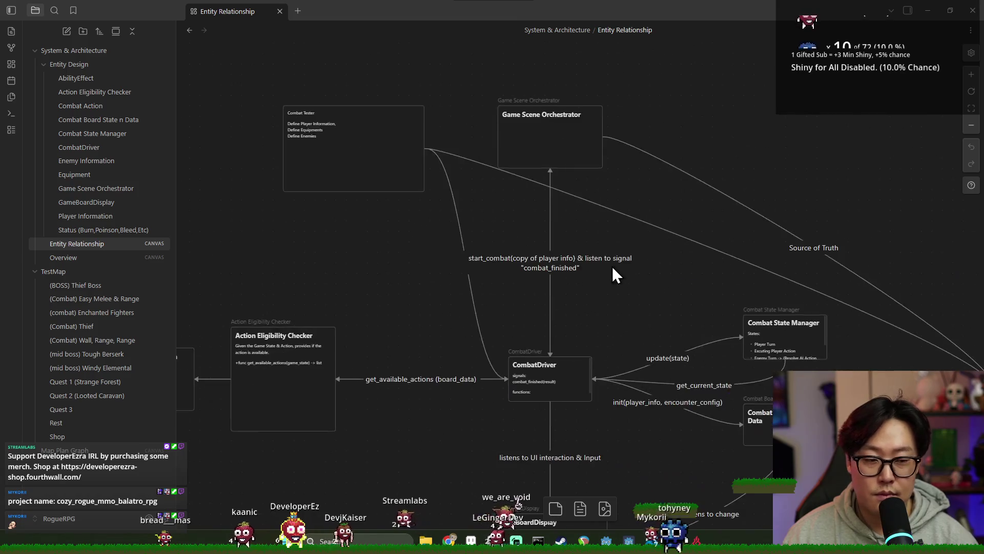
{"action": "scroll", "coordinate": [592, 272], "scroll_direction": "right", "scroll_amount": 3}
{"action": "scroll", "coordinate": [593, 272], "scroll_direction": "down", "scroll_amount": 2}
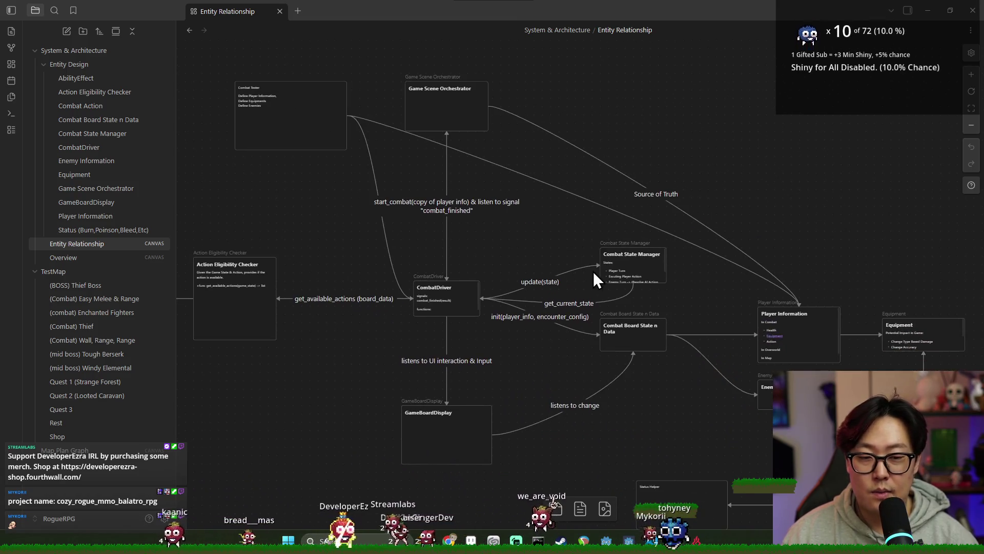
Inspect the Combat Board State n Data card, then return to the Godot editor.
{"action": "left_click", "coordinate": [628, 336]}
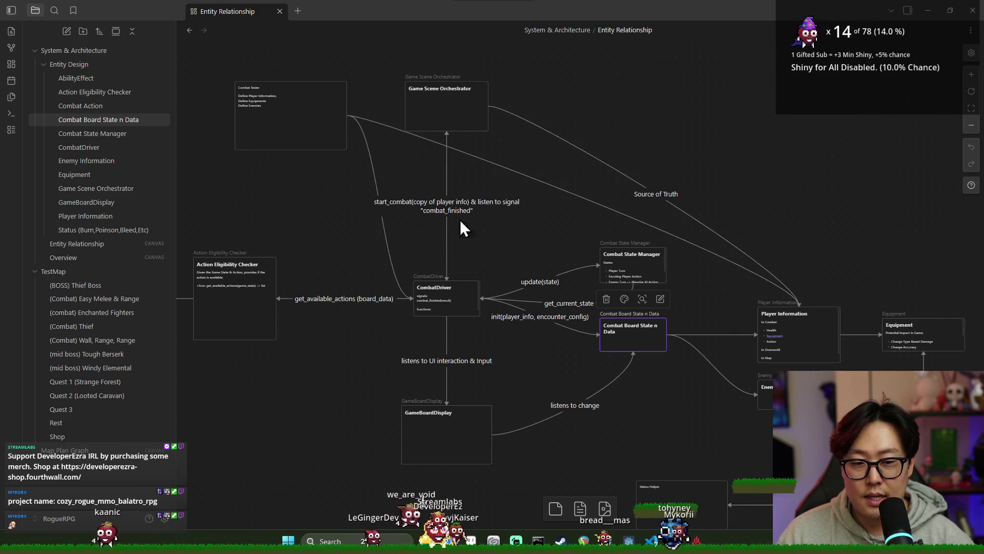
{"action": "key", "text": "alt+Tab"}
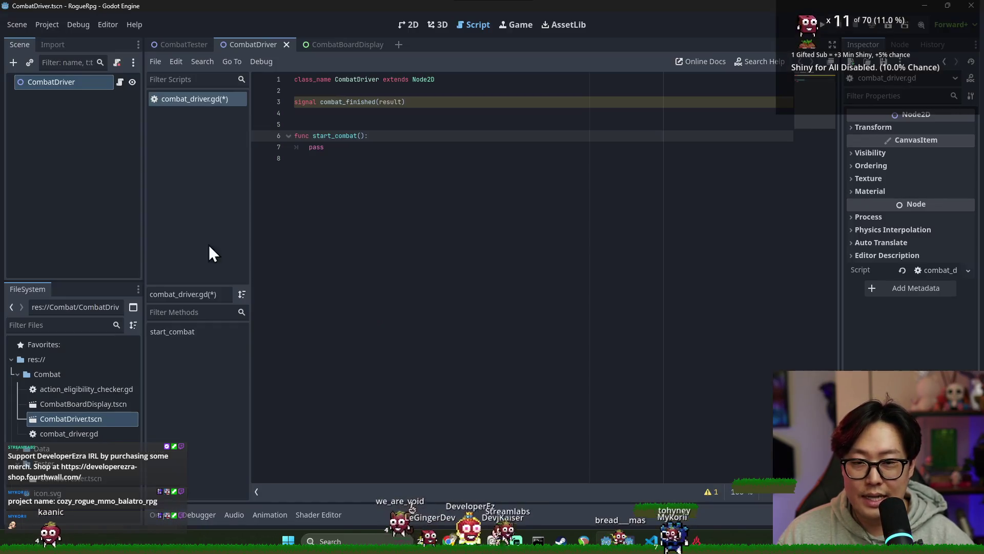
{"action": "key", "text": "alt+Tab"}
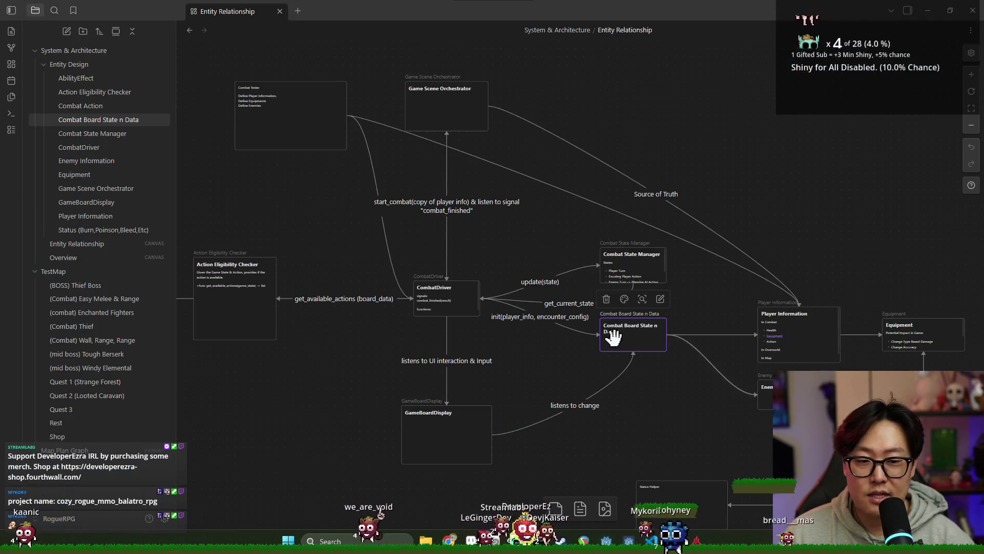
{"action": "left_click", "coordinate": [666, 394]}
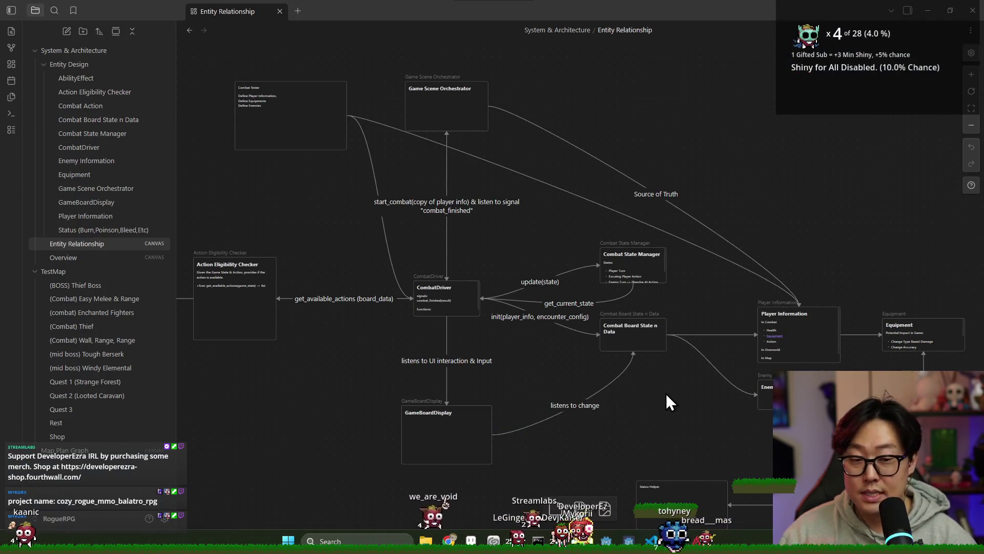
{"action": "key", "text": "alt+Tab"}
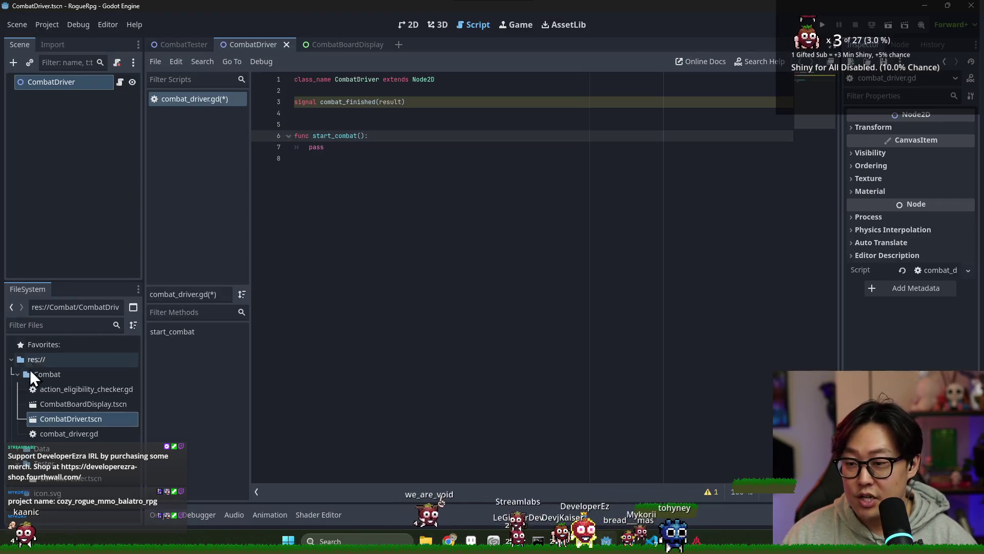
{"action": "key", "text": "alt+Tab"}
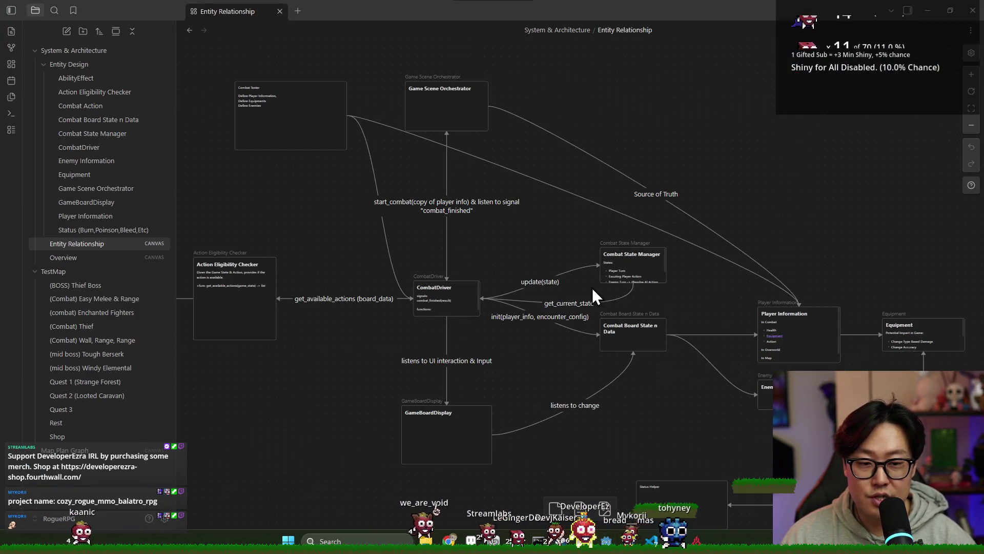
{"action": "key", "text": "alt+Tab"}
{"action": "right_click", "coordinate": [57, 373]}
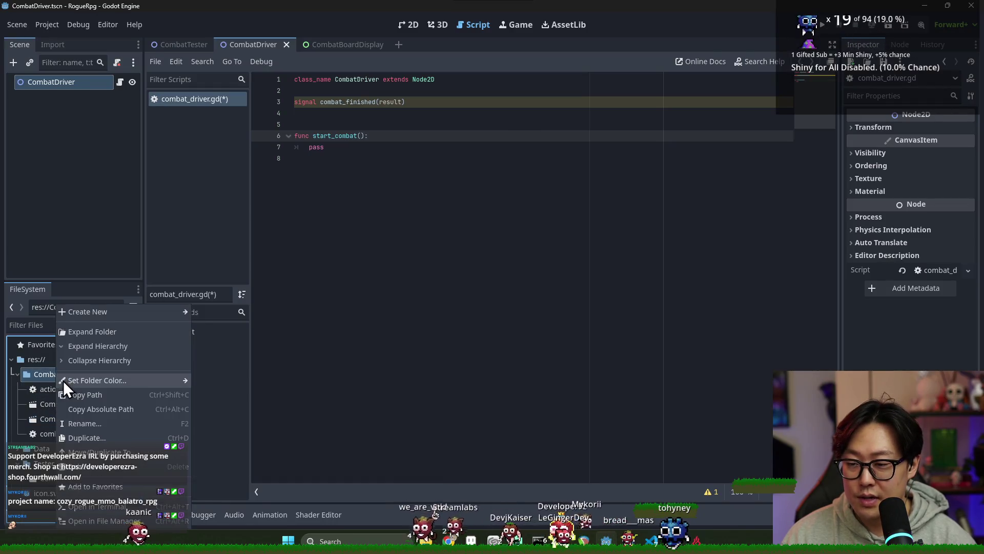
Create a folder named EncounterConfig inside the Combat folder.
{"action": "right_click", "coordinate": [42, 374]}
{"action": "right_click", "coordinate": [42, 375]}
{"action": "mouse_move", "coordinate": [103, 312]}
{"action": "left_click", "coordinate": [201, 311]}
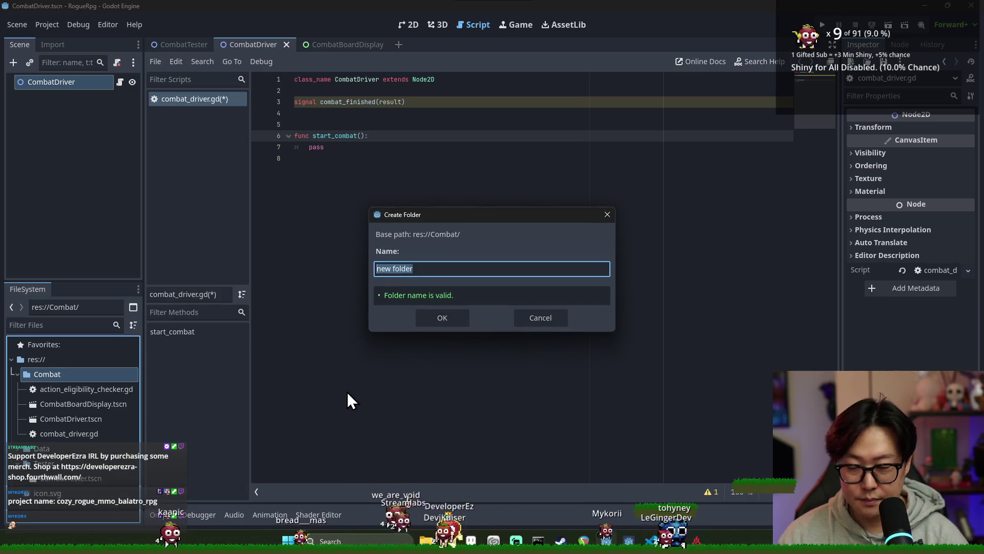
{"action": "type", "text": "e"}
{"action": "key", "text": "BackSpace"}
{"action": "type", "text": "Encounte"}
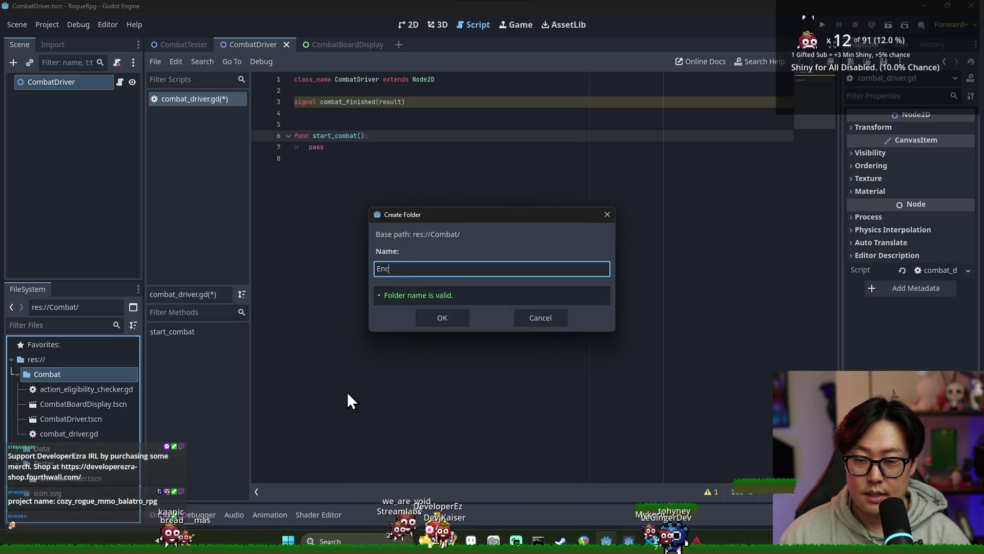
{"action": "type", "text": "rConfig"}
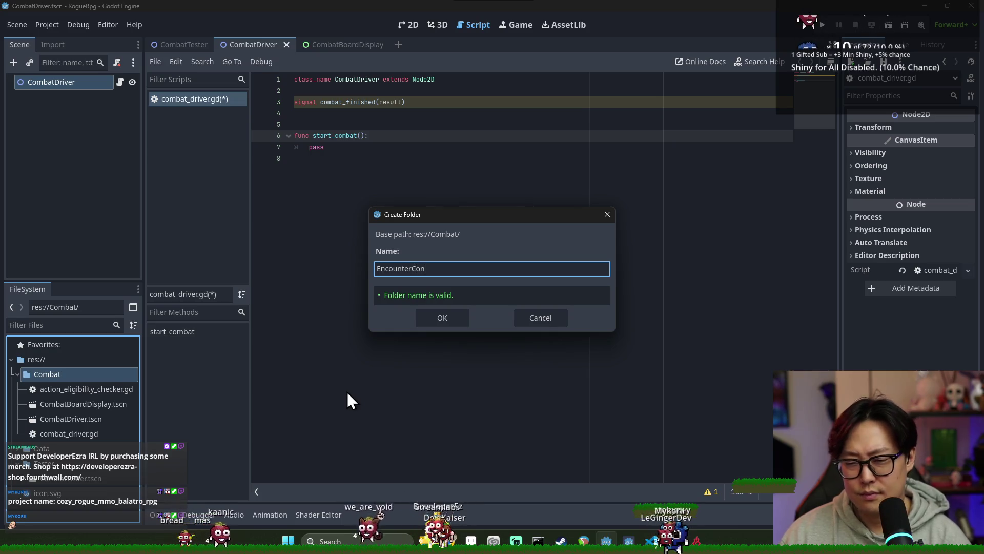
{"action": "key", "text": "Return"}
Create encounter.gd in EncounterConfig and begin typing its class_name line.
{"action": "right_click", "coordinate": [89, 390]}
{"action": "mouse_move", "coordinate": [123, 312]}
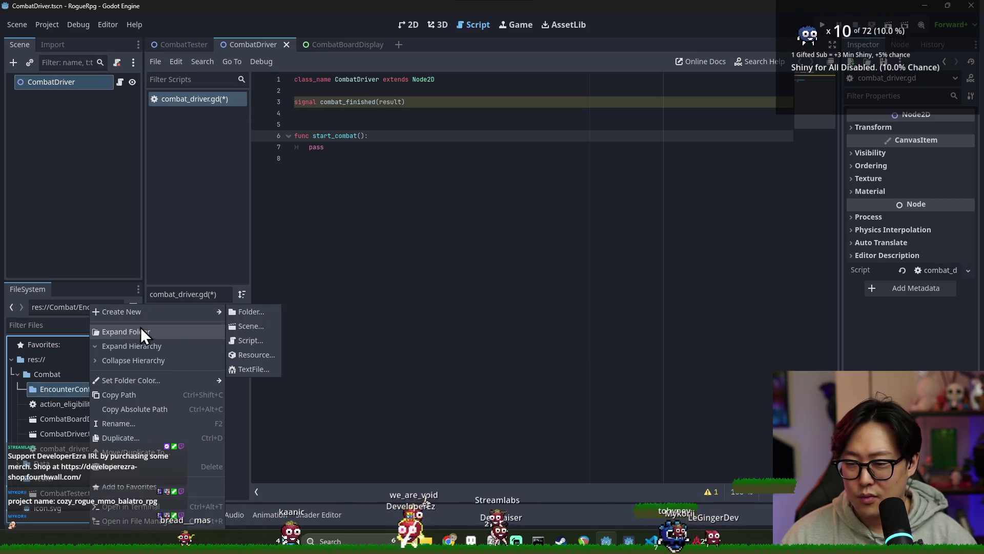
{"action": "left_click", "coordinate": [251, 342]}
{"action": "type", "text": "encounter.gd"}
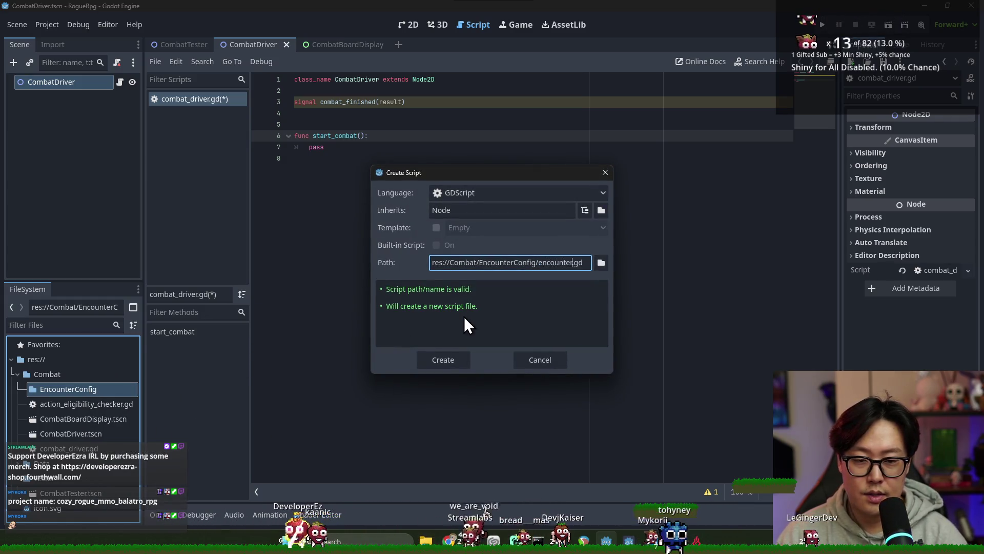
{"action": "key", "text": "Return"}
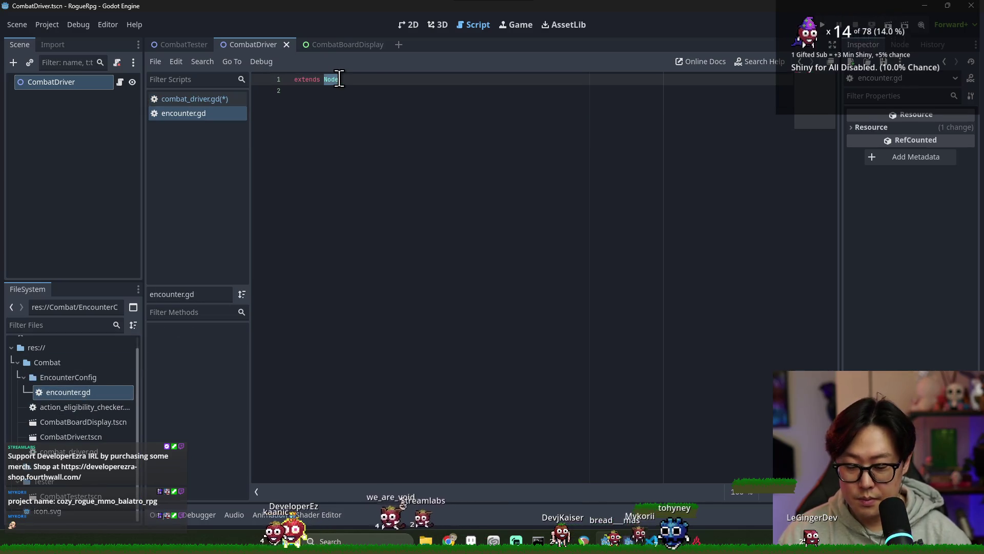
{"action": "type", "text": "clasS_"}
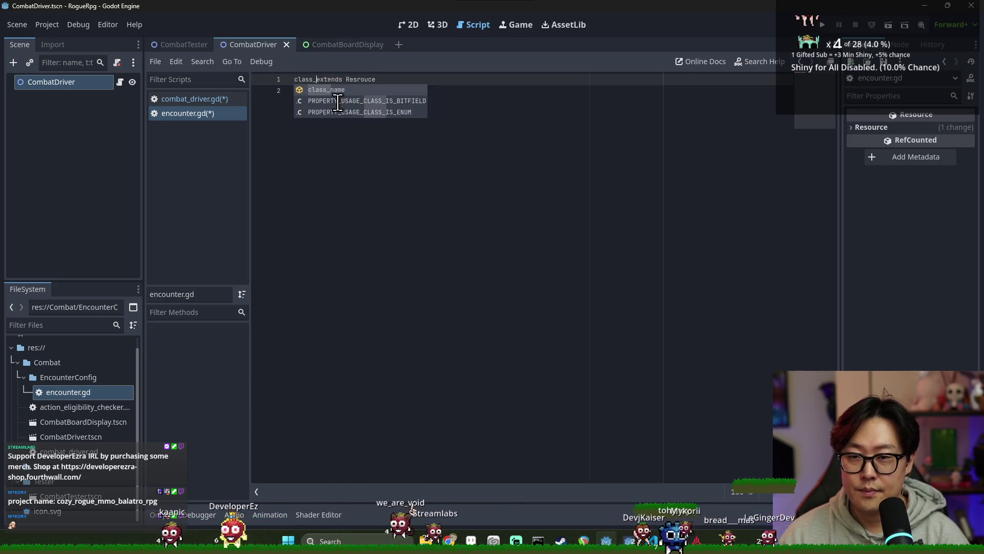
{"action": "key", "text": "Return"}
{"action": "type", "text": "Encounter"}
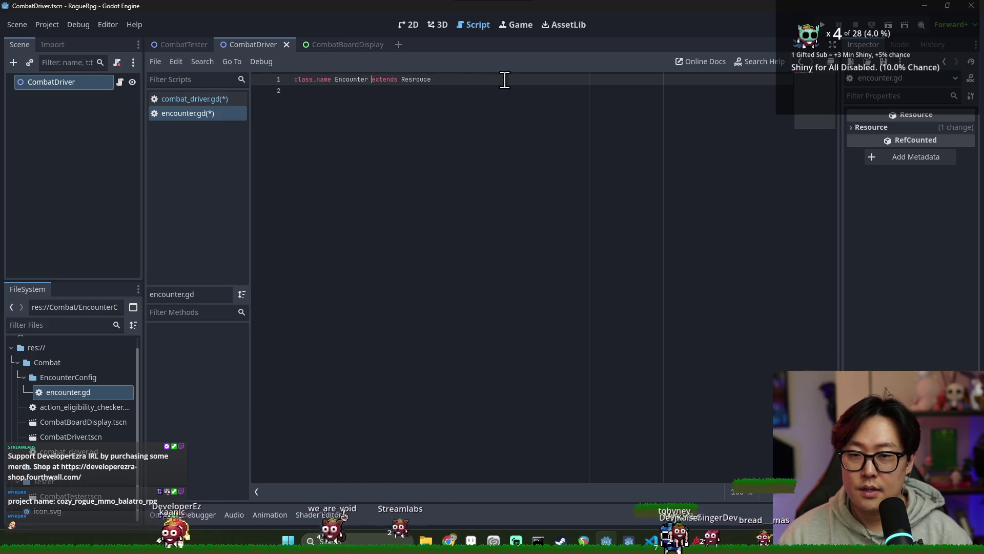
{"action": "key", "text": "Return"}
{"action": "key", "text": "Return"}
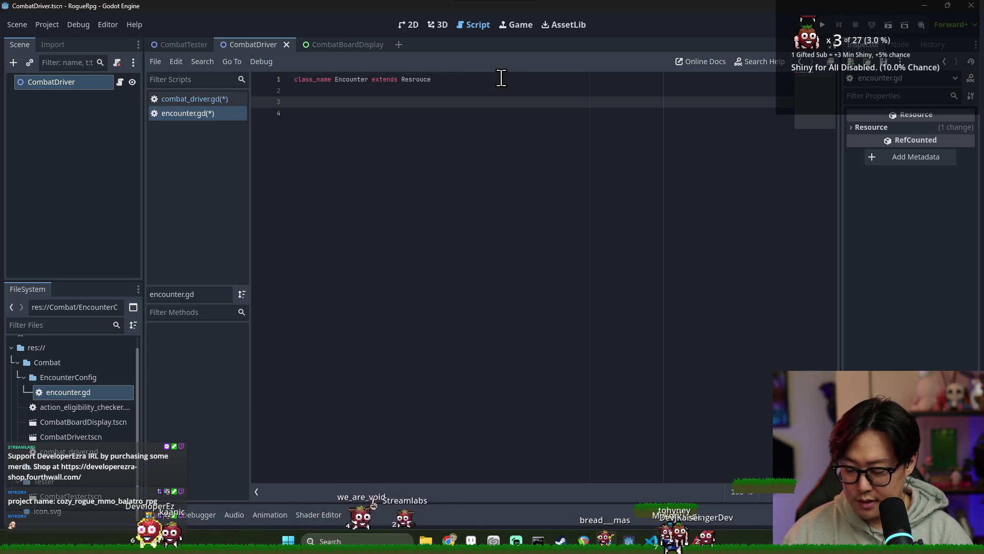
{"action": "type", "text": "@export vare"}
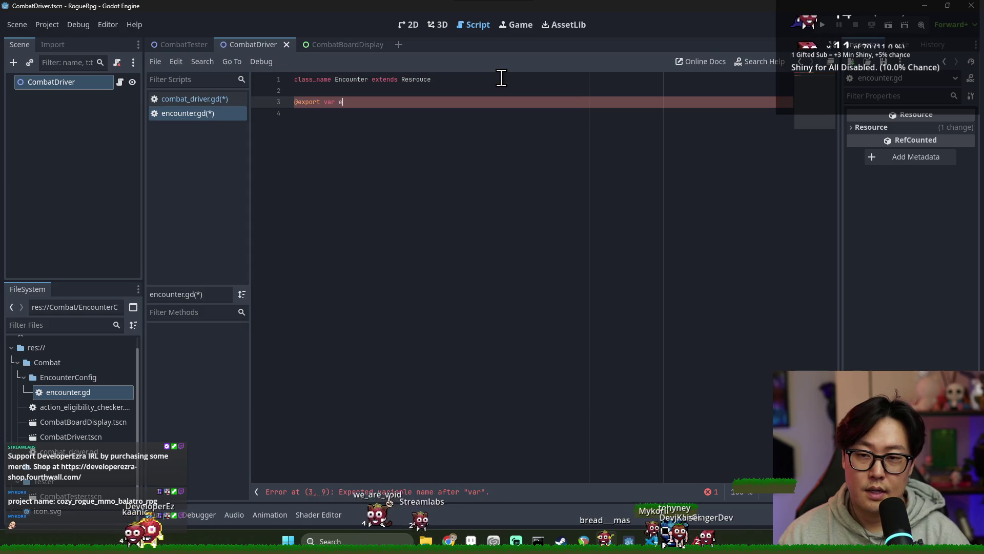
{"action": "type", "text": "name: String"}
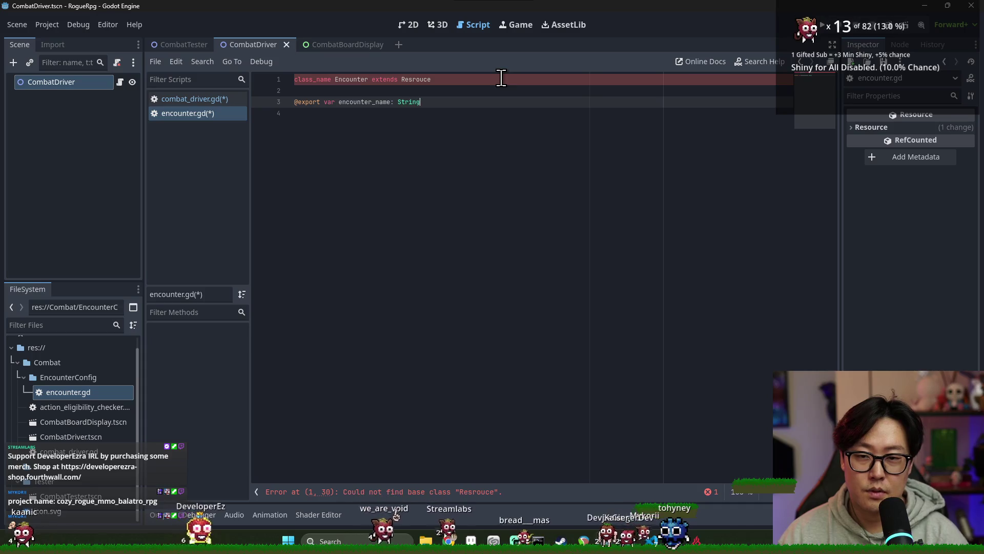
{"action": "left_click", "coordinate": [430, 266]}
{"action": "key", "text": "ctrl+s"}
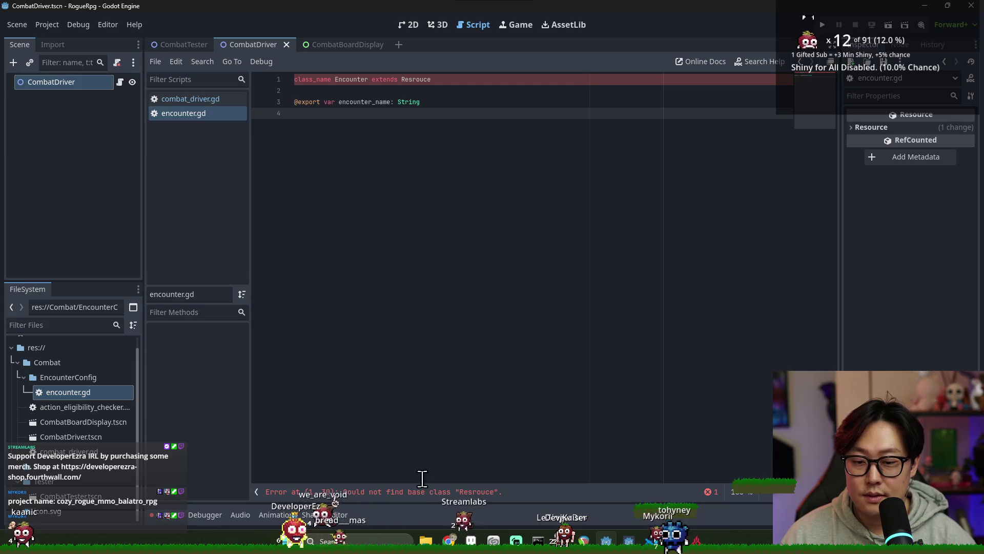
Correct the misspelled base class Resrouce to Resource and save the script.
{"action": "double_click", "coordinate": [411, 81]}
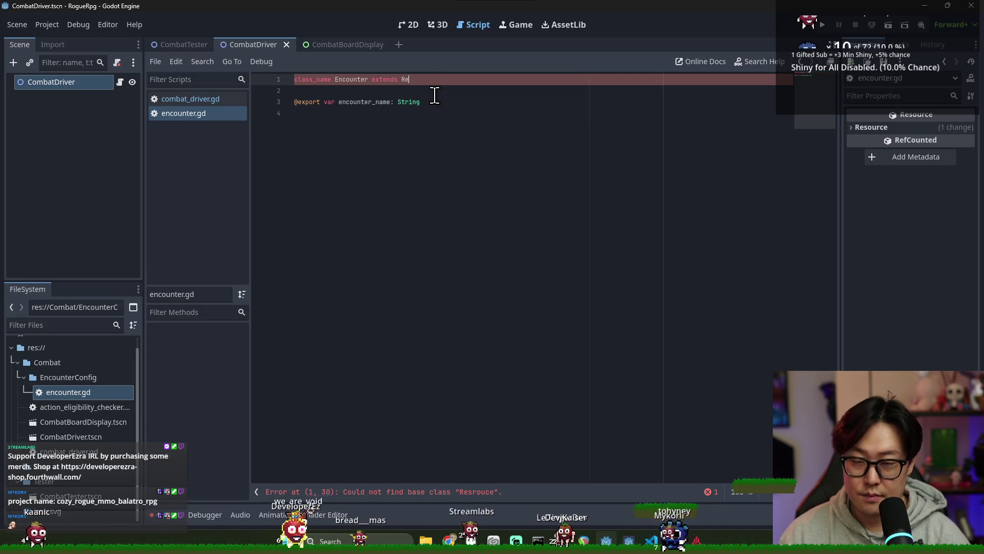
{"action": "key", "text": "Return"}
{"action": "left_click", "coordinate": [408, 345]}
{"action": "key", "text": "ctrl+s"}
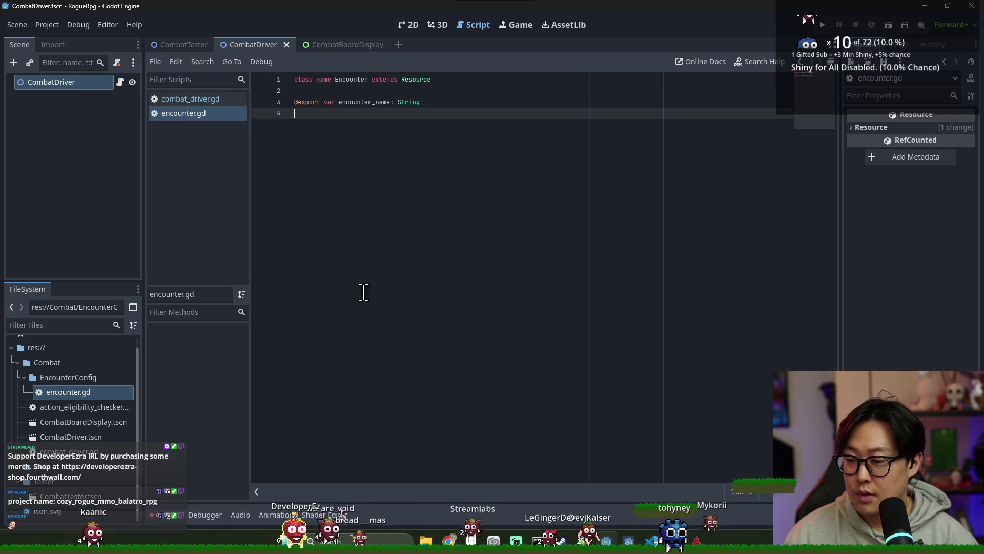
{"action": "left_click", "coordinate": [23, 378]}
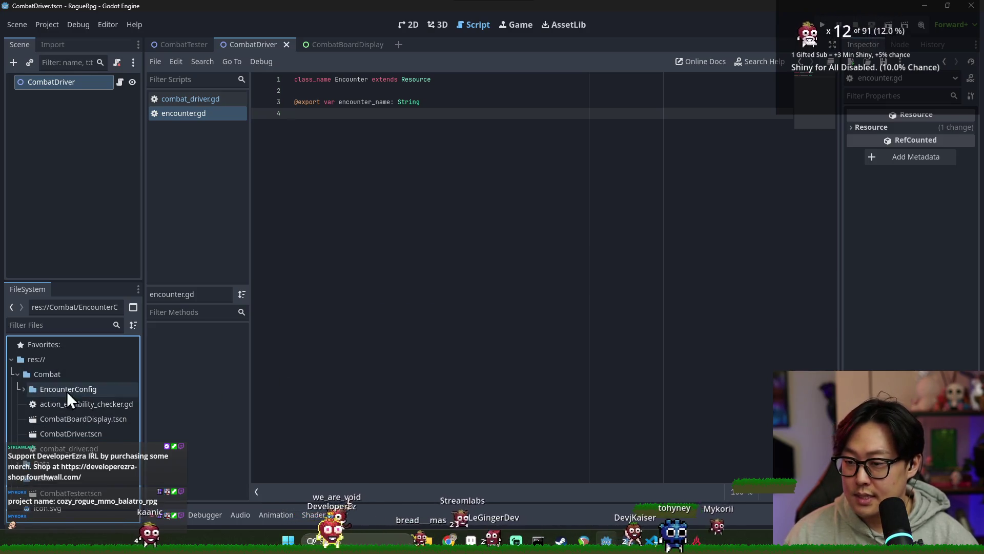
Open the CombatTester scene in the 2D view and save the open scenes.
{"action": "double_click", "coordinate": [64, 493]}
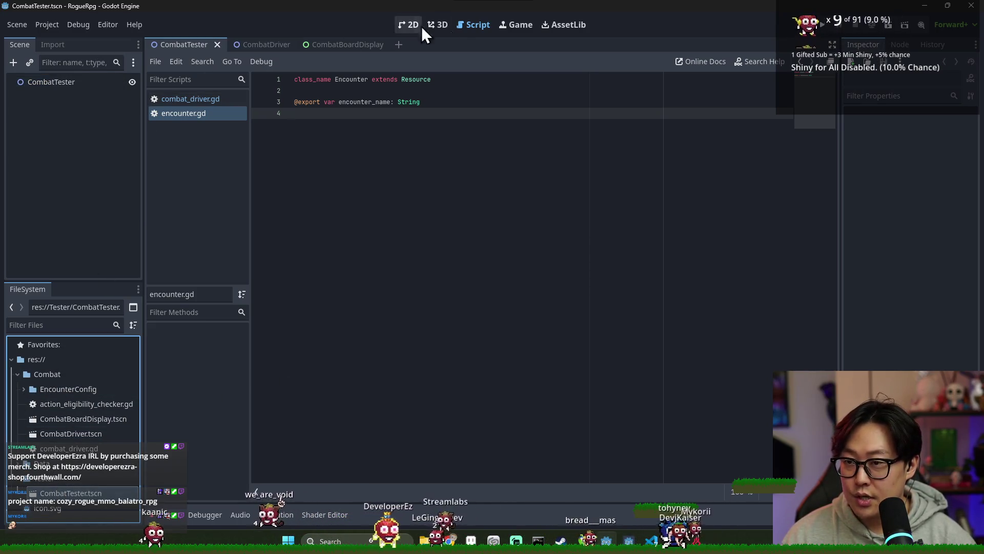
{"action": "left_click", "coordinate": [406, 25]}
{"action": "key", "text": "ctrl+s"}
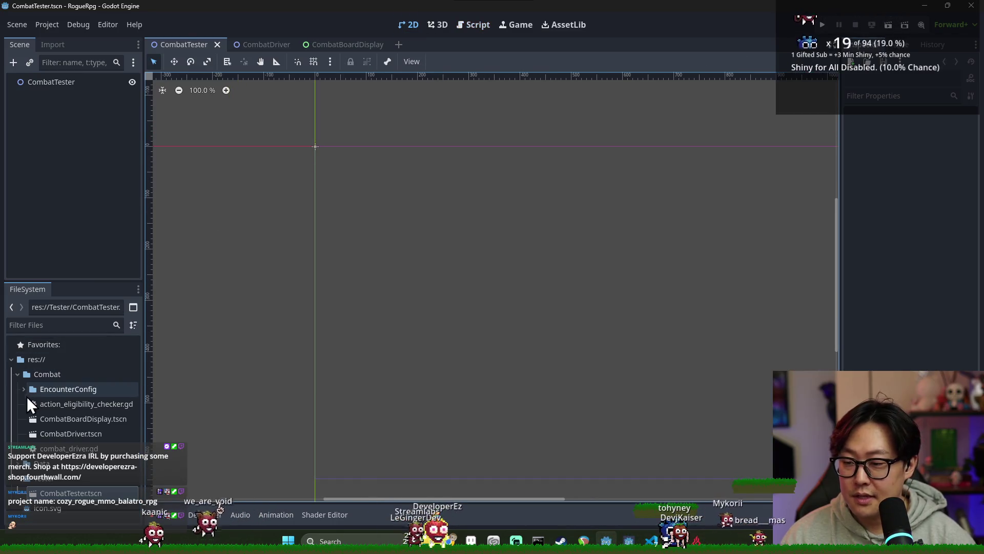
{"action": "left_click", "coordinate": [24, 389]}
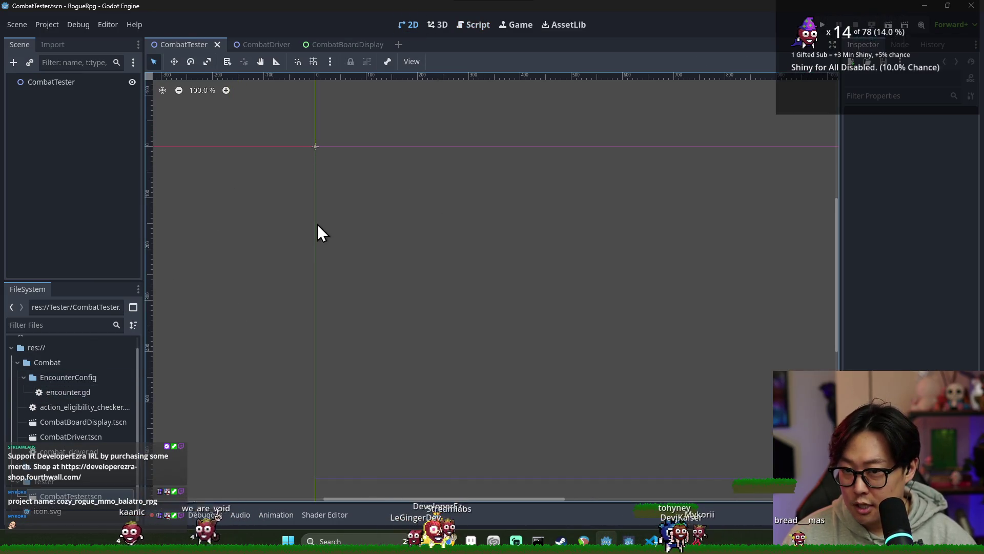
Create a new Encounter resource in EncounterConfig via the resource search for 'encounter'.
{"action": "right_click", "coordinate": [57, 376]}
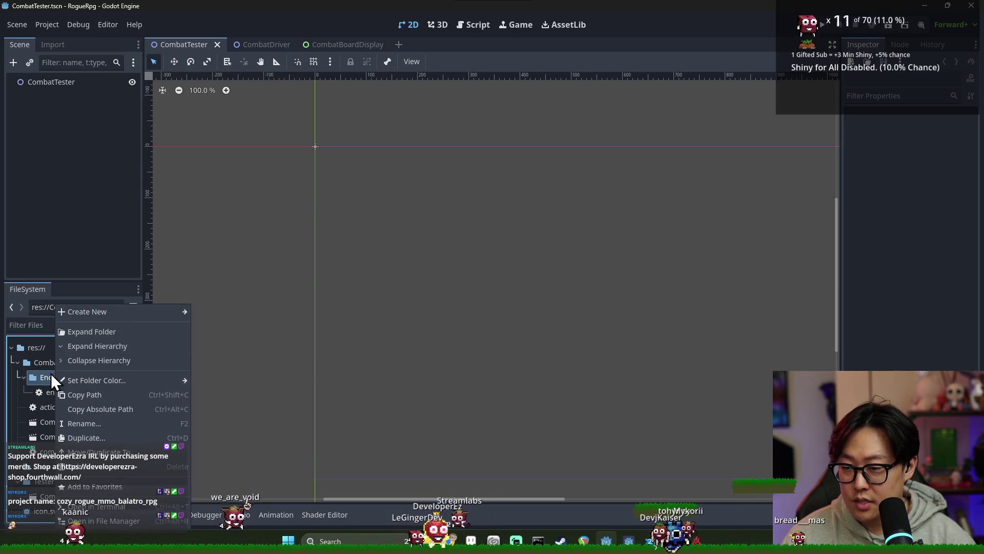
{"action": "mouse_move", "coordinate": [89, 314]}
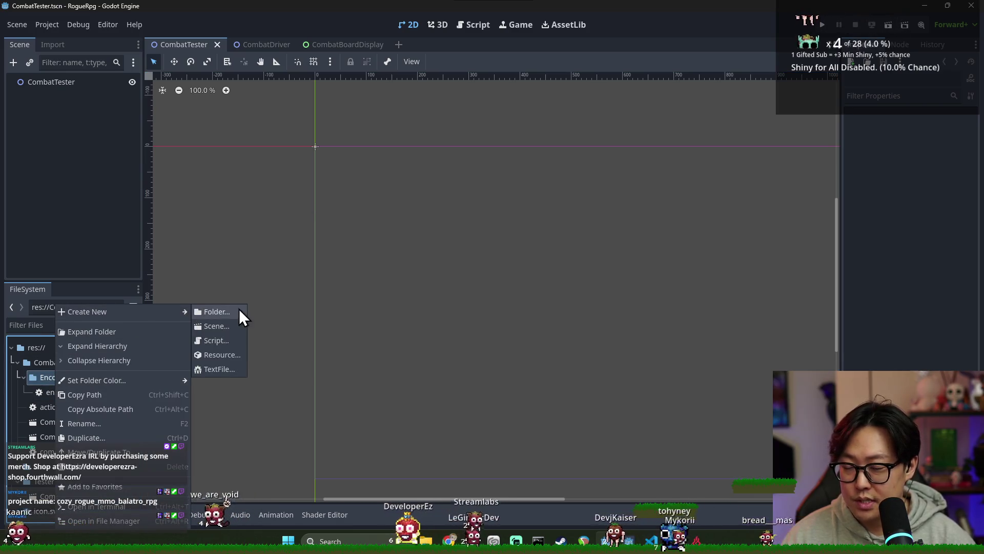
{"action": "left_click", "coordinate": [212, 353]}
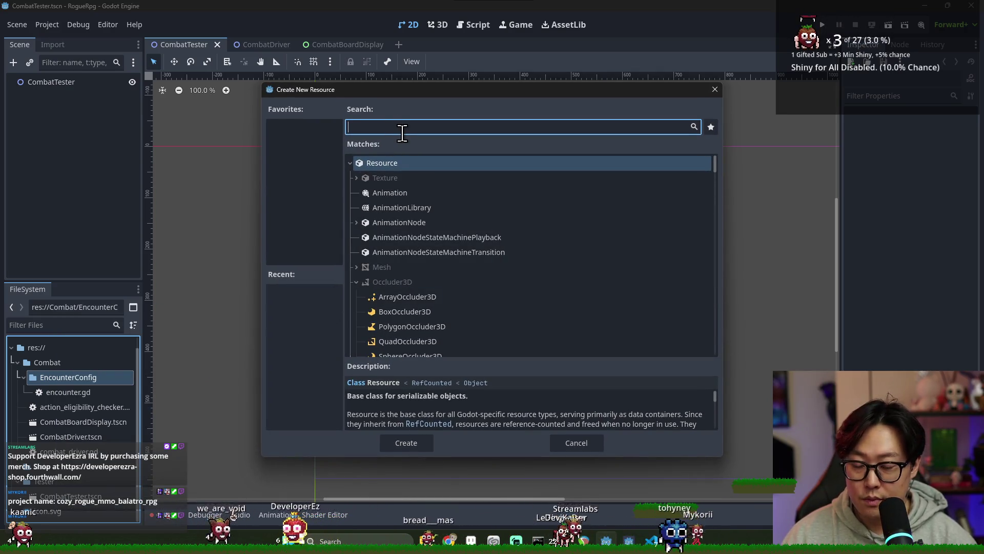
{"action": "type", "text": "encounter"}
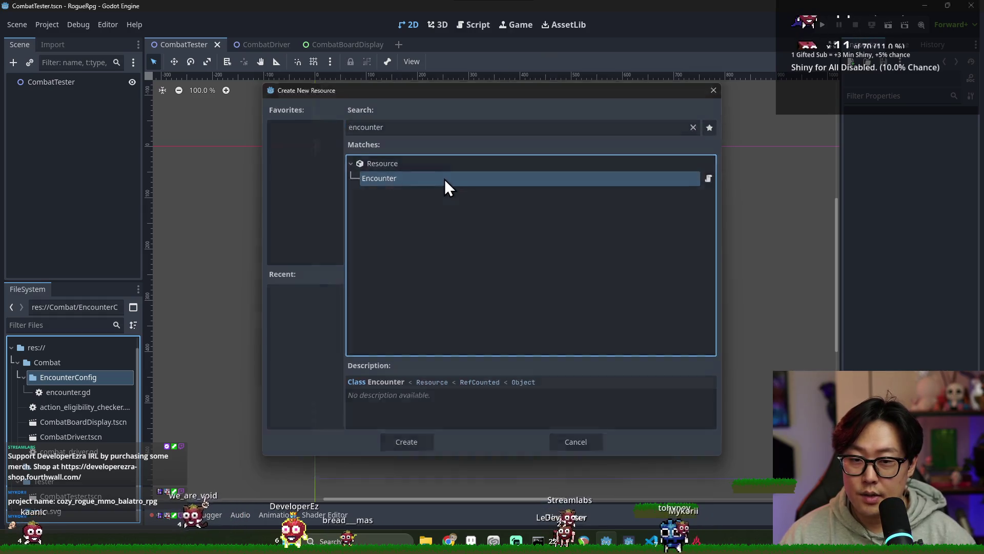
{"action": "double_click", "coordinate": [444, 178]}
{"action": "key", "text": "alt+Tab"}
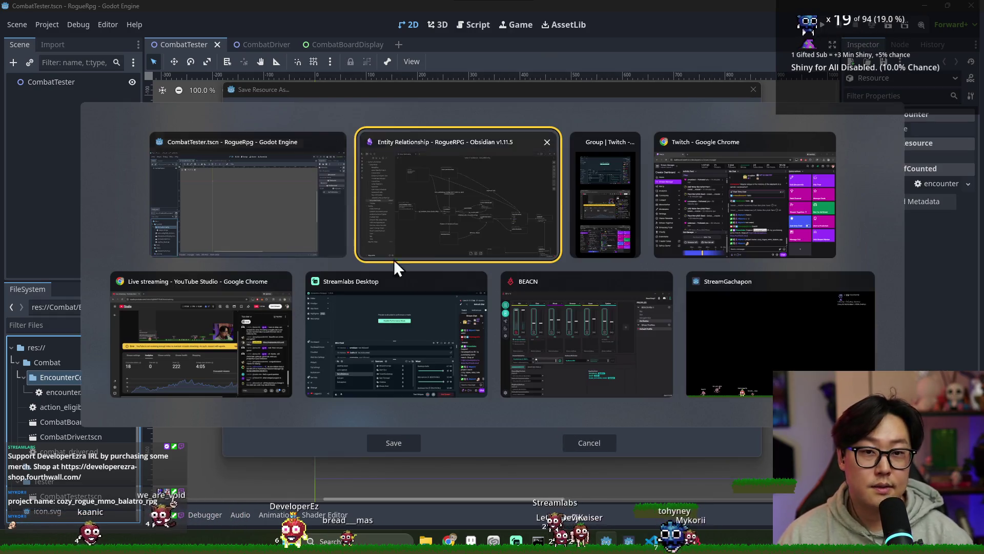
View the (Combat) Easy Melee & Range note in Obsidian, then return to Godot's Save dialog.
{"action": "left_click", "coordinate": [471, 204]}
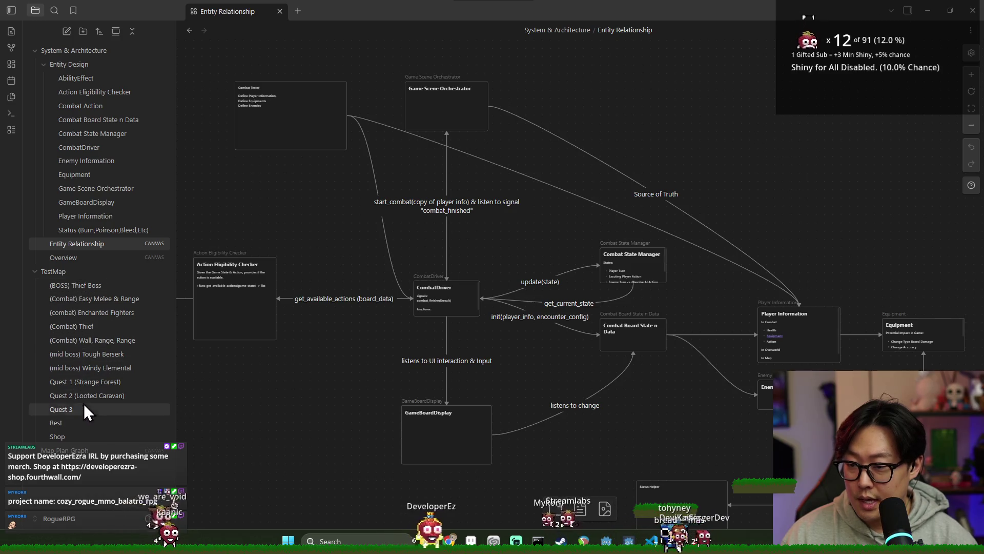
{"action": "left_click", "coordinate": [78, 298]}
{"action": "key", "text": "alt+Tab"}
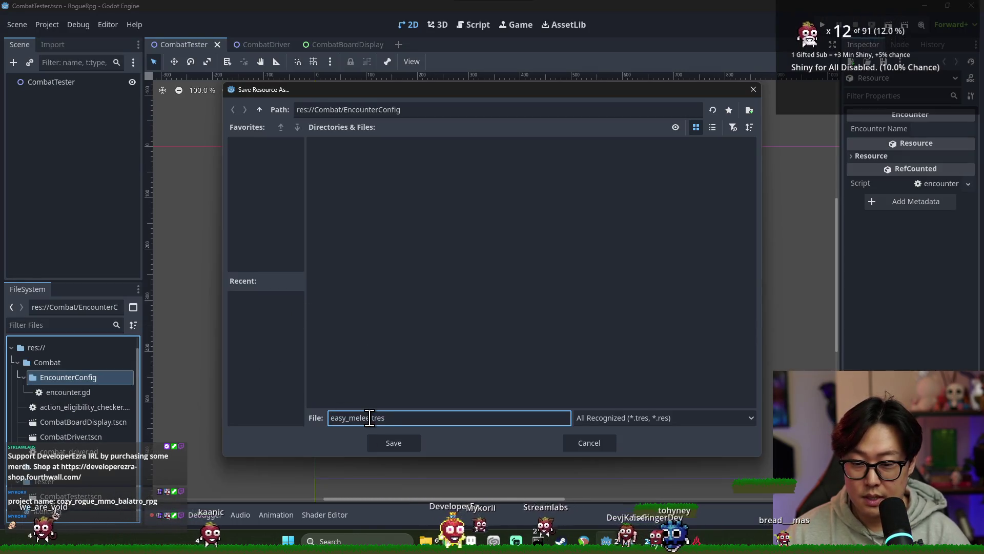
Save easy_melee_n_range.tres, then create a new Encounter resource in the EncounterConfig folder.
{"action": "type", "text": "ge"}
{"action": "key", "text": "Return"}
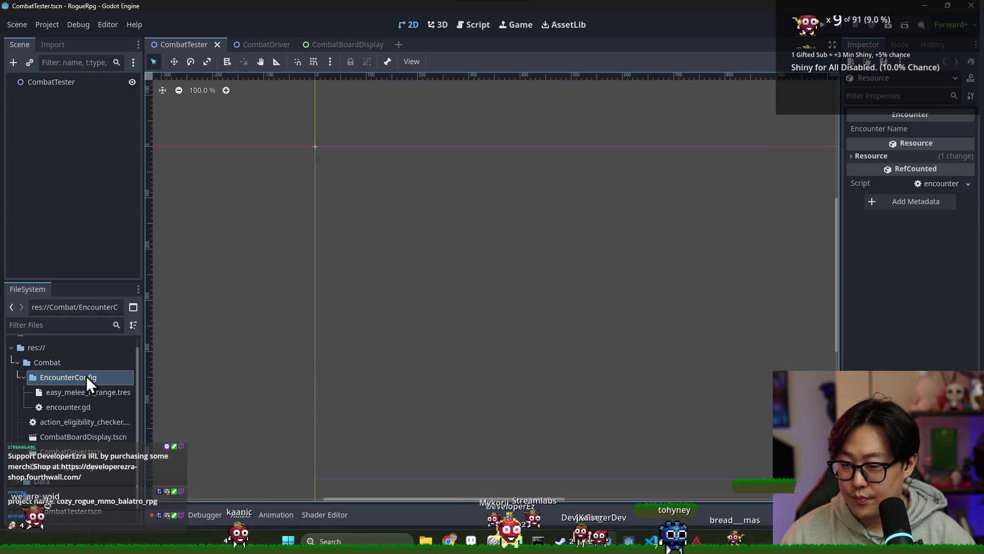
{"action": "right_click", "coordinate": [87, 377]}
{"action": "mouse_move", "coordinate": [211, 312]}
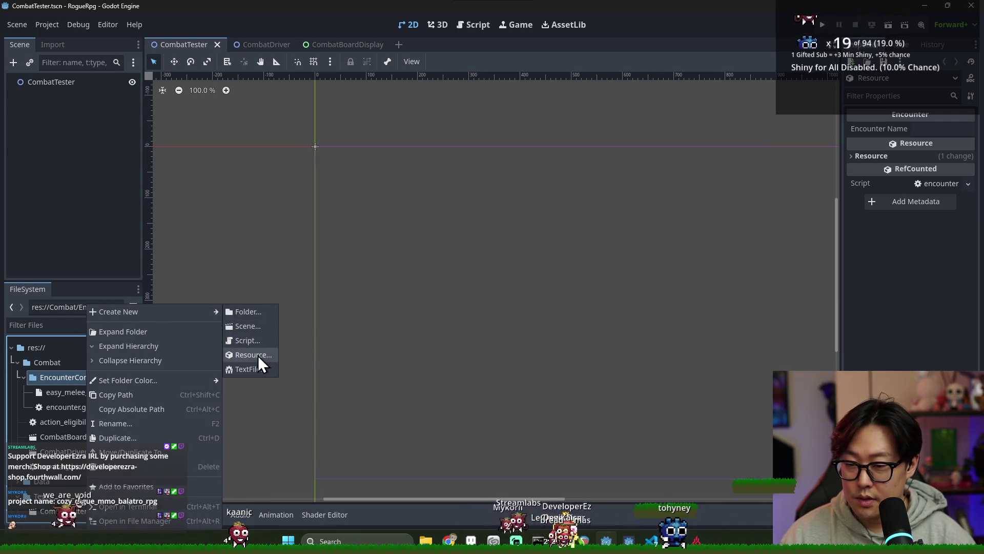
{"action": "left_click", "coordinate": [257, 356]}
{"action": "key", "text": "alt+Tab"}
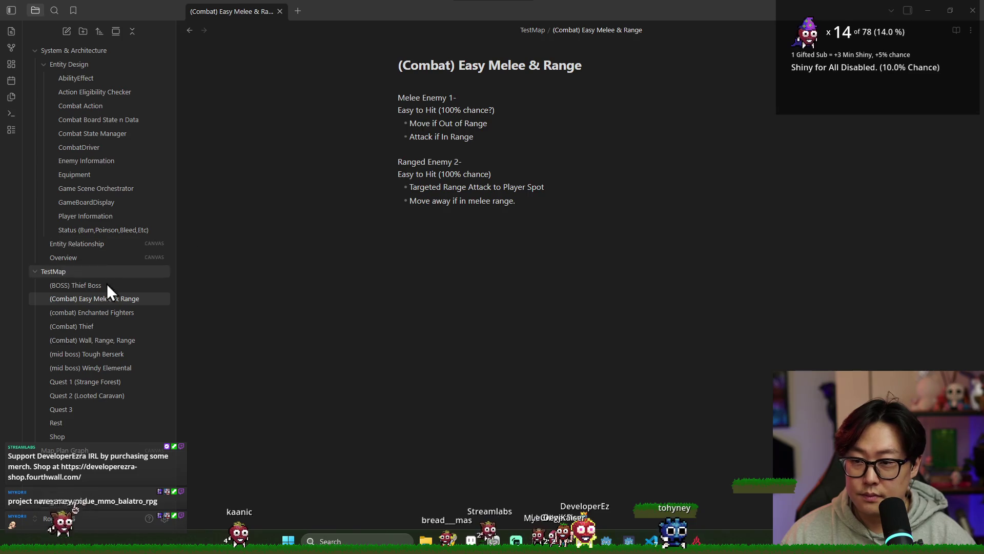
{"action": "key", "text": "alt+Tab"}
{"action": "left_click", "coordinate": [408, 177]}
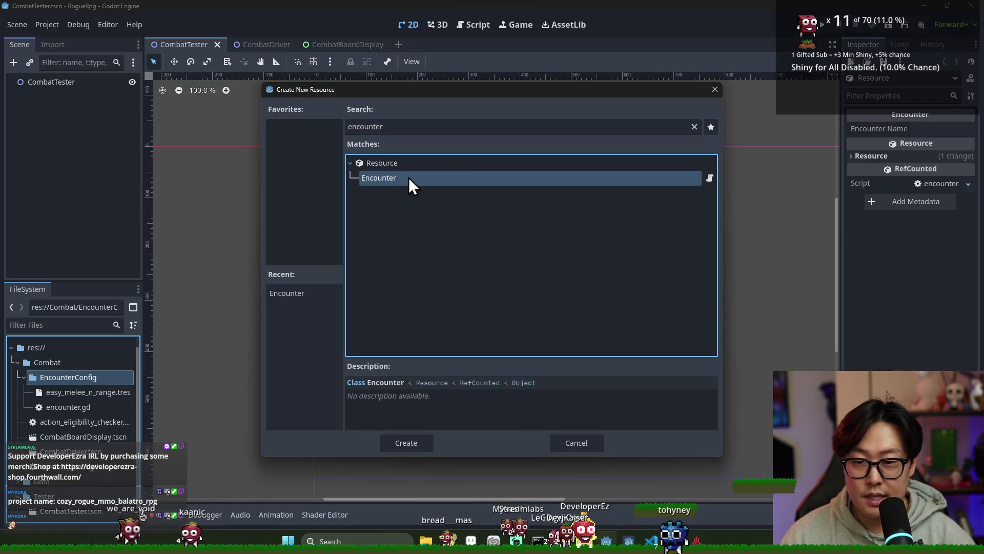
{"action": "double_click", "coordinate": [408, 177]}
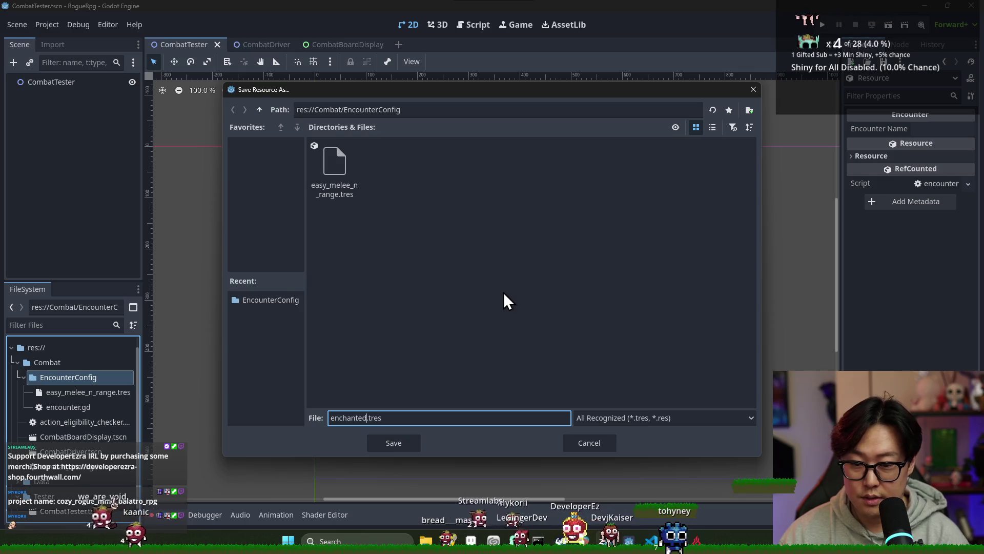
{"action": "key", "text": "alt+Tab"}
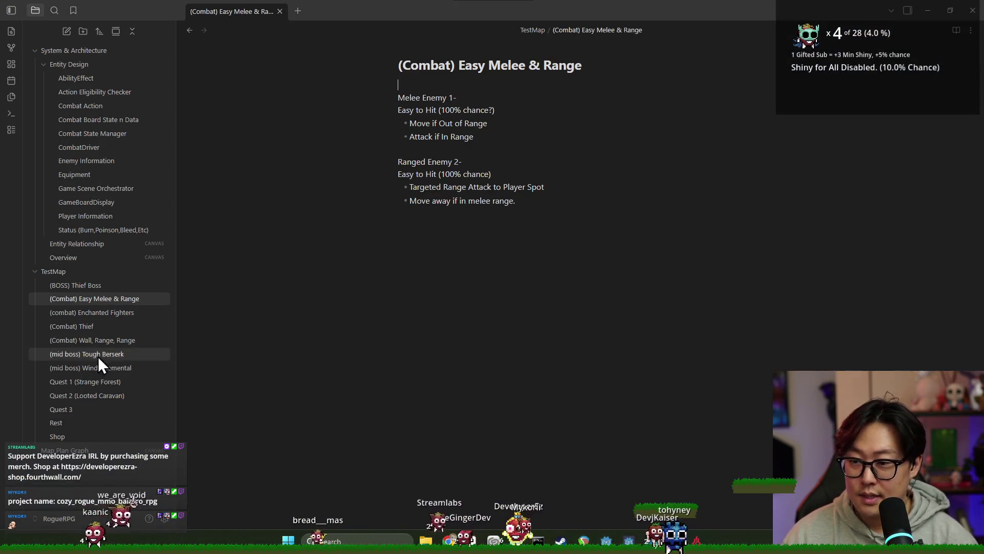
{"action": "key", "text": "alt+Tab"}
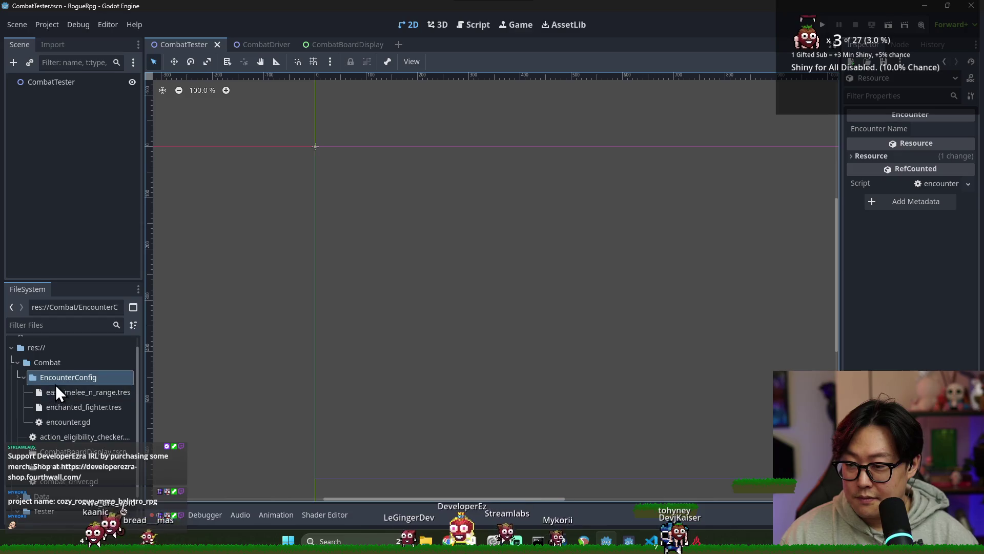
Create another Encounter resource in EncounterConfig and save it as thief.tres.
{"action": "right_click", "coordinate": [55, 382]}
{"action": "mouse_move", "coordinate": [169, 312]}
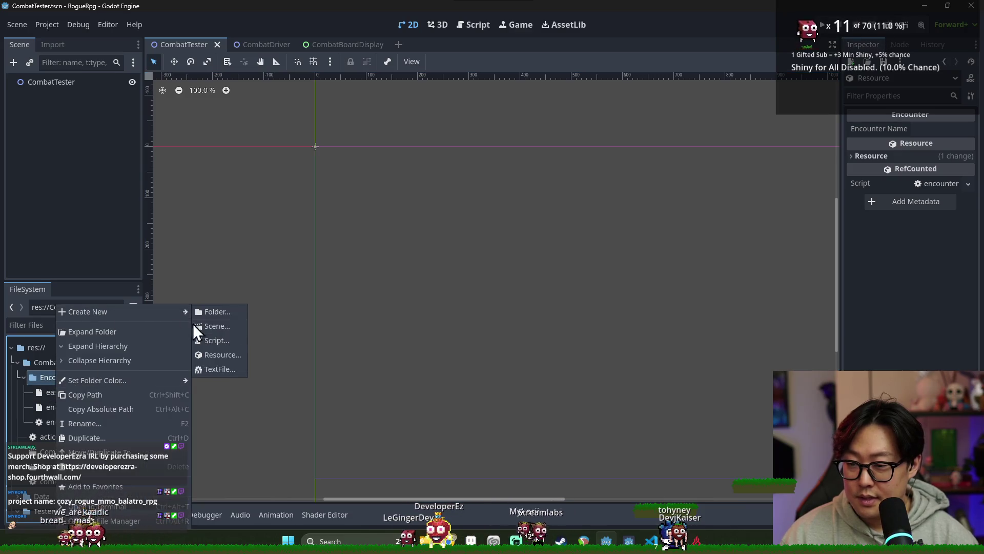
{"action": "left_click", "coordinate": [230, 354]}
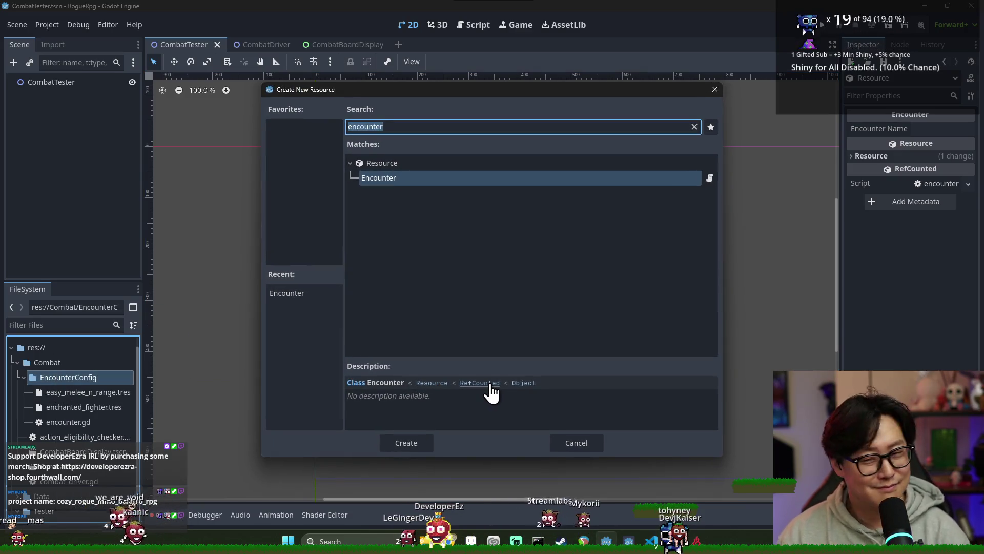
{"action": "key", "text": "Return"}
{"action": "type", "text": "thief"}
{"action": "key", "text": "Return"}
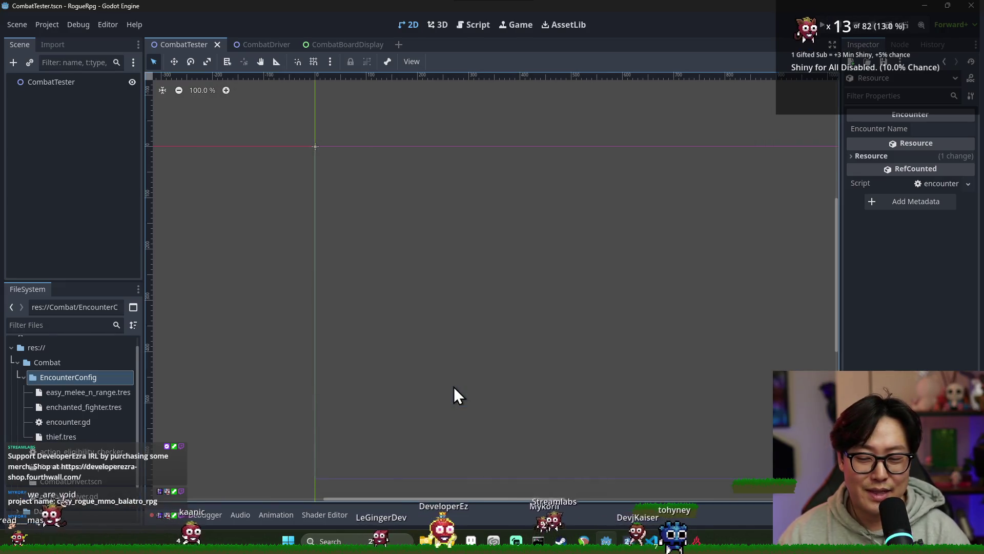
{"action": "key", "text": "alt+Tab"}
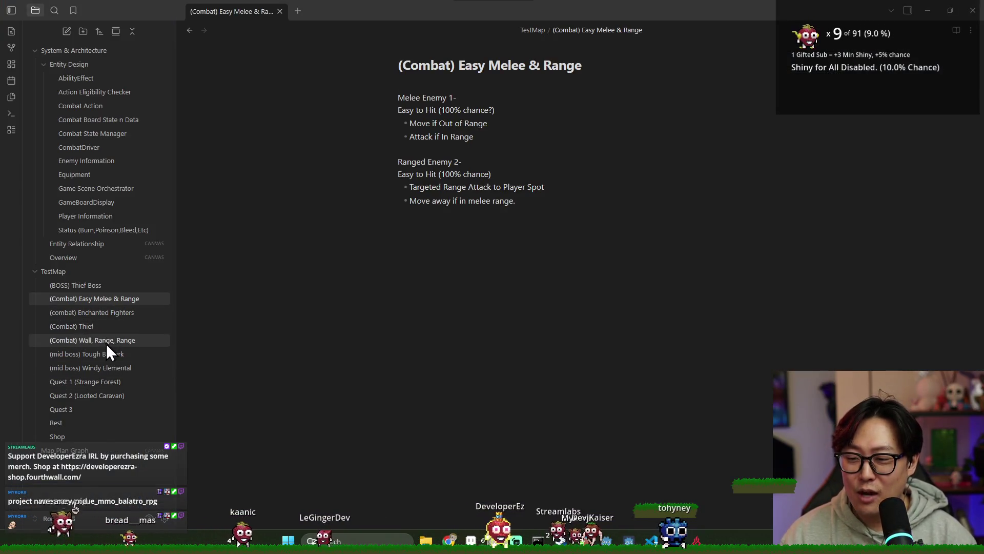
{"action": "key", "text": "alt+Tab"}
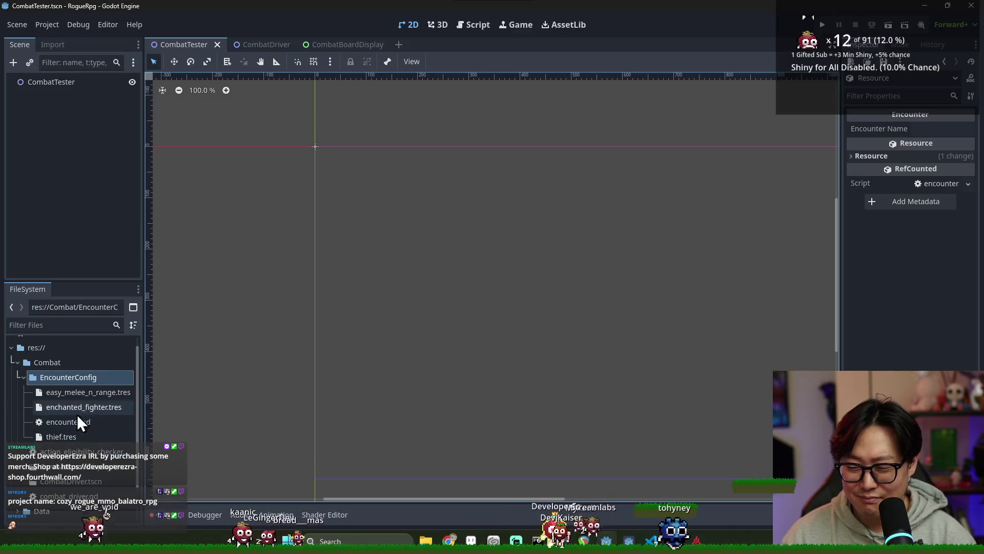
Mistakenly create a wall_range.gd script in the EncounterConfig folder.
{"action": "right_click", "coordinate": [76, 377]}
{"action": "mouse_move", "coordinate": [133, 312]}
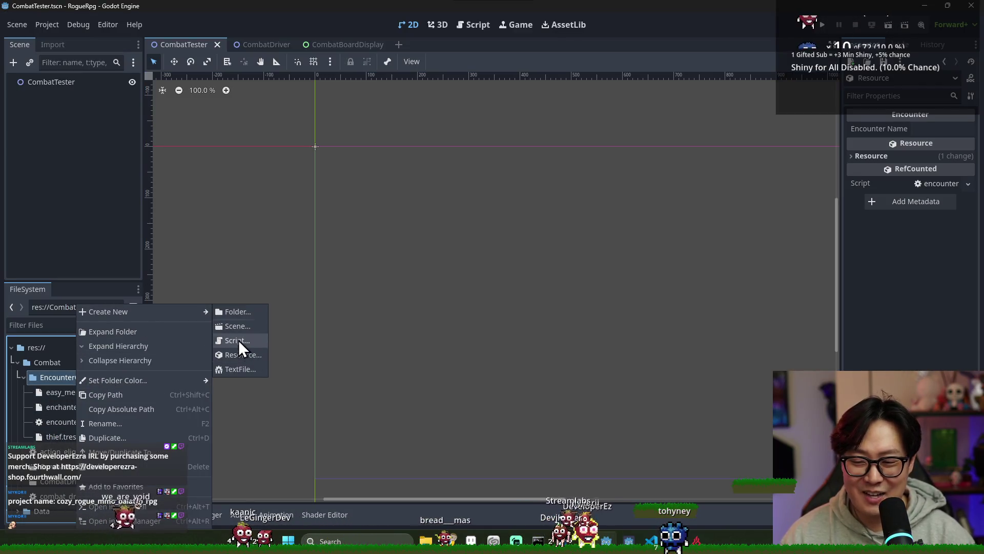
{"action": "left_click", "coordinate": [240, 340]}
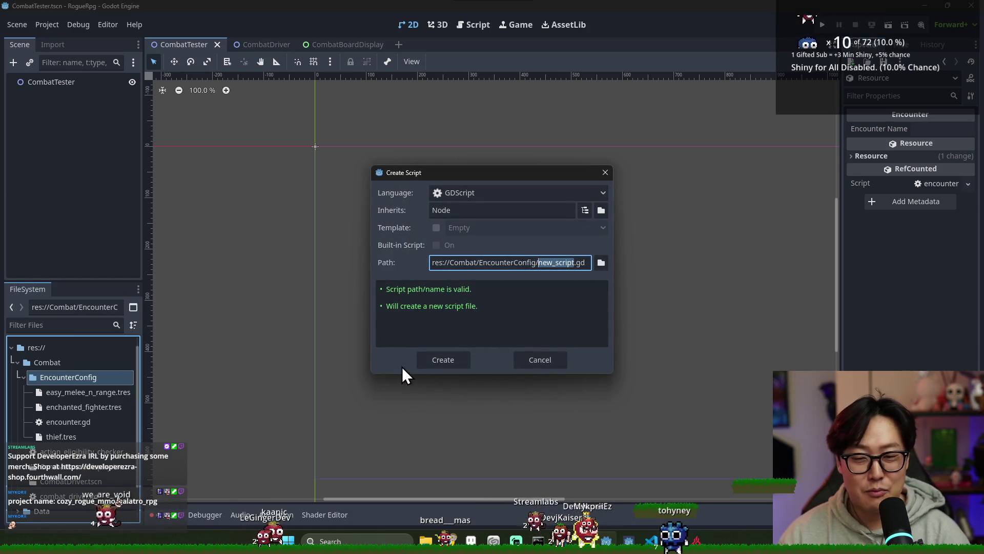
{"action": "key", "text": "alt+Tab"}
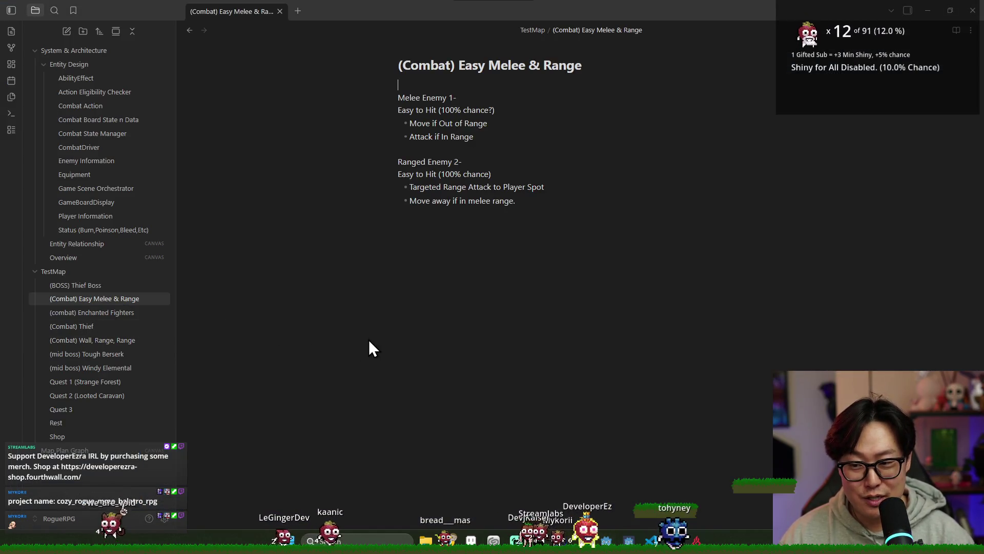
{"action": "key", "text": "alt+Tab"}
{"action": "type", "text": "wall_.gd"}
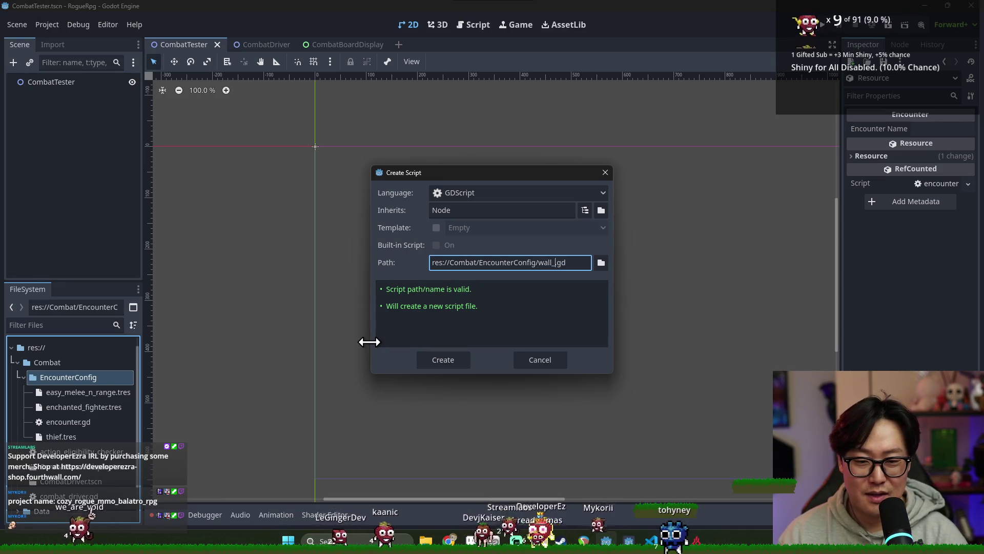
{"action": "key", "text": "Return"}
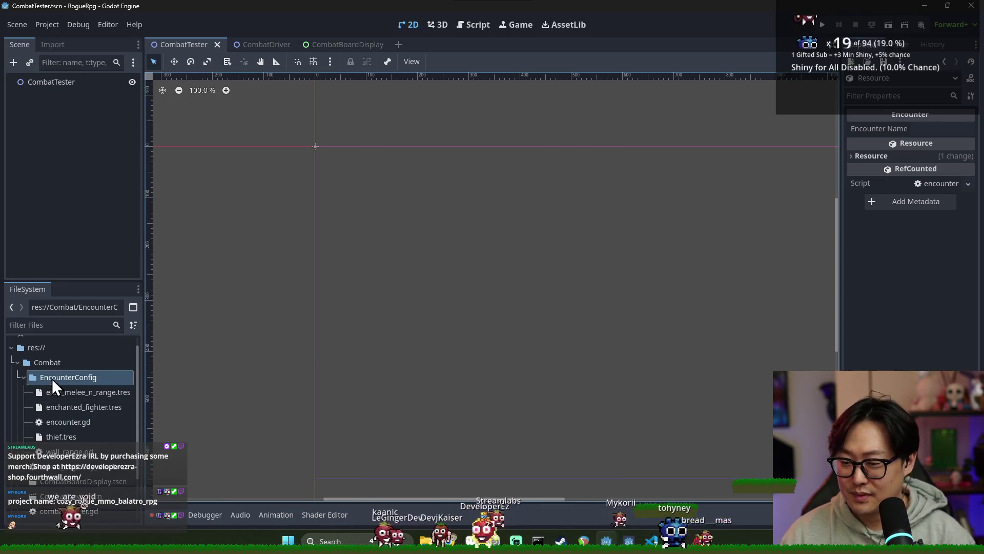
Cancel the extra script prompt and delete the mistaken wall_range.gd script.
{"action": "right_click", "coordinate": [51, 377]}
{"action": "key", "text": "alt+Tab"}
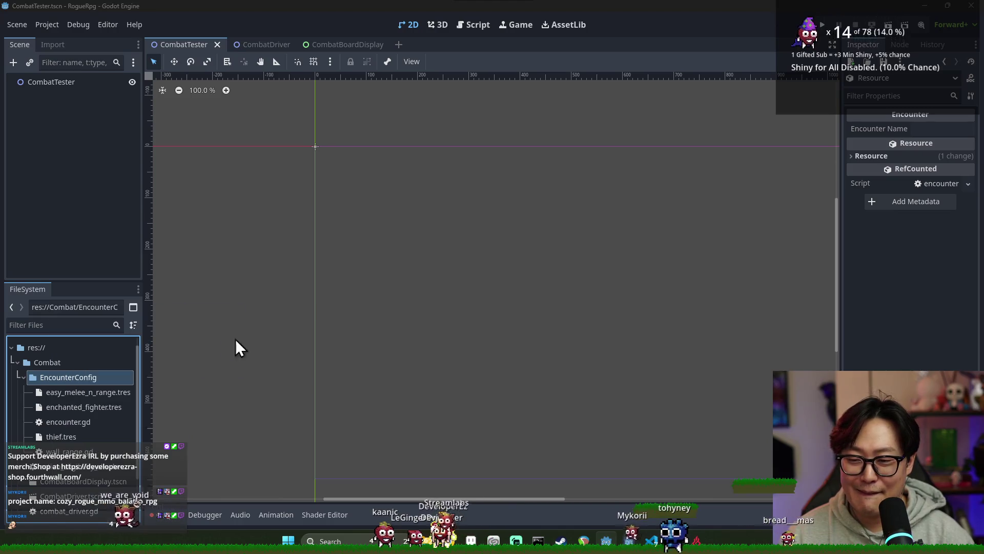
{"action": "key", "text": "alt+Tab"}
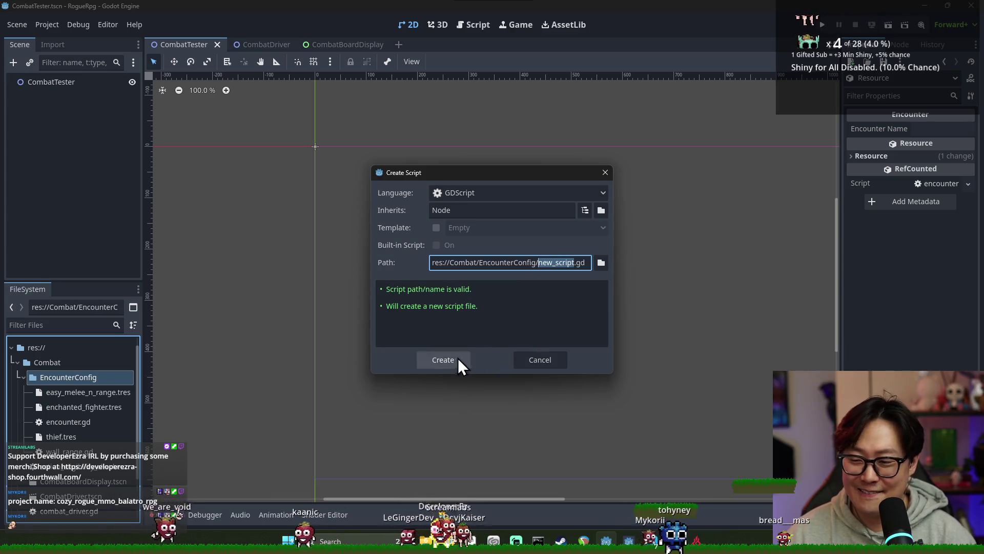
{"action": "left_click", "coordinate": [539, 359]}
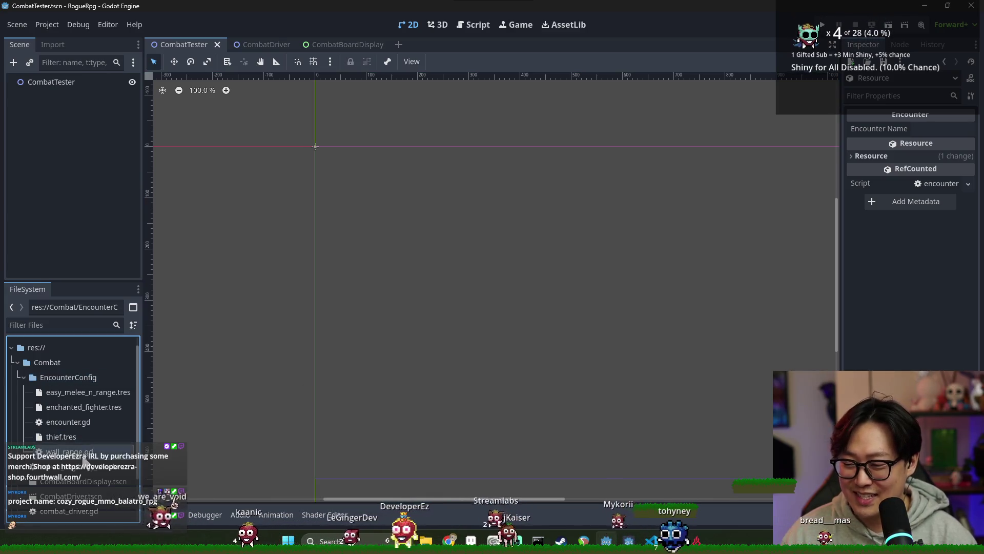
{"action": "right_click", "coordinate": [82, 436]}
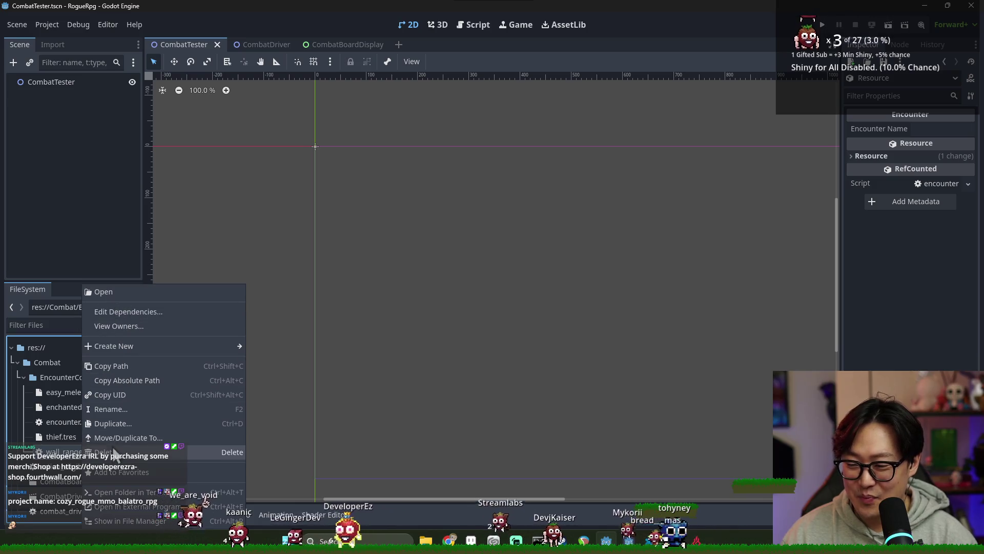
{"action": "left_click", "coordinate": [128, 451]}
{"action": "key", "text": "Return"}
Create an Encounter resource in EncounterConfig saved as wall_range.tres.
{"action": "right_click", "coordinate": [72, 374]}
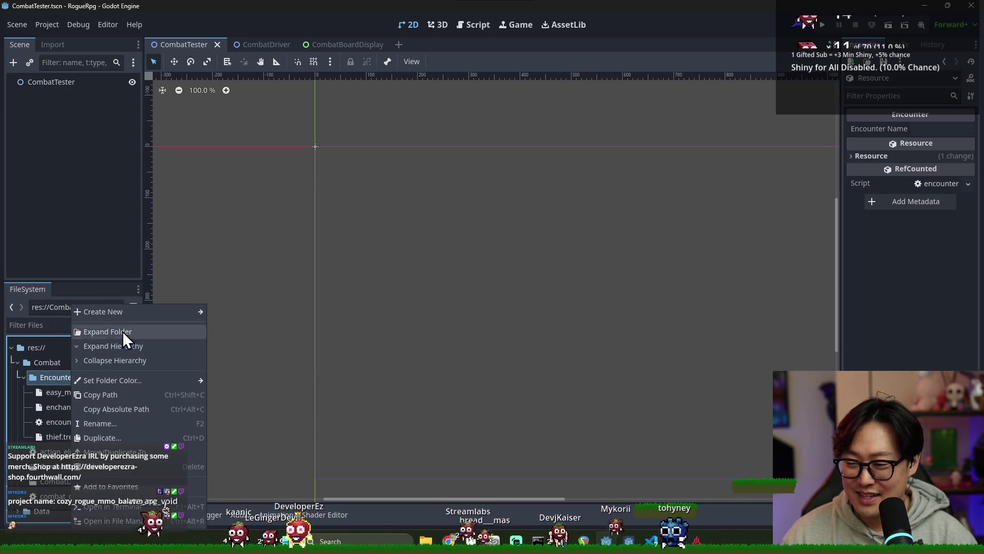
{"action": "mouse_move", "coordinate": [154, 311]}
{"action": "left_click", "coordinate": [233, 355]}
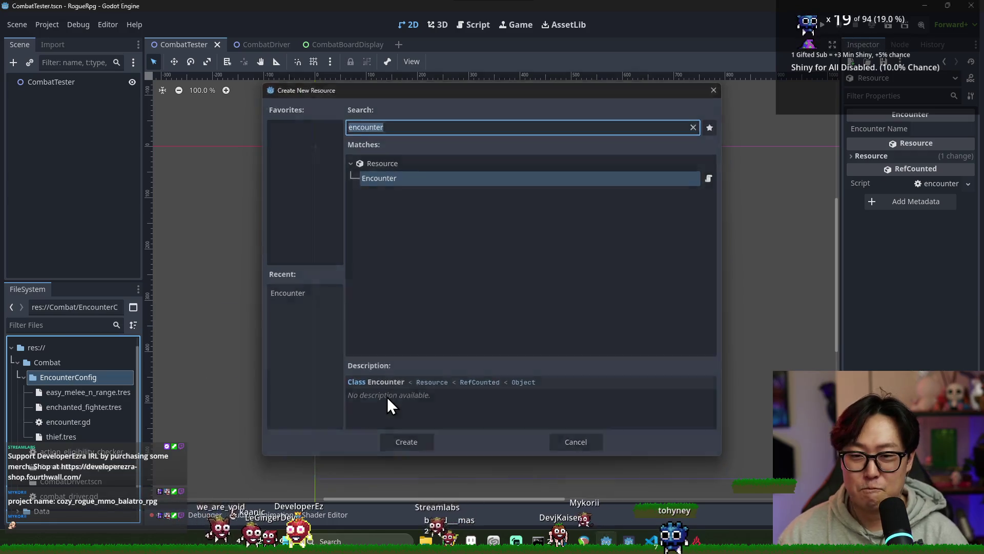
{"action": "key", "text": "Return"}
{"action": "type", "text": "wall_range"}
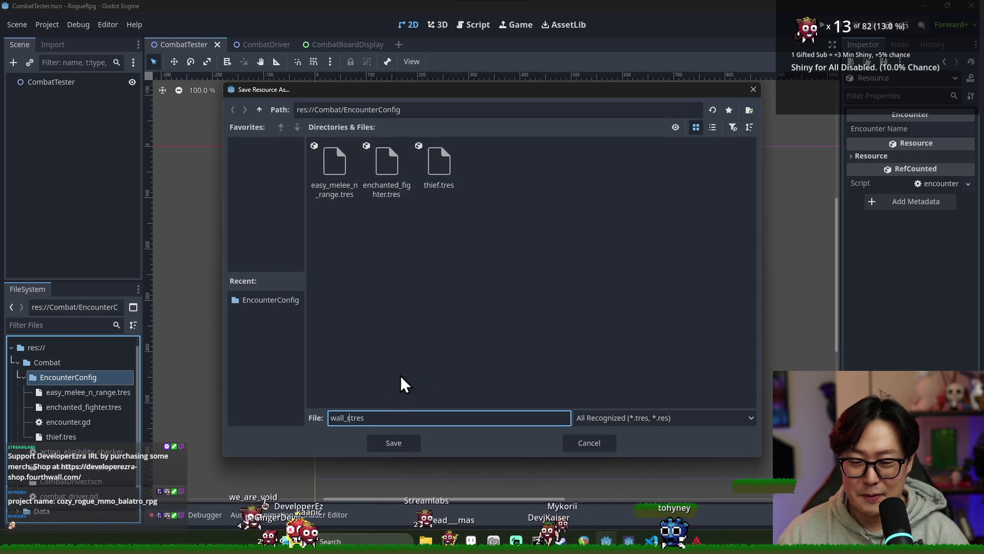
{"action": "key", "text": "Return"}
Start another new Encounter resource in EncounterConfig while consulting the encounter notes.
{"action": "right_click", "coordinate": [112, 369]}
{"action": "mouse_move", "coordinate": [203, 312]}
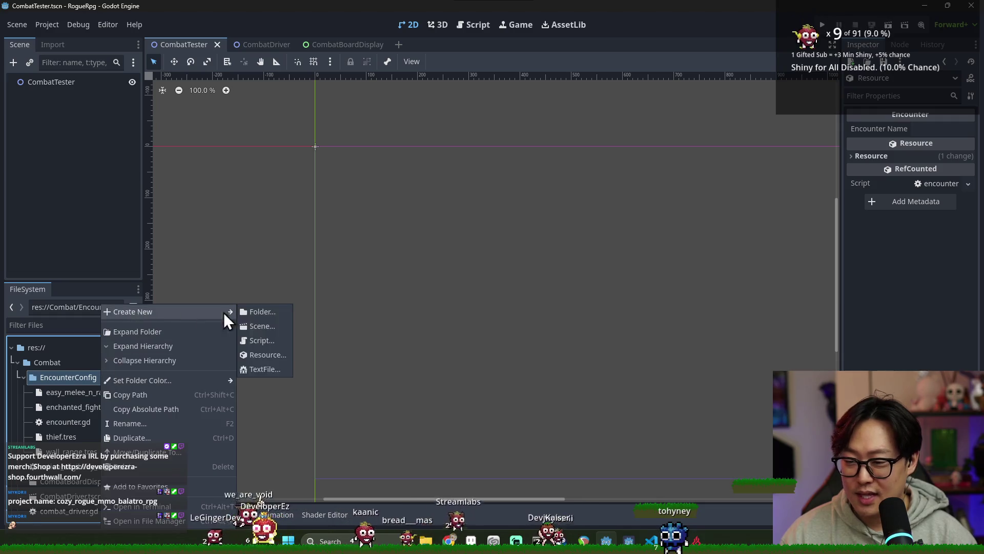
{"action": "left_click", "coordinate": [273, 354]}
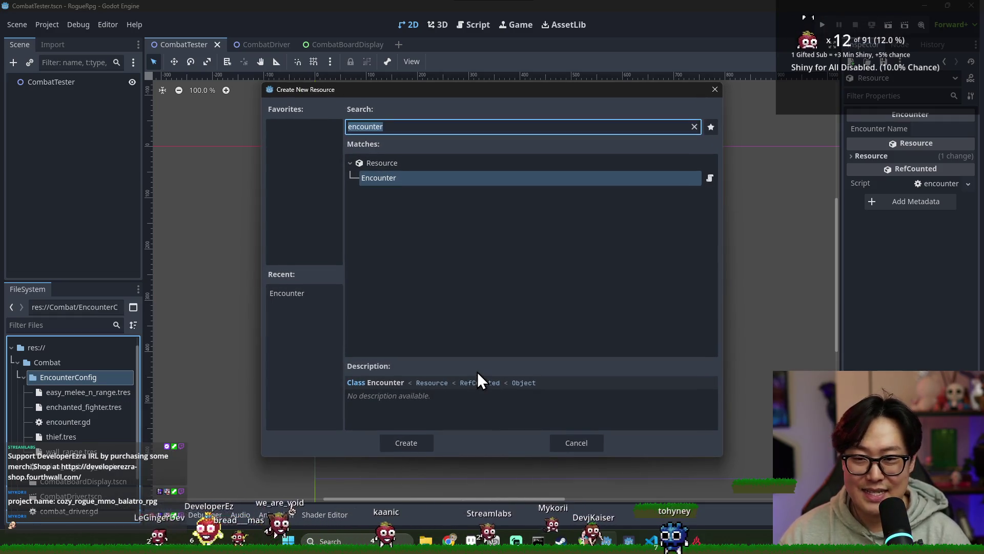
{"action": "key", "text": "Return"}
{"action": "key", "text": "alt+Tab"}
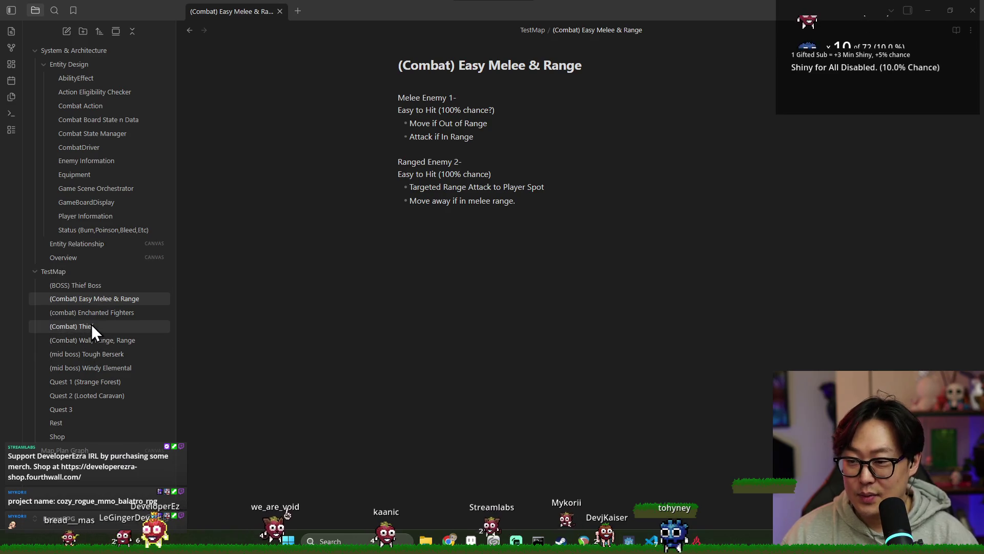
{"action": "key", "text": "alt+Tab"}
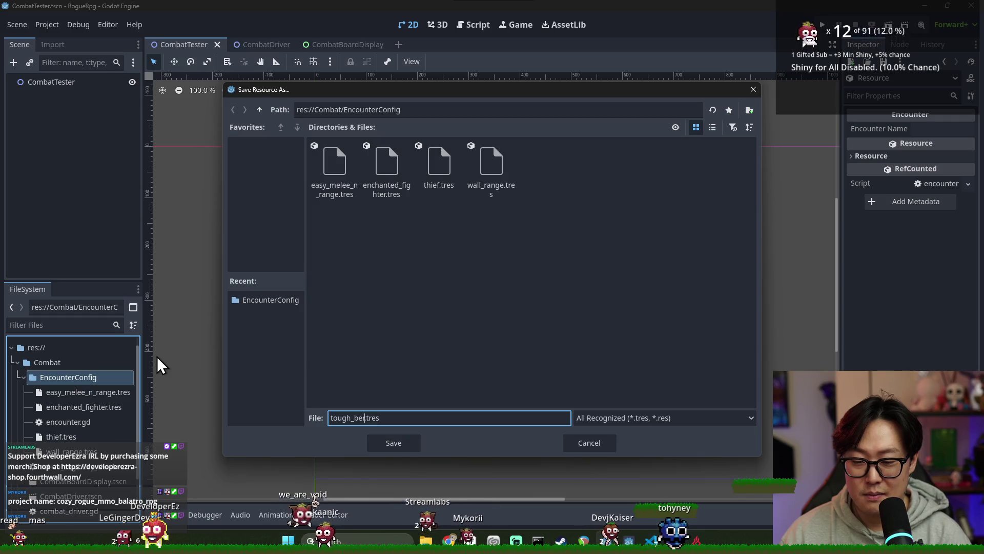
{"action": "key", "text": "alt+Tab"}
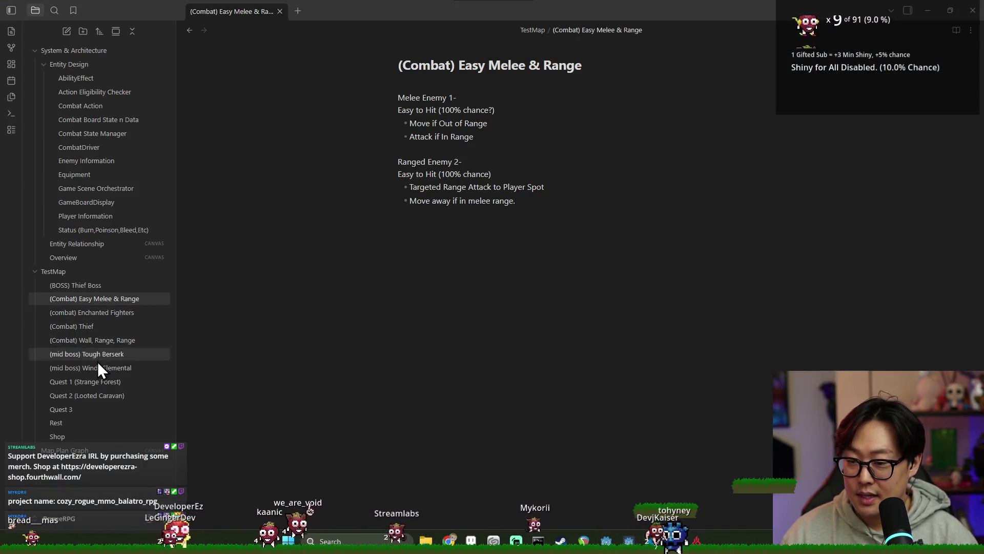
{"action": "key", "text": "alt+Tab"}
Create an Encounter resource in EncounterConfig saved as windy_elemental.tres.
{"action": "right_click", "coordinate": [65, 378]}
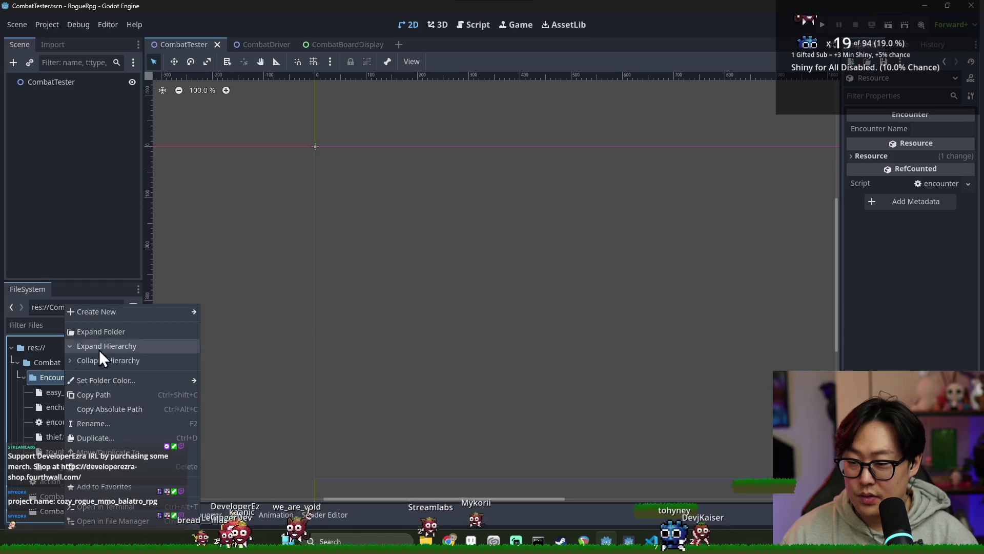
{"action": "mouse_move", "coordinate": [178, 312]}
{"action": "left_click", "coordinate": [225, 354]}
{"action": "key", "text": "Return"}
{"action": "type", "text": "windy_elemental"}
{"action": "key", "text": "Return"}
Create an Encounter resource in EncounterConfig saved as raid_boss.tres.
{"action": "key", "text": "alt+Tab"}
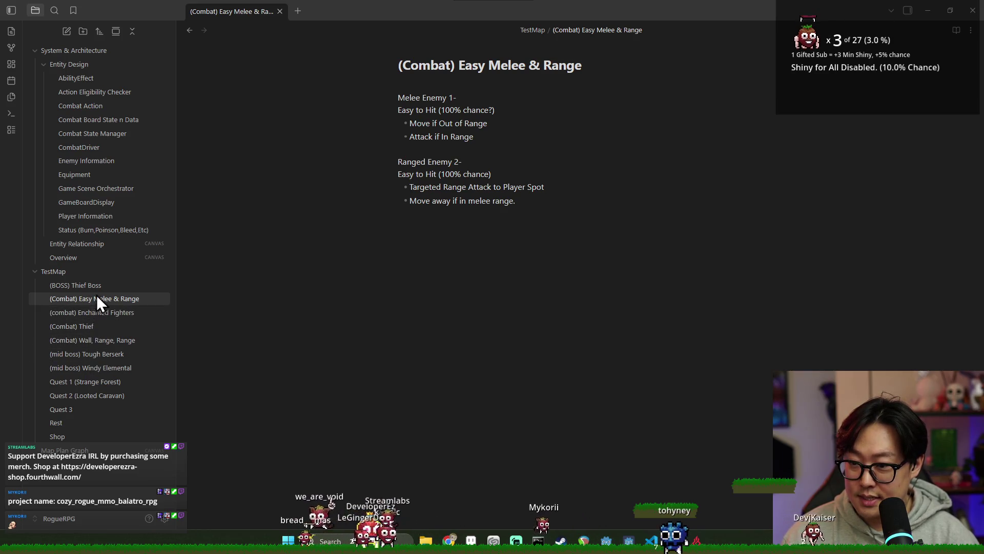
{"action": "key", "text": "alt+Tab"}
{"action": "right_click", "coordinate": [123, 372]}
{"action": "mouse_move", "coordinate": [165, 311]}
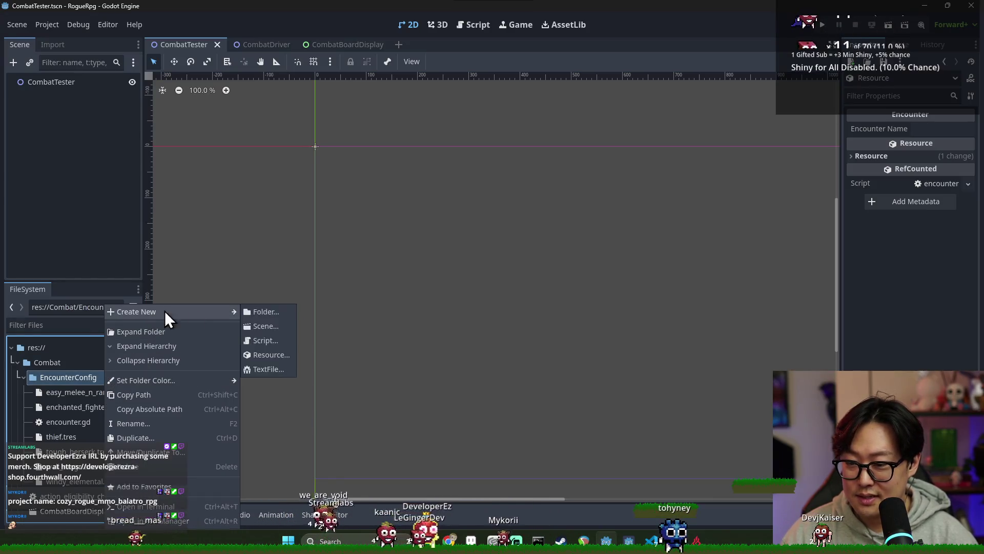
{"action": "left_click", "coordinate": [268, 354]}
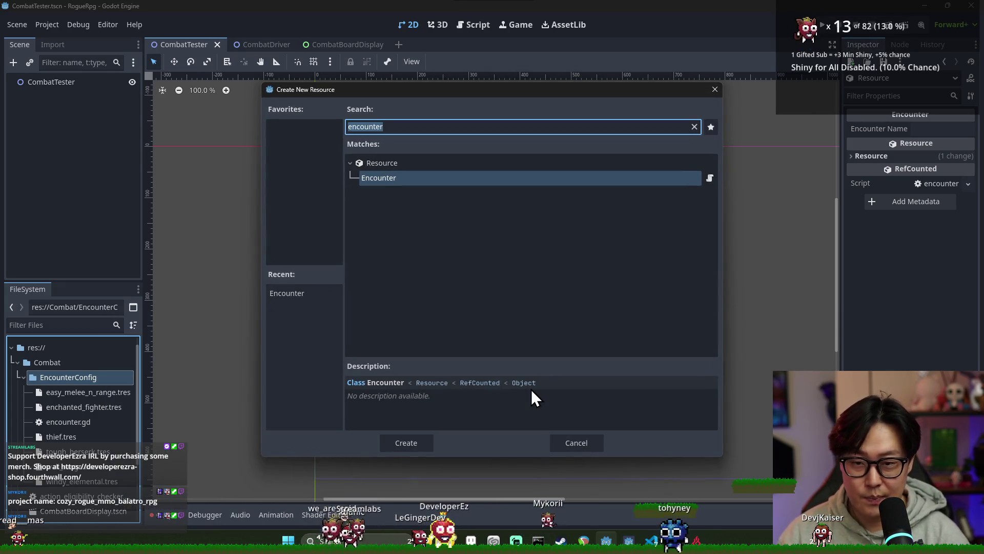
{"action": "key", "text": "Return"}
{"action": "type", "text": "raid_boss"}
{"action": "key", "text": "Return"}
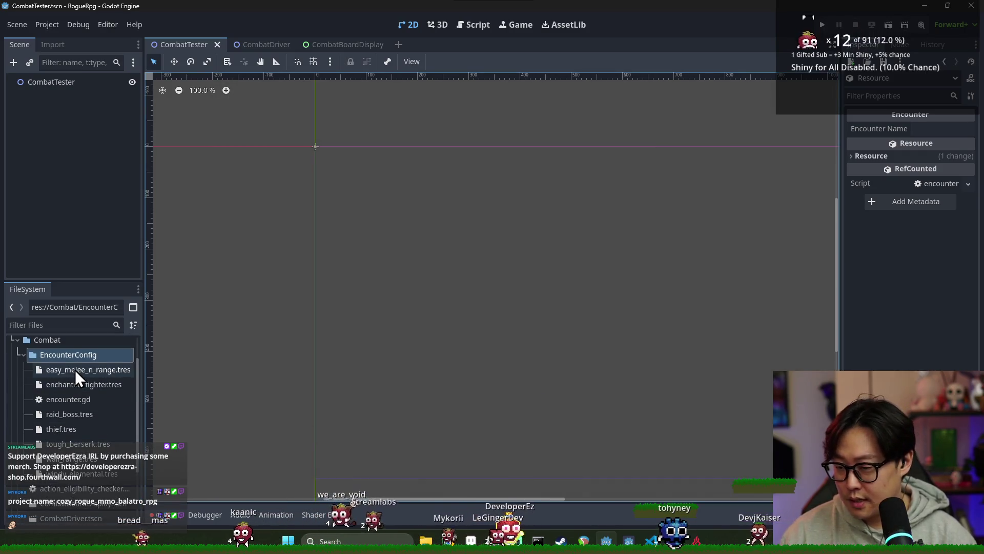
Set easy_melee_n_range.tres's Encounter Name to basic_melee_n_range.
{"action": "left_click", "coordinate": [75, 370]}
{"action": "left_click", "coordinate": [923, 129]}
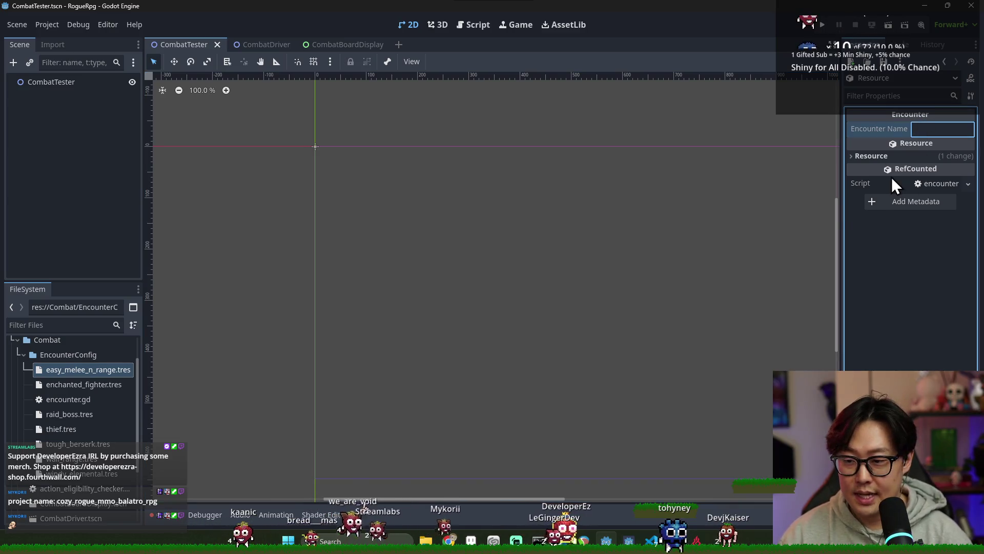
{"action": "type", "text": "easy"}
{"action": "key", "text": "BackSpace"}
{"action": "key", "text": "BackSpace"}
{"action": "key", "text": "BackSpace"}
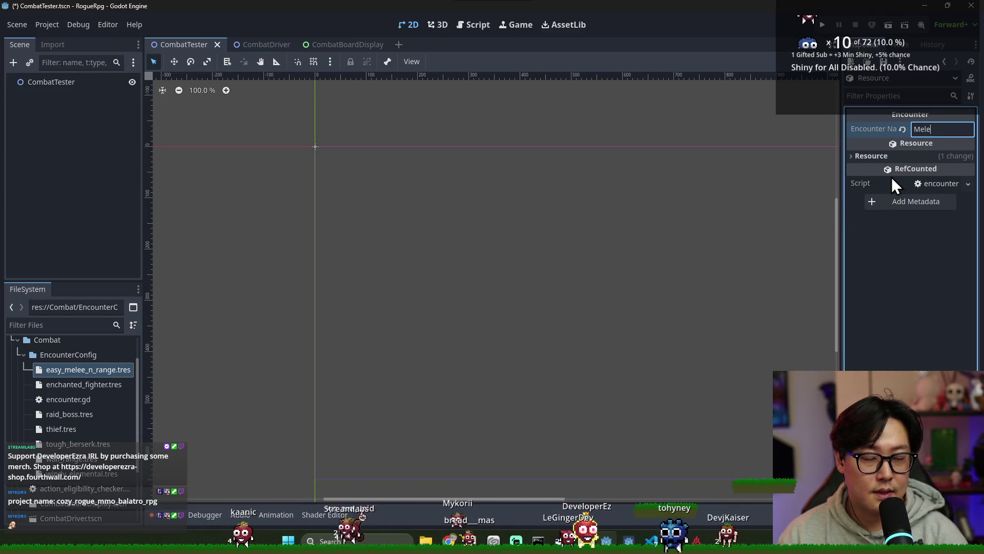
{"action": "type", "text": "basic_mel"}
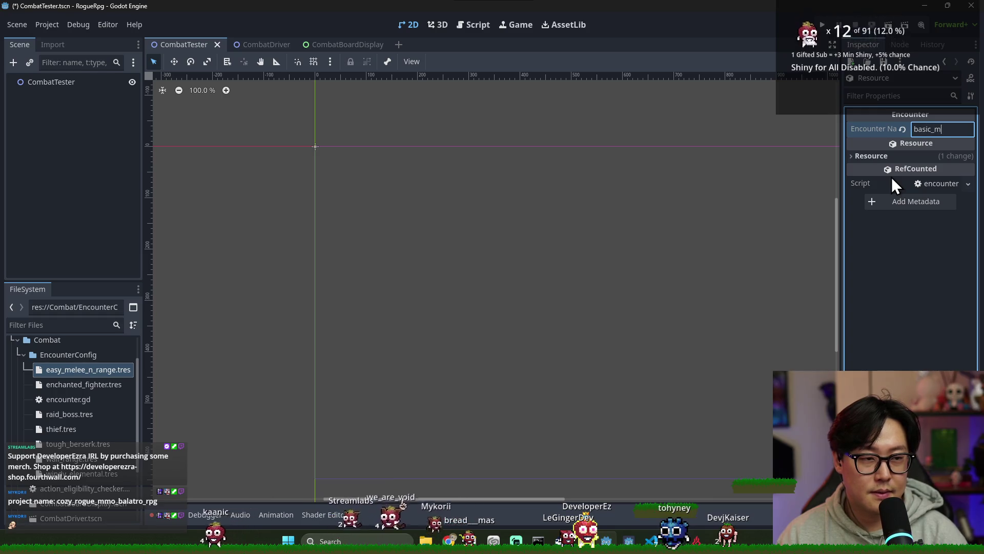
{"action": "type", "text": "ee_n_range"}
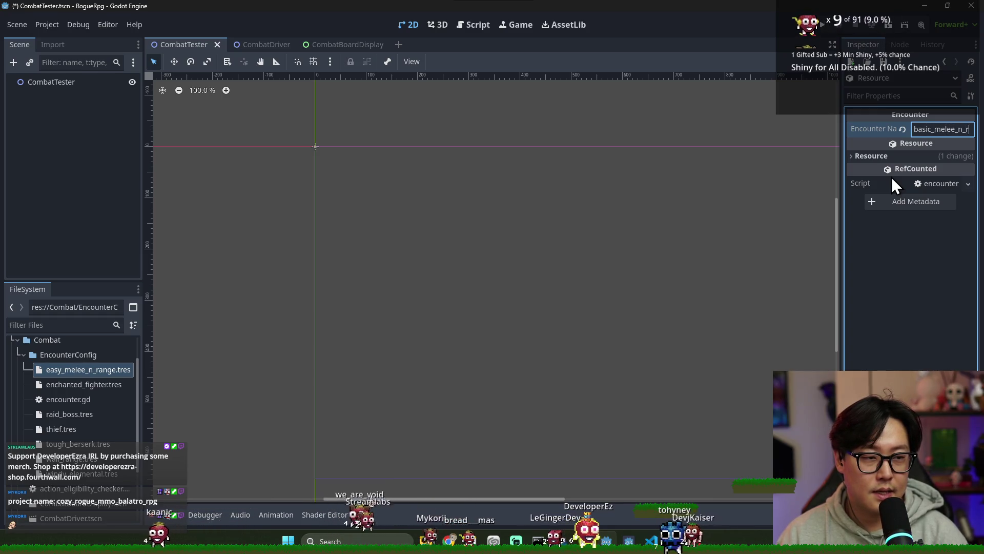
Set enchanted_fighter.tres's Encounter Name to enchanted_fighter.
{"action": "left_click", "coordinate": [79, 386]}
{"action": "left_click", "coordinate": [915, 129]}
{"action": "type", "text": "ec"}
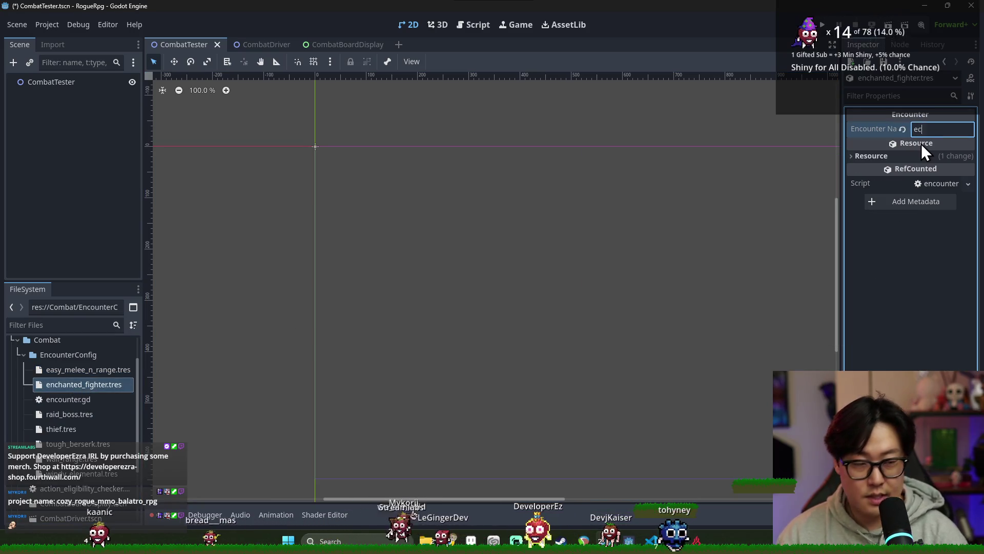
{"action": "type", "text": "nchanted"}
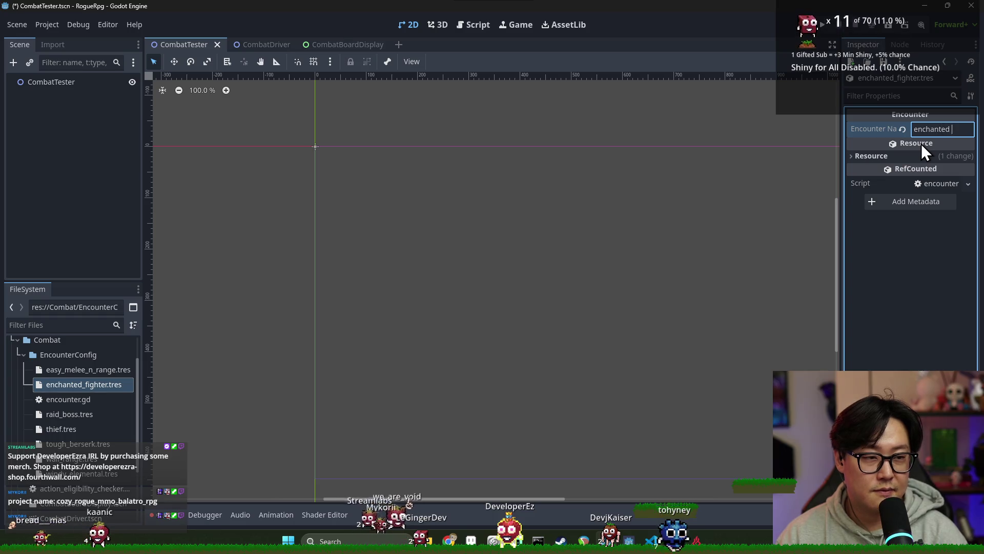
{"action": "key", "text": "BackSpace"}
{"action": "type", "text": "_fighter"}
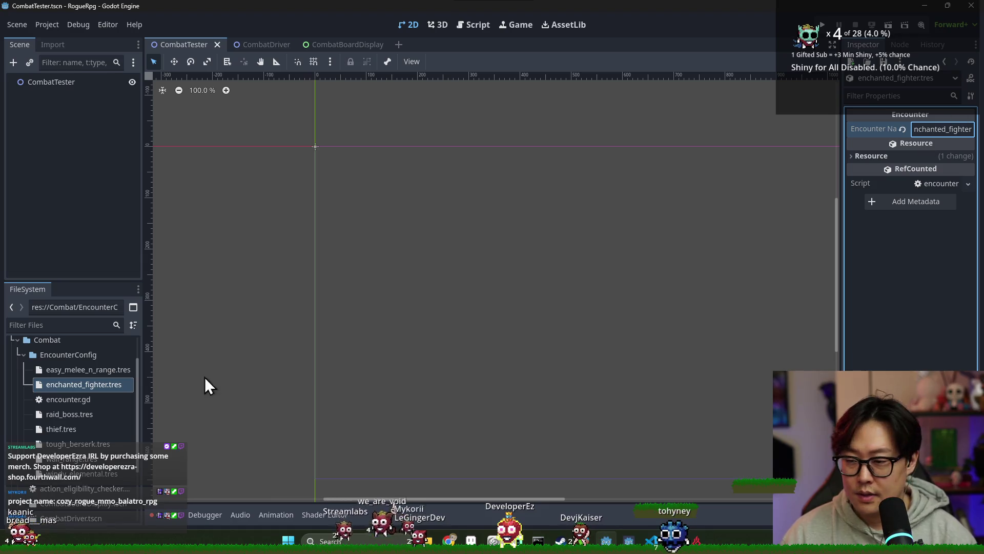
Check the existing encounter names and set raid_boss.tres's Encounter Name to Boss.
{"action": "left_click", "coordinate": [65, 415]}
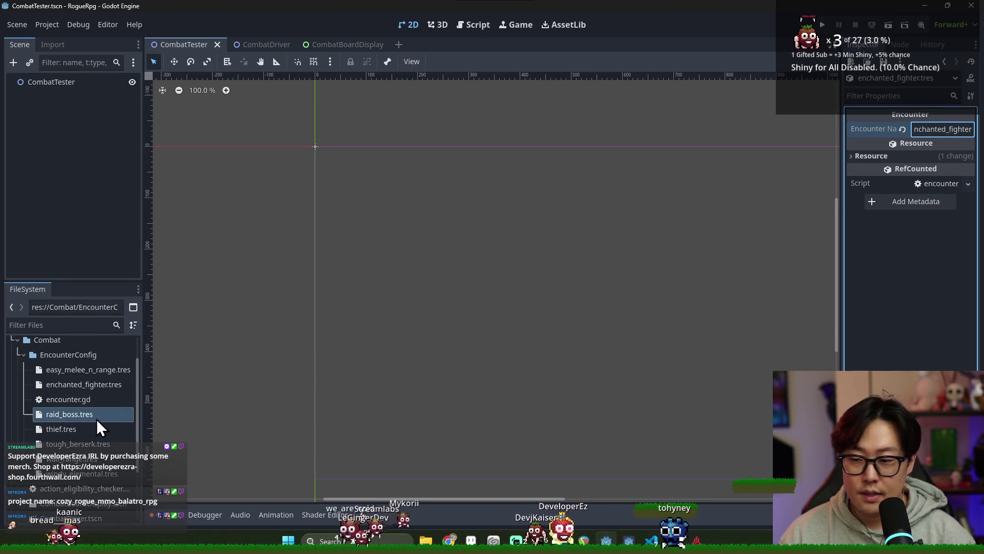
{"action": "double_click", "coordinate": [84, 413]}
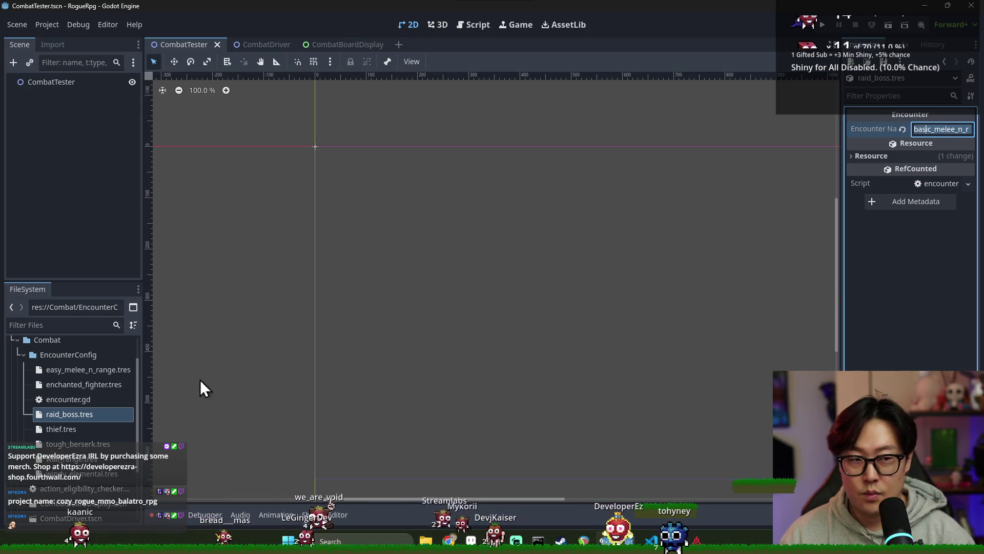
{"action": "double_click", "coordinate": [84, 369]}
{"action": "left_click", "coordinate": [926, 128]}
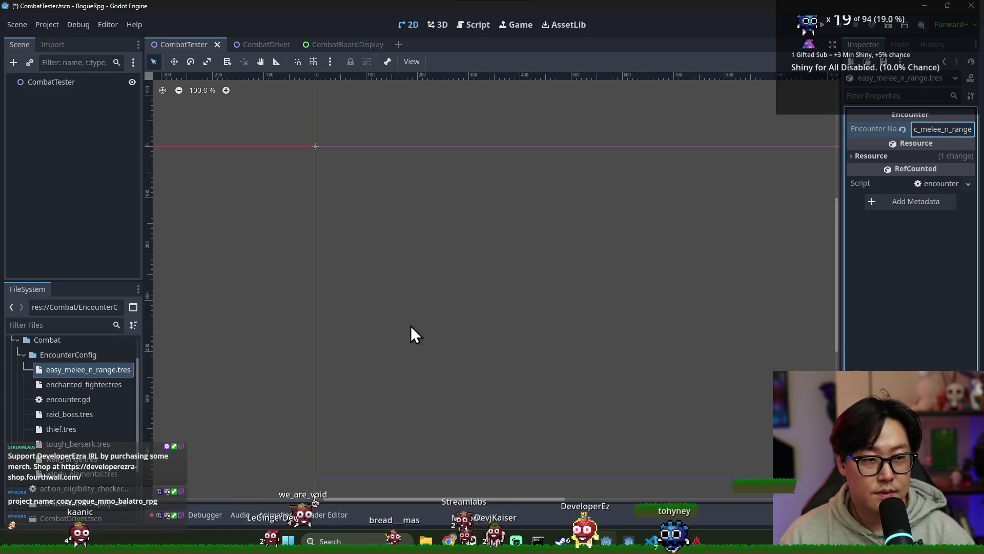
{"action": "double_click", "coordinate": [66, 383]}
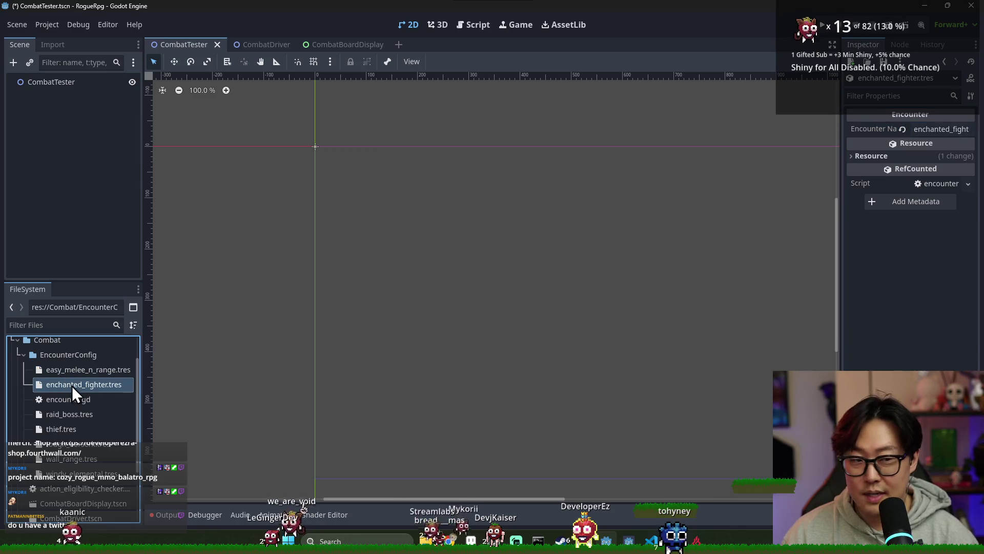
{"action": "double_click", "coordinate": [64, 413]}
{"action": "left_click", "coordinate": [936, 129]}
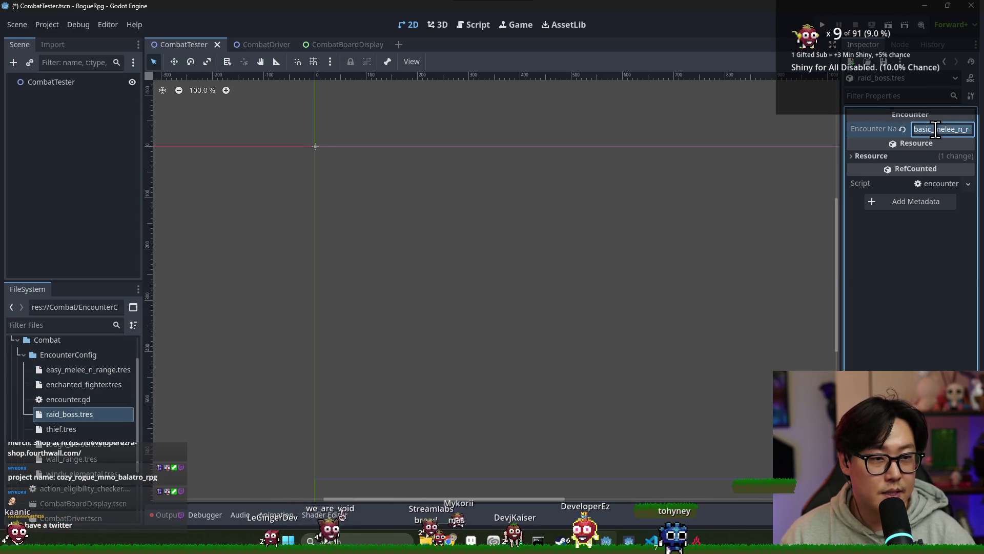
{"action": "type", "text": "Boss"}
{"action": "right_click", "coordinate": [936, 130]}
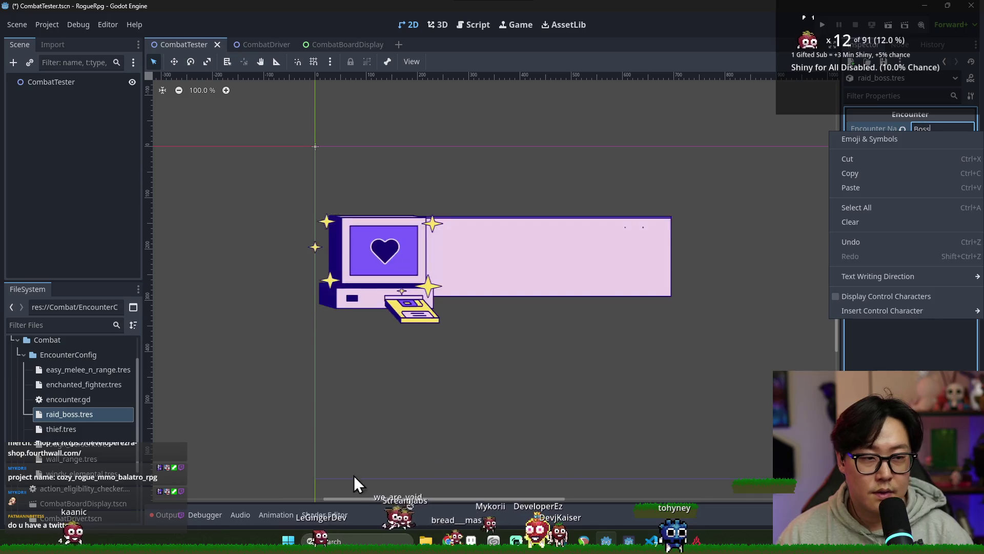
Fill in the Encounter Names for thief.tres and tough_berserk.tres, then save.
{"action": "left_click", "coordinate": [68, 428]}
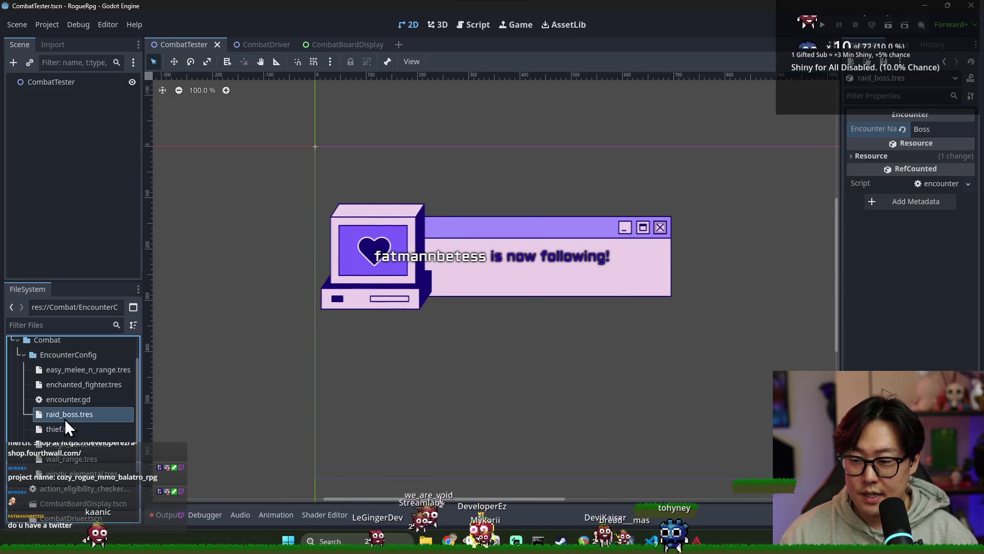
{"action": "double_click", "coordinate": [69, 427]}
{"action": "left_click", "coordinate": [928, 129]}
{"action": "type", "text": "thief"}
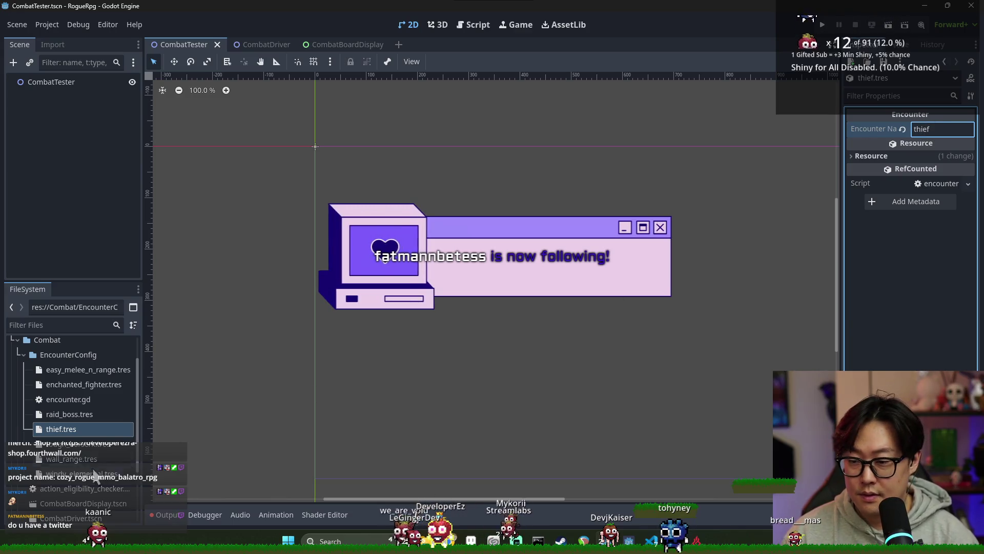
{"action": "left_click", "coordinate": [77, 444]}
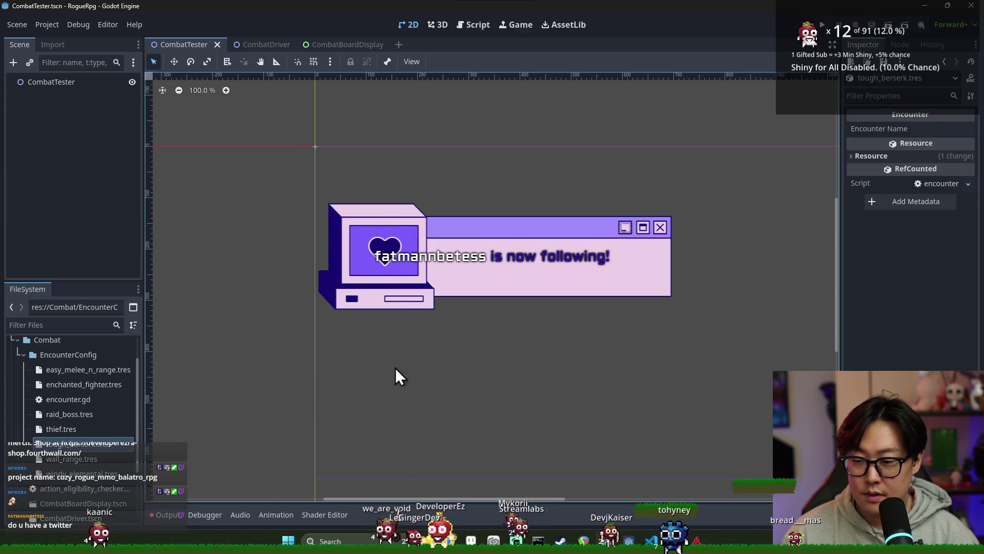
{"action": "left_click", "coordinate": [938, 129]}
{"action": "type", "text": "tough_"}
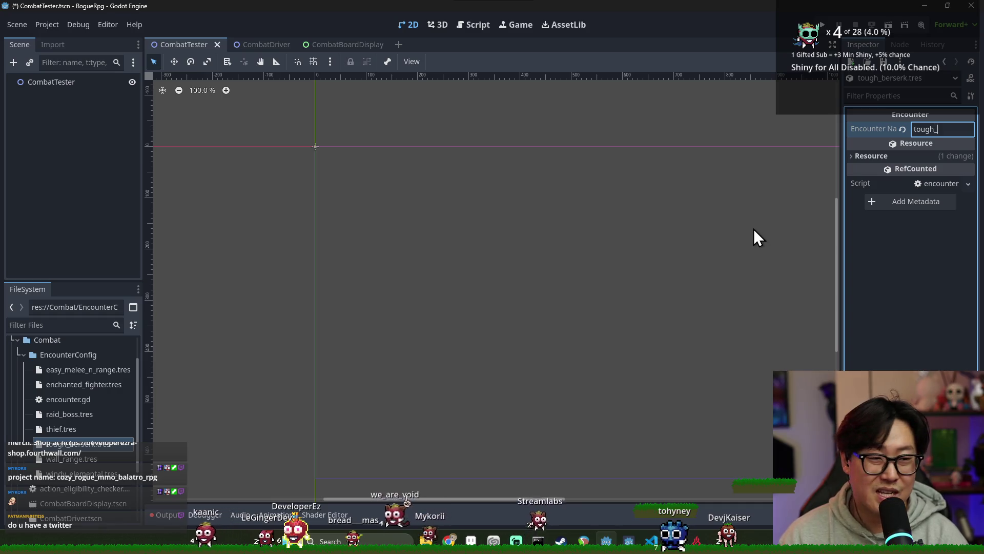
{"action": "type", "text": "be"}
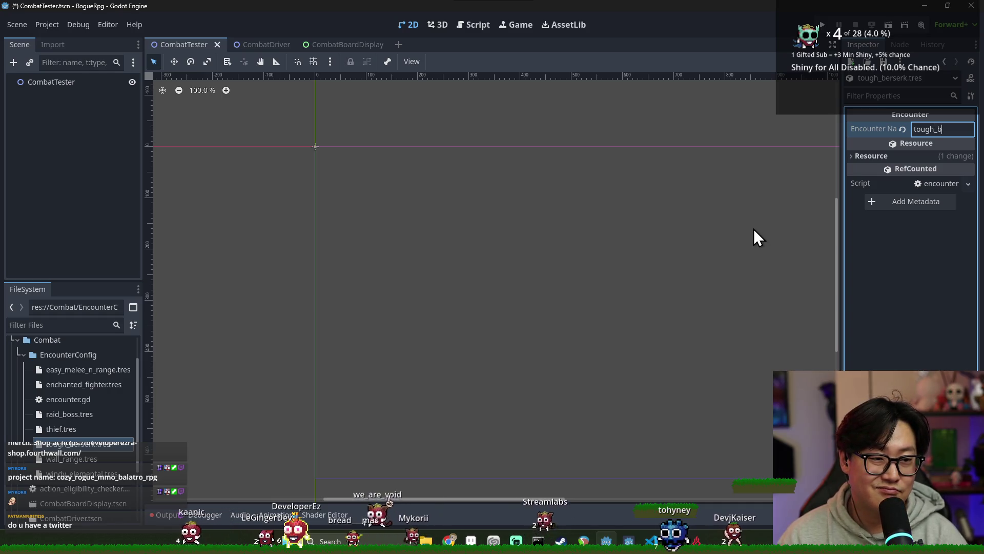
{"action": "type", "text": "rserk"}
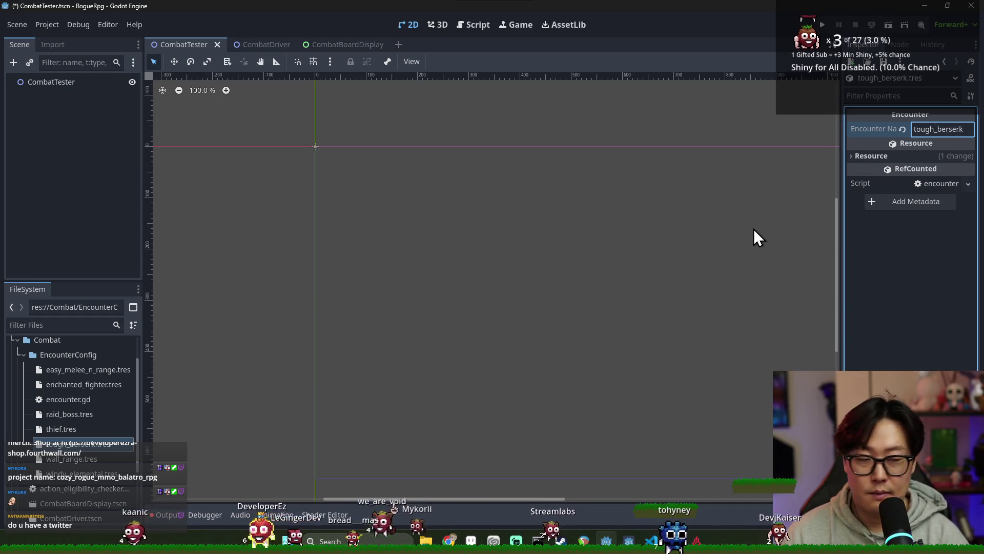
{"action": "key", "text": "ctrl+s"}
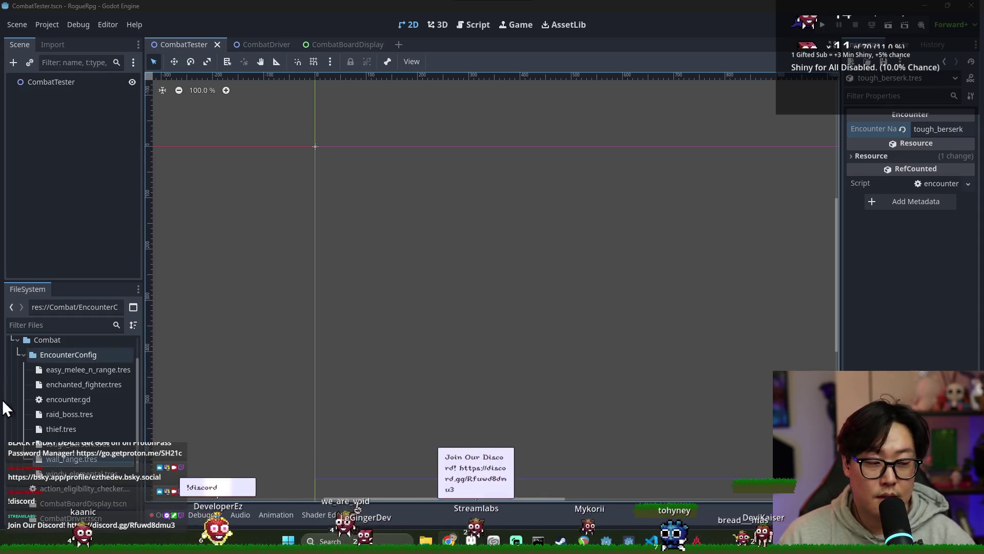
Enter Encounter Names for wall_range.tres and windy_elemental.tres and save with Ctrl+S.
{"action": "left_click", "coordinate": [75, 454]}
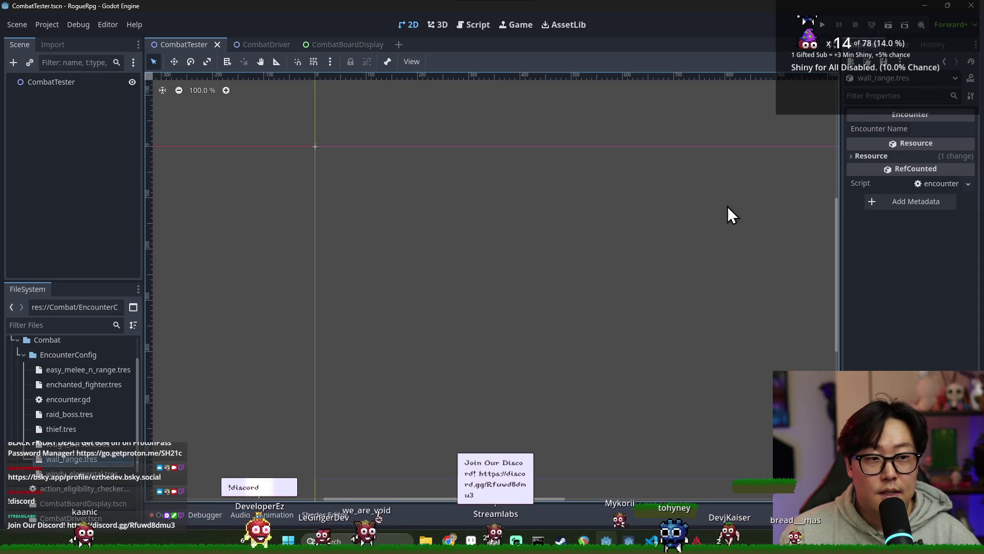
{"action": "left_click", "coordinate": [922, 129]}
{"action": "type", "text": "wall_n_range"}
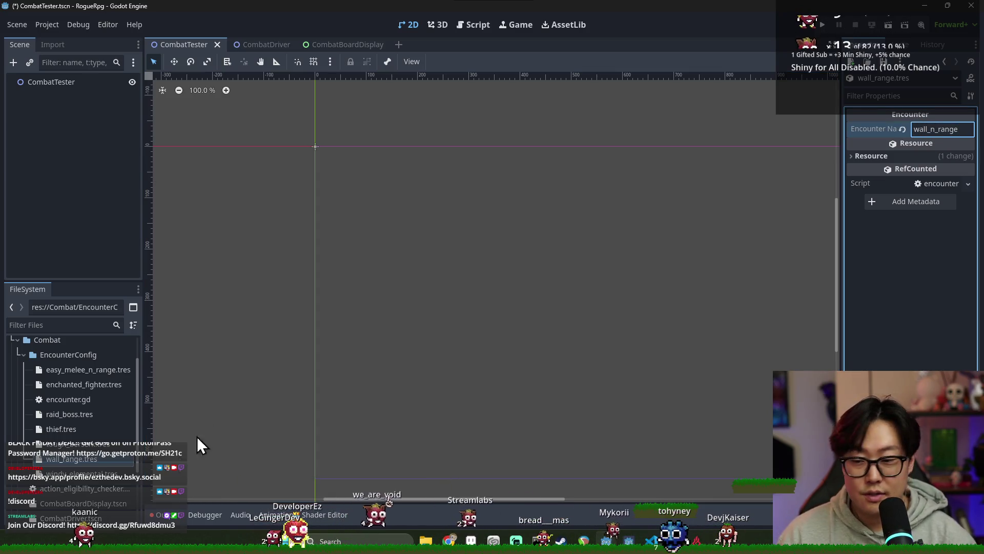
{"action": "left_click", "coordinate": [82, 473]}
{"action": "left_click", "coordinate": [937, 131]}
{"action": "type", "text": "windy_elemental"}
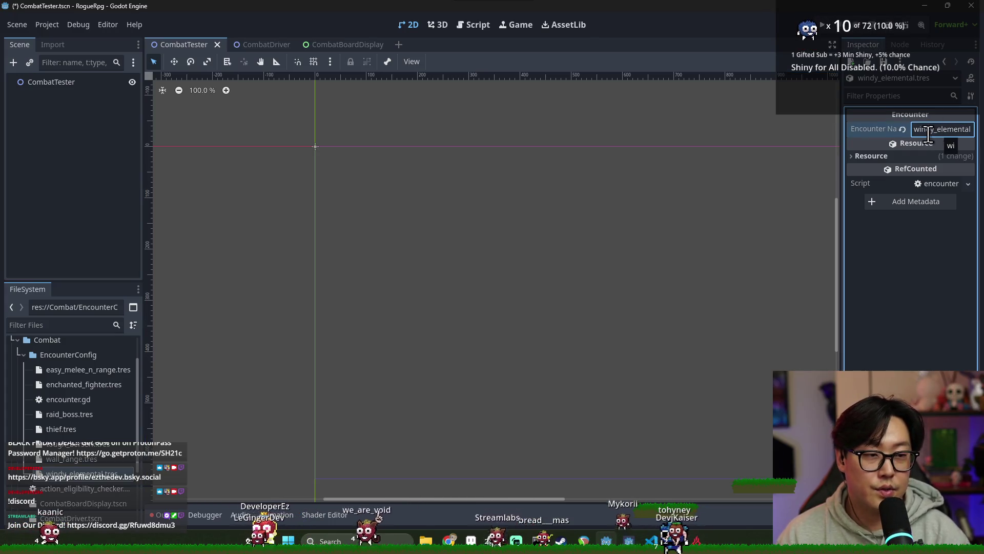
{"action": "key", "text": "ctrl+s"}
Adjust the left dock's width to fit the file tree and save the scene.
{"action": "left_click", "coordinate": [32, 355]}
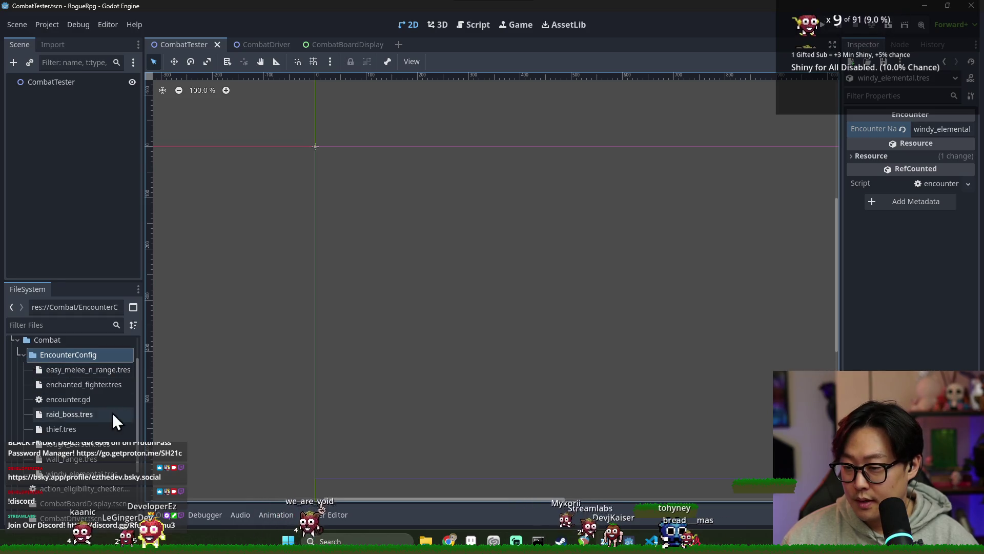
{"action": "left_click_drag", "start_coordinate": [143, 352], "coordinate": [186, 351]}
{"action": "key", "text": "ctrl+s"}
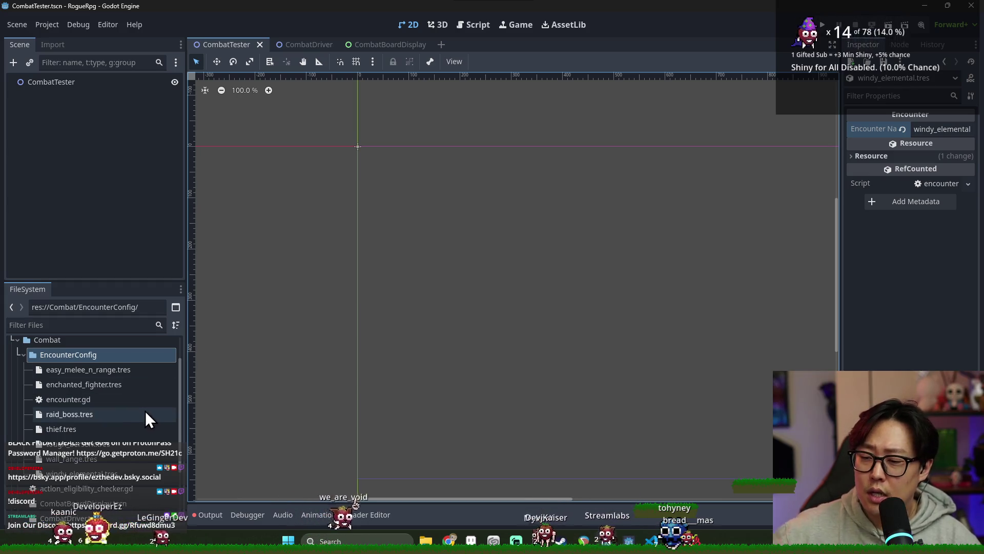
{"action": "left_click_drag", "start_coordinate": [215, 413], "coordinate": [164, 410]}
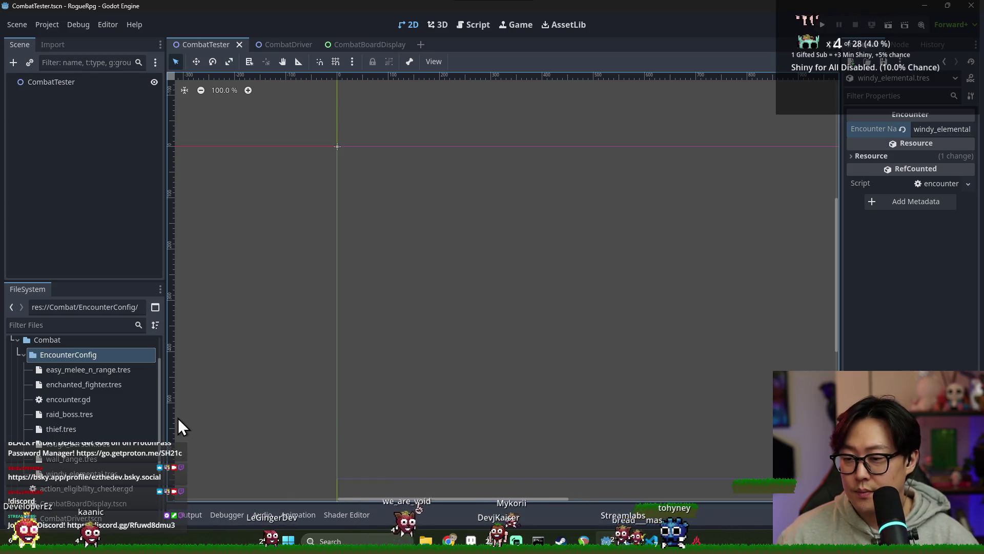
{"action": "scroll", "coordinate": [61, 451], "scroll_direction": "down", "scroll_amount": 1}
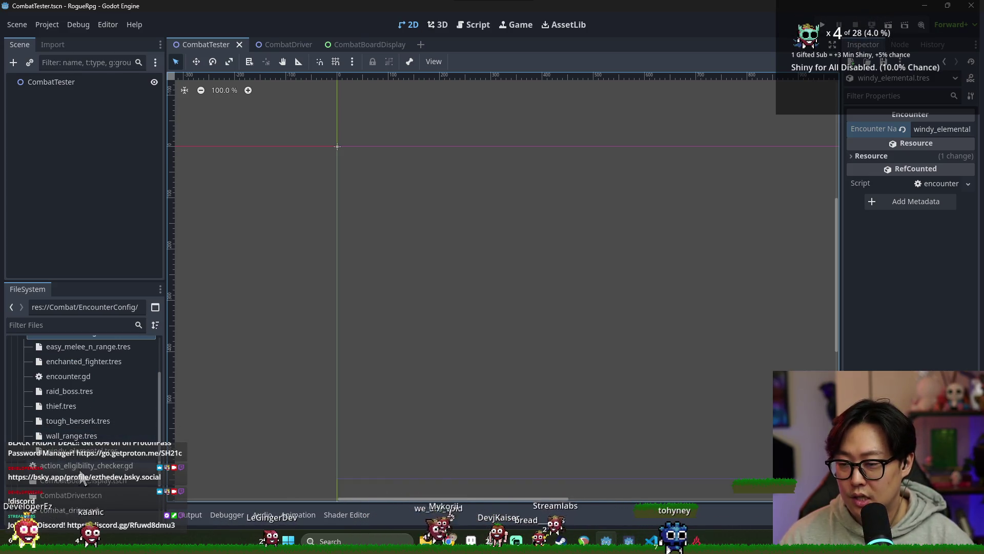
{"action": "scroll", "coordinate": [84, 460], "scroll_direction": "up", "scroll_amount": 2}
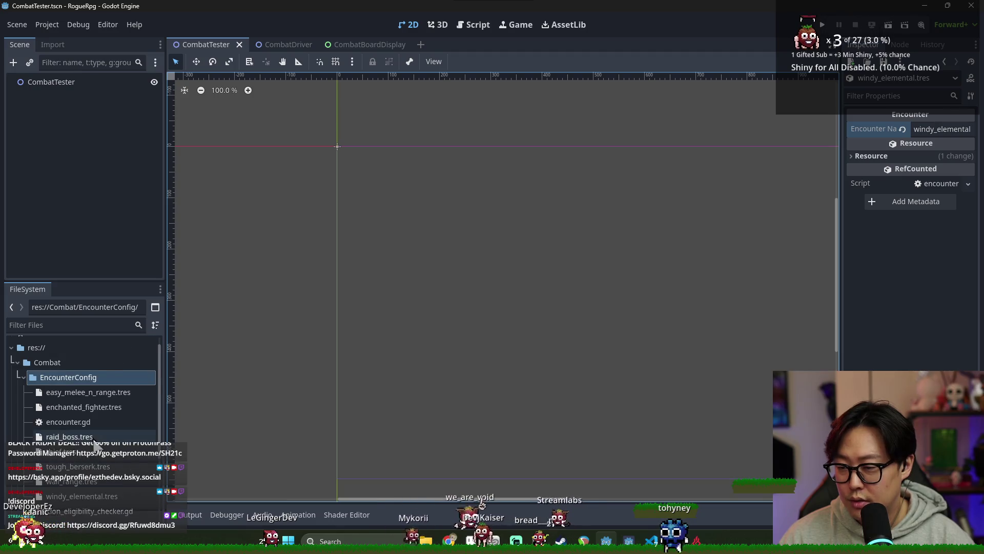
{"action": "scroll", "coordinate": [61, 358], "scroll_direction": "down", "scroll_amount": 5}
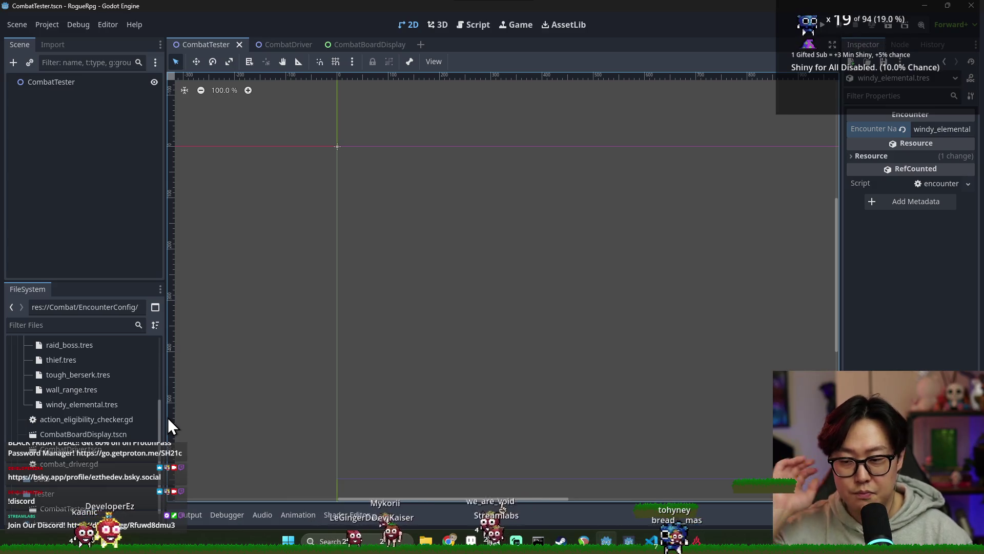
{"action": "left_click_drag", "start_coordinate": [167, 417], "coordinate": [184, 417]}
{"action": "key", "text": "ctrl+s"}
Collapse the EncounterConfig folder in the FileSystem tree.
{"action": "scroll", "coordinate": [124, 422], "scroll_direction": "up", "scroll_amount": 5}
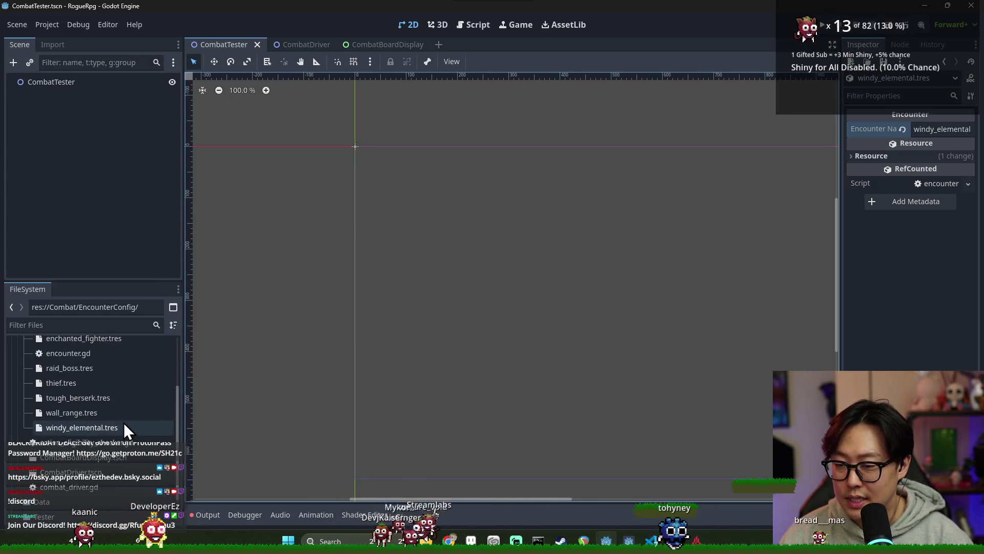
{"action": "scroll", "coordinate": [94, 482], "scroll_direction": "down", "scroll_amount": 3}
{"action": "scroll", "coordinate": [77, 398], "scroll_direction": "up", "scroll_amount": 3}
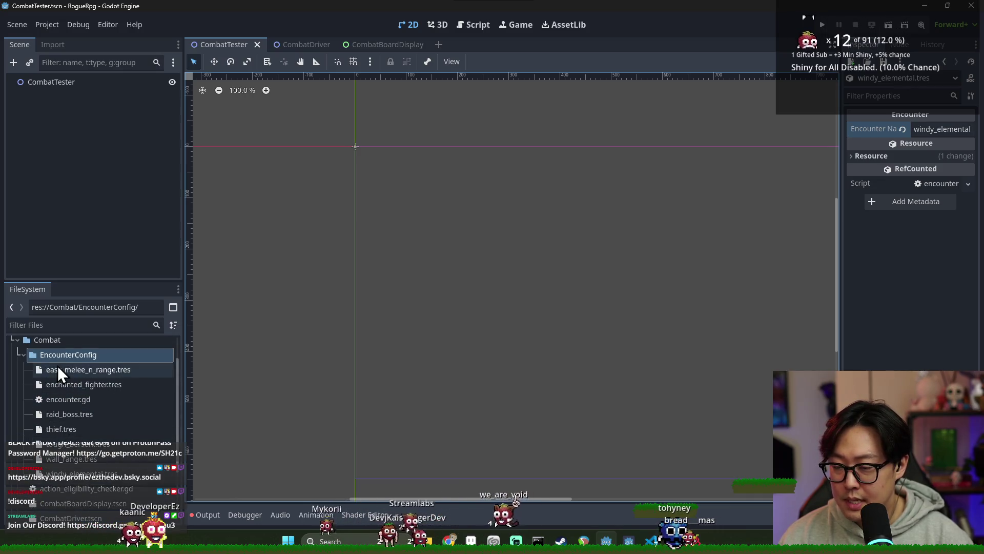
{"action": "double_click", "coordinate": [56, 355]}
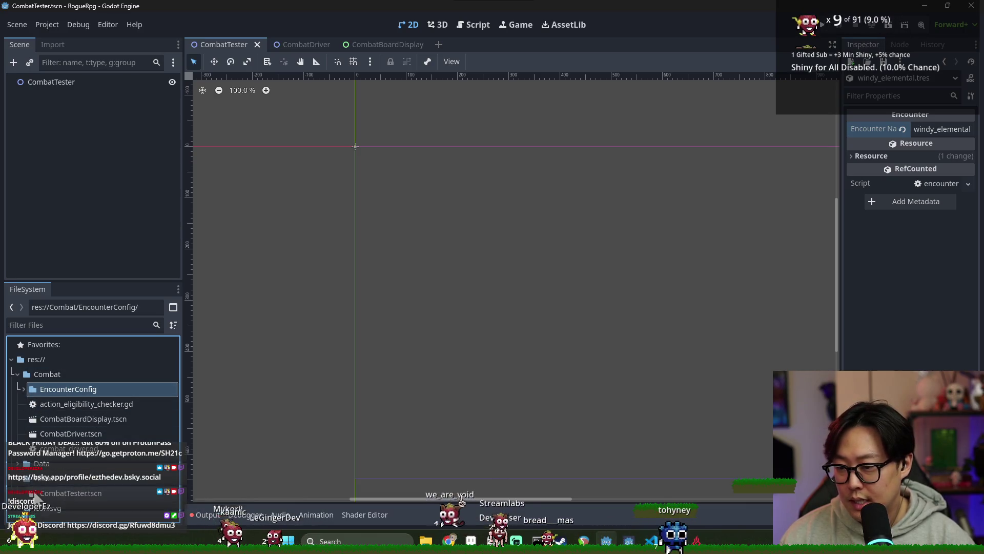
Add a CanvasLayer child node to CombatTester using the 'canva' search.
{"action": "right_click", "coordinate": [76, 87]}
{"action": "left_click", "coordinate": [117, 95]}
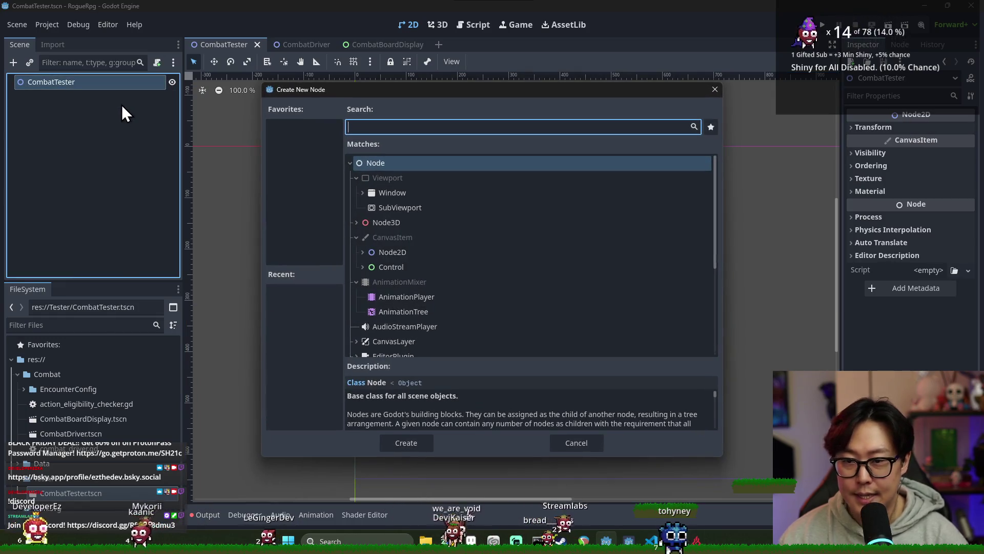
{"action": "type", "text": "canva"}
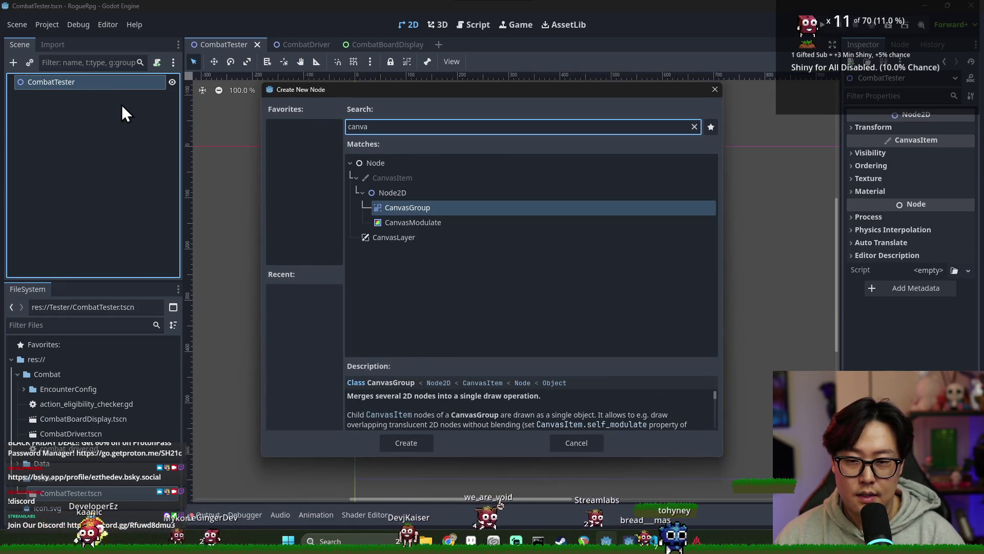
{"action": "key", "text": "Down"}
{"action": "key", "text": "Down"}
{"action": "key", "text": "Return"}
{"action": "left_click", "coordinate": [95, 101]}
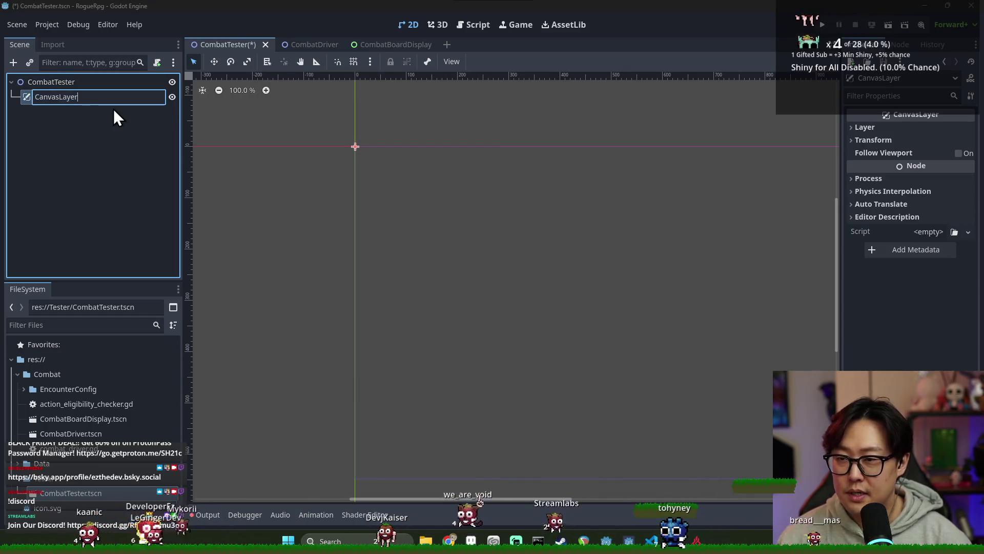
Rename the CanvasLayer to DebugOptionUI, save, and begin adding a child node under it.
{"action": "type", "text": "DebugO"}
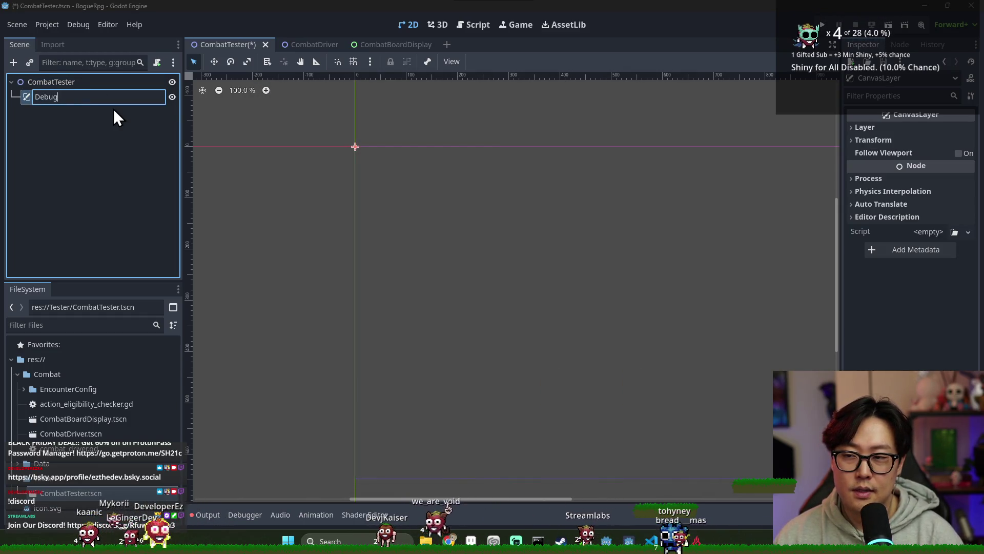
{"action": "type", "text": "ptionUI"}
{"action": "left_click", "coordinate": [543, 198]}
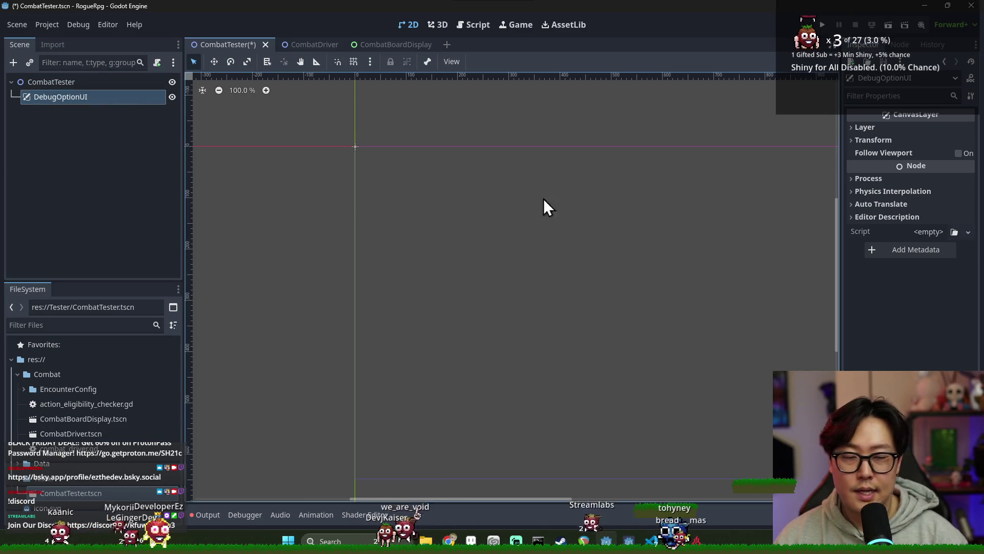
{"action": "key", "text": "ctrl+s"}
{"action": "right_click", "coordinate": [110, 100]}
{"action": "left_click", "coordinate": [121, 103]}
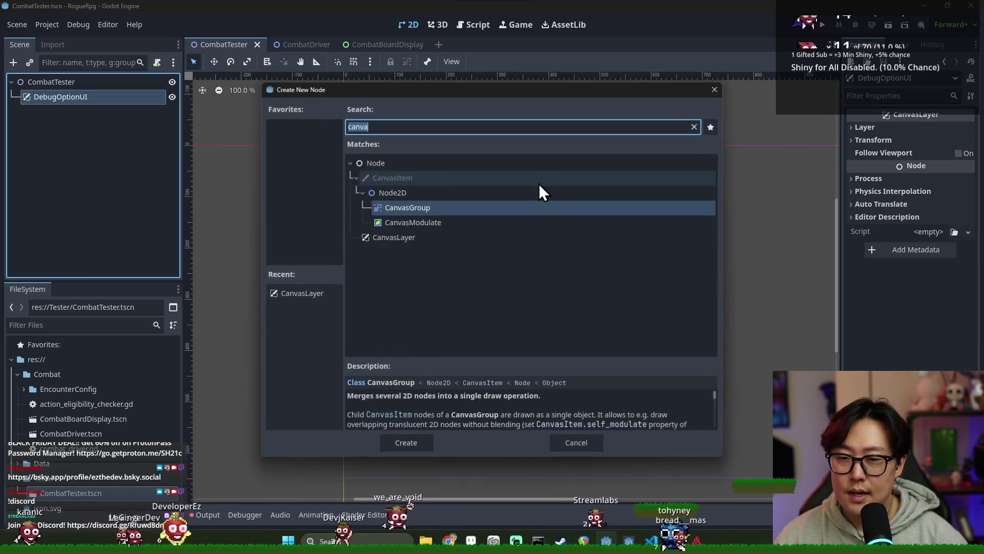
Add an ItemList node under DebugOptionUI via the 'list' search and save.
{"action": "key", "text": "BackSpace"}
{"action": "key", "text": "BackSpace"}
{"action": "key", "text": "BackSpace"}
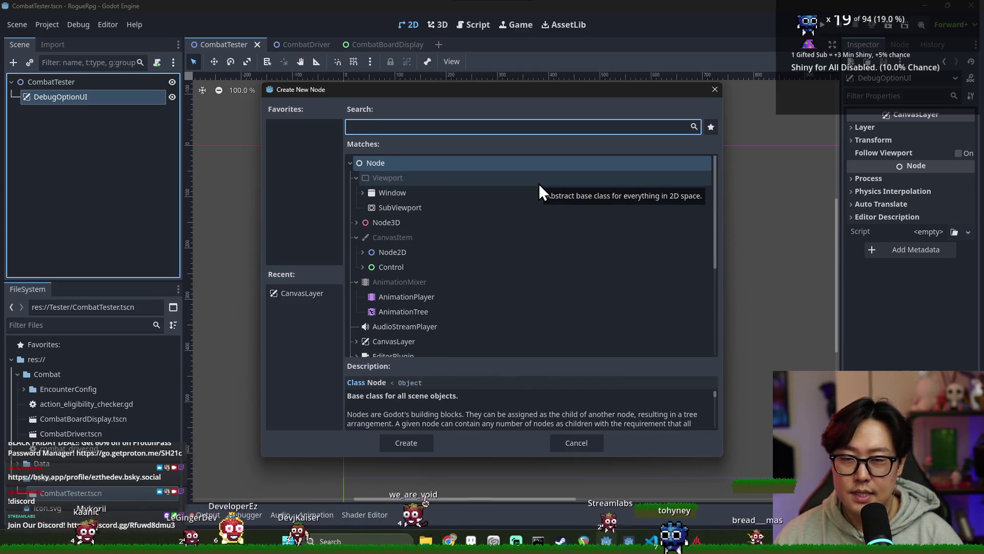
{"action": "type", "text": "list"}
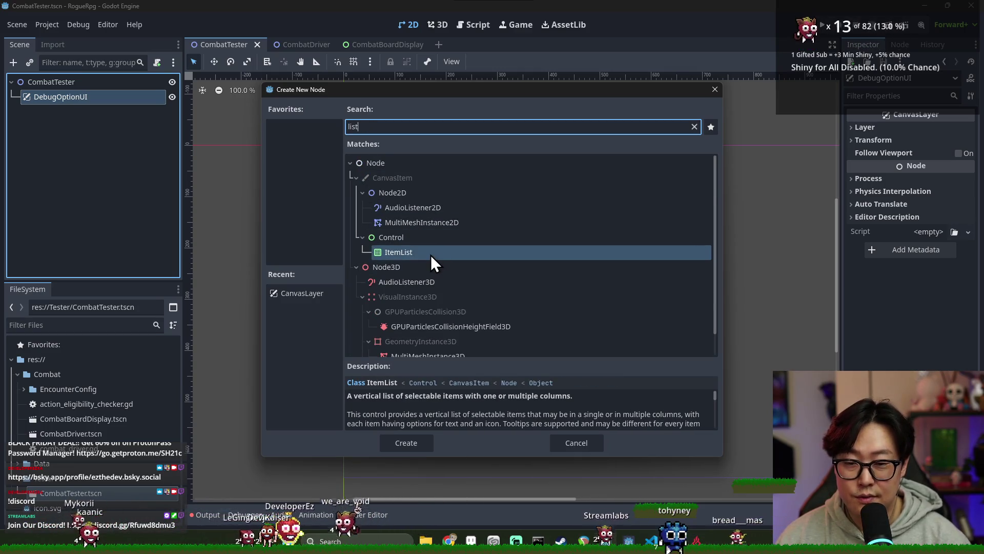
{"action": "left_click", "coordinate": [429, 254]}
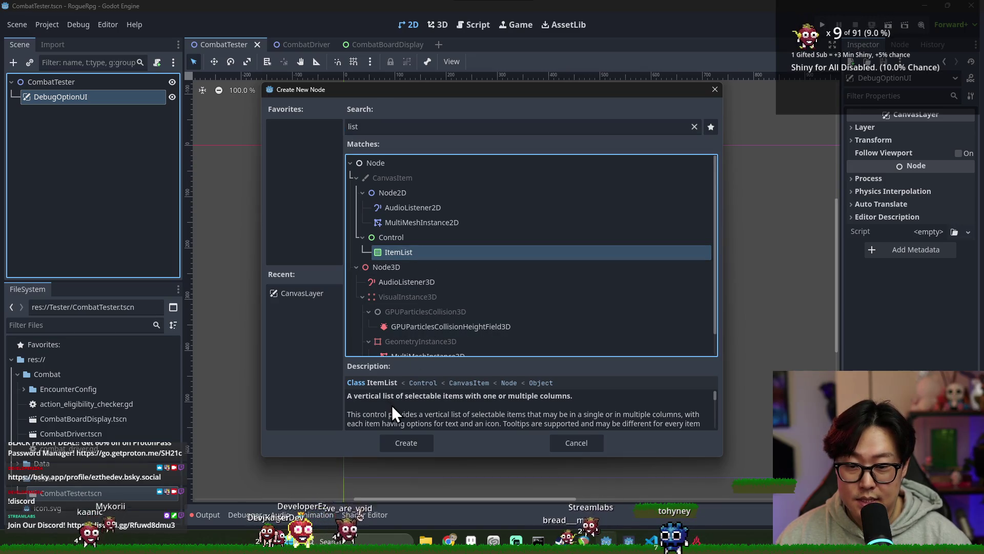
{"action": "double_click", "coordinate": [414, 253]}
{"action": "key", "text": "ctrl+s"}
Review the ItemList's selection mode (kept Single) and anchor presets without changes, then save.
{"action": "left_click", "coordinate": [929, 129]}
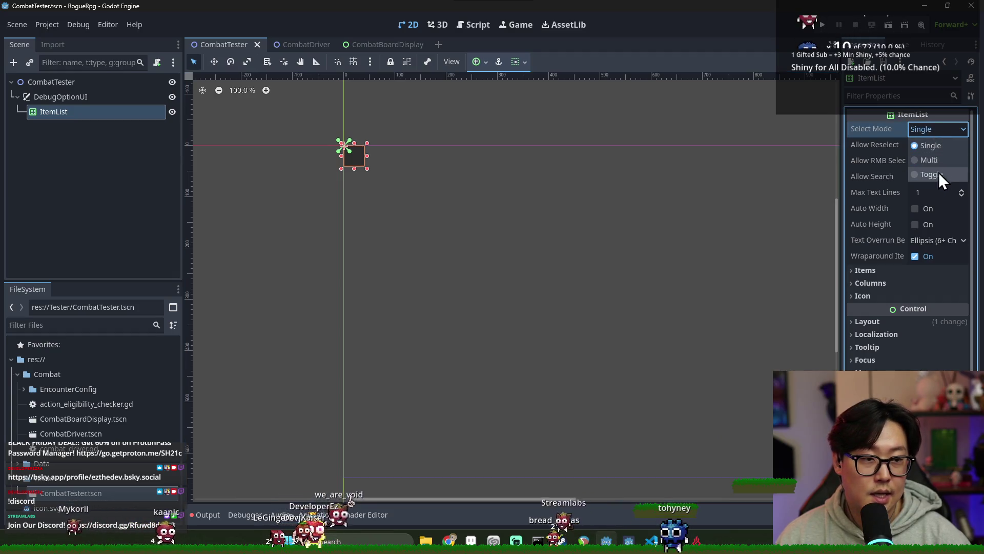
{"action": "left_click", "coordinate": [931, 141]}
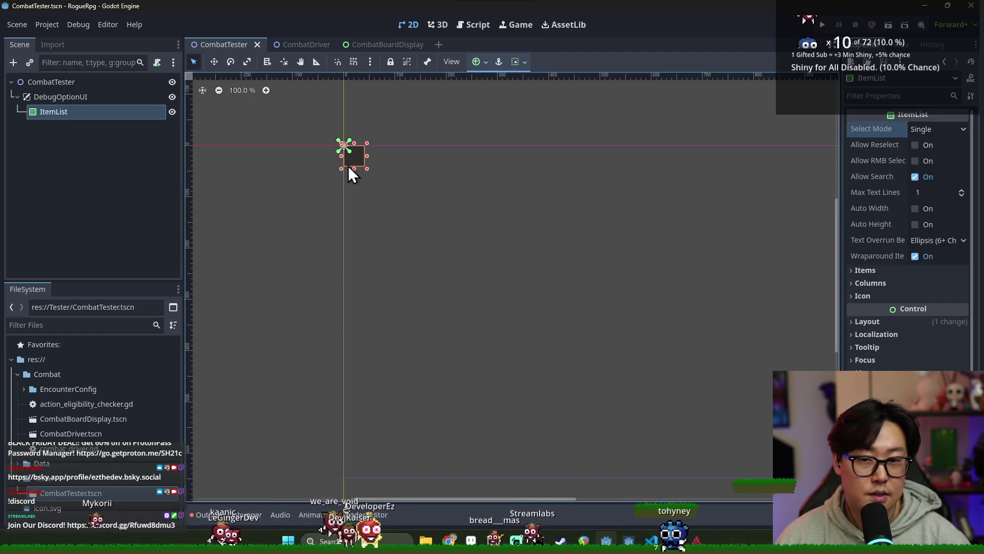
{"action": "left_click", "coordinate": [866, 321]}
{"action": "left_click", "coordinate": [937, 384]}
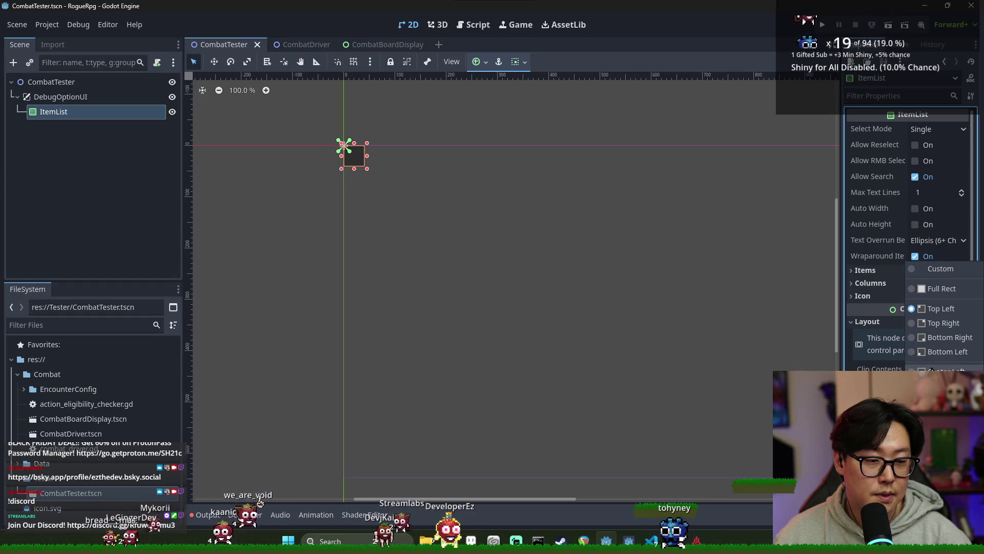
{"action": "left_click", "coordinate": [927, 312]}
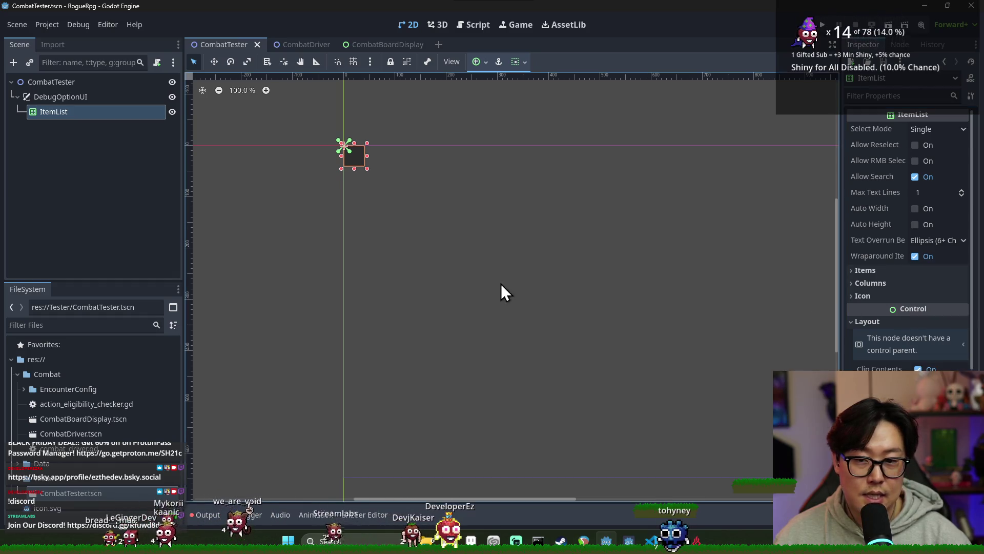
{"action": "key", "text": "ctrl+s"}
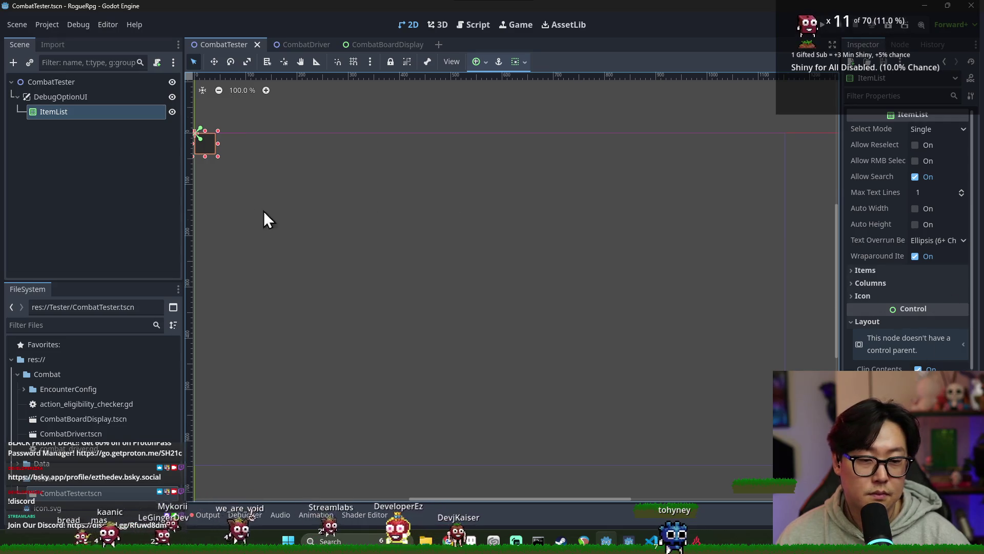
Enlarge the ItemList box on the canvas and rename the node EncounterList.
{"action": "left_click_drag", "start_coordinate": [376, 187], "coordinate": [448, 215]}
{"action": "left_click", "coordinate": [117, 114]}
{"action": "key", "text": "ctrl+a"}
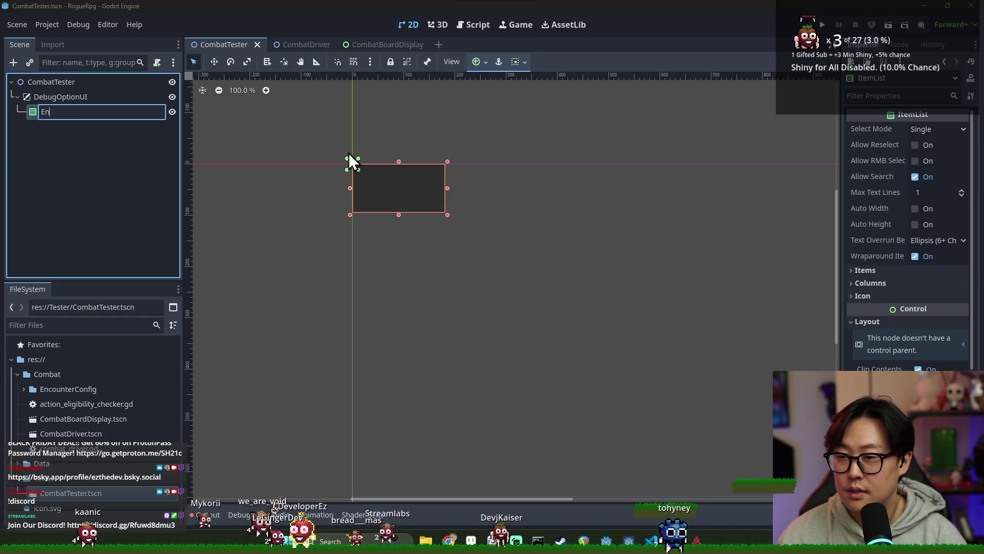
{"action": "type", "text": "ist"}
{"action": "key", "text": "Return"}
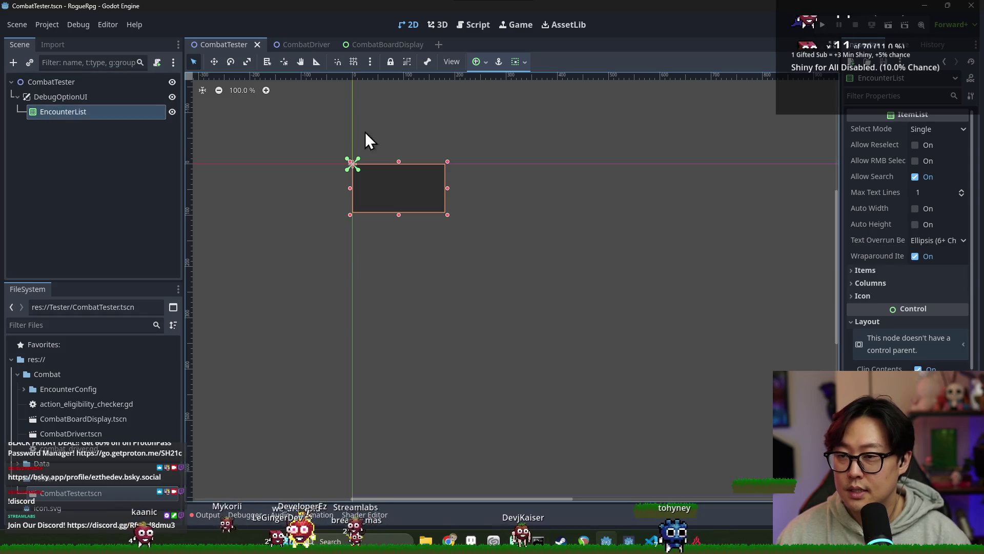
Deselect the node, expand the EncounterConfig folder, and save the scene.
{"action": "left_click", "coordinate": [134, 175]}
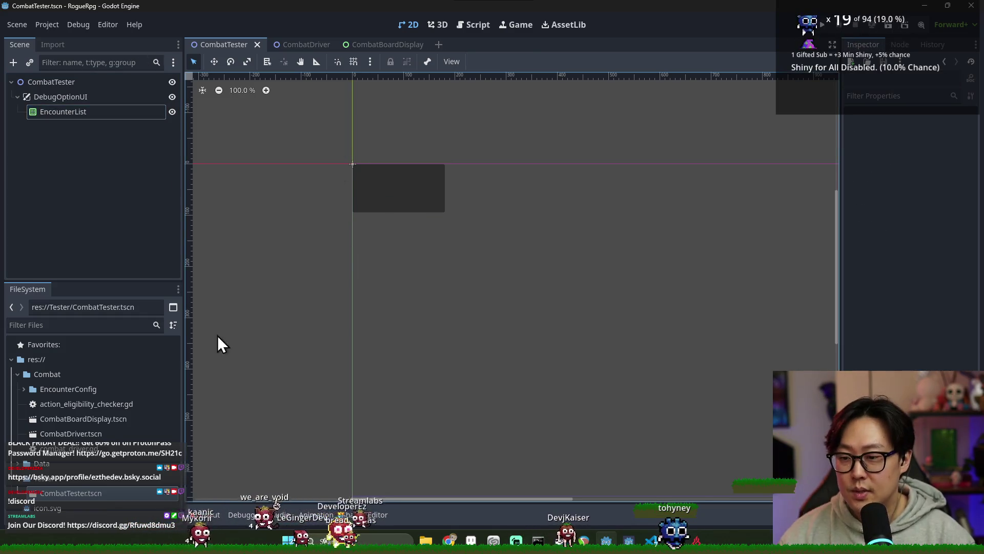
{"action": "left_click", "coordinate": [66, 388]}
{"action": "left_click", "coordinate": [24, 389]}
{"action": "key", "text": "ctrl+s"}
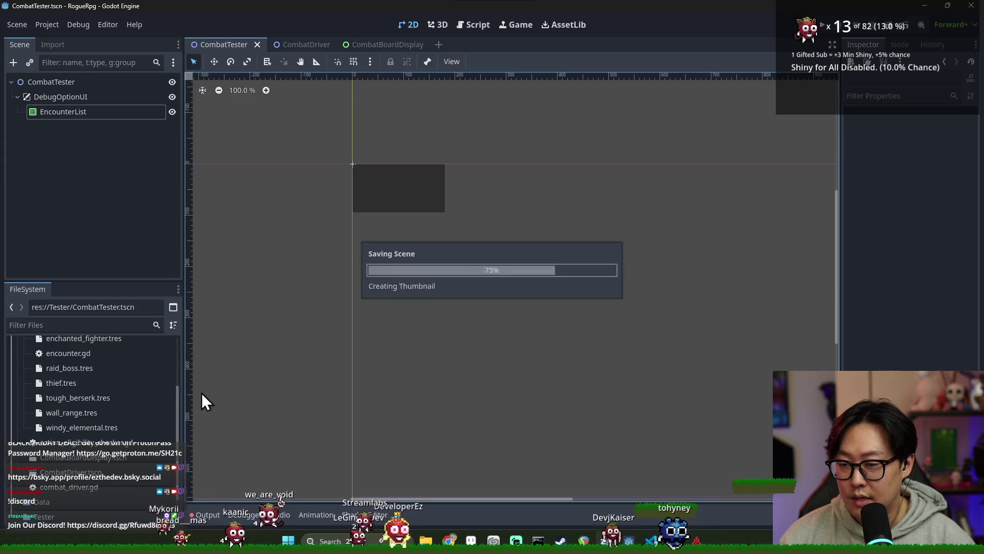
Create a RefCounted script named EncounterHelper.gd in the EncounterConfig folder.
{"action": "right_click", "coordinate": [72, 380]}
{"action": "mouse_move", "coordinate": [107, 318]}
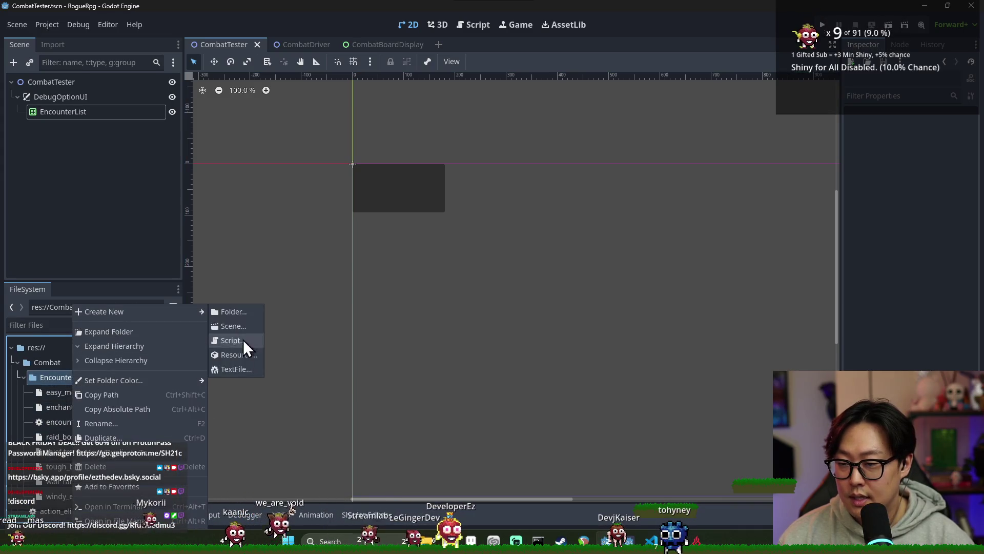
{"action": "left_click", "coordinate": [234, 340]}
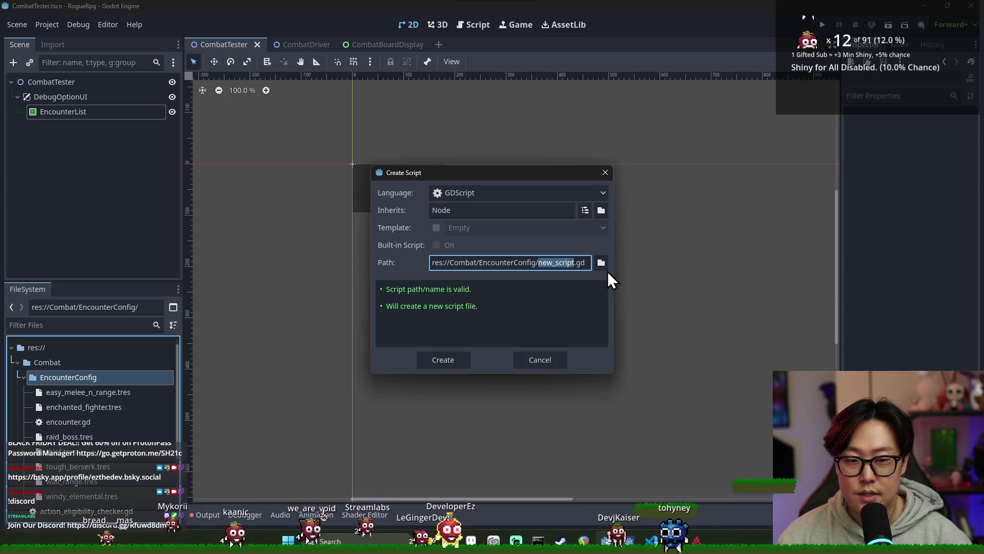
{"action": "left_click", "coordinate": [601, 263]}
{"action": "left_click", "coordinate": [589, 443]}
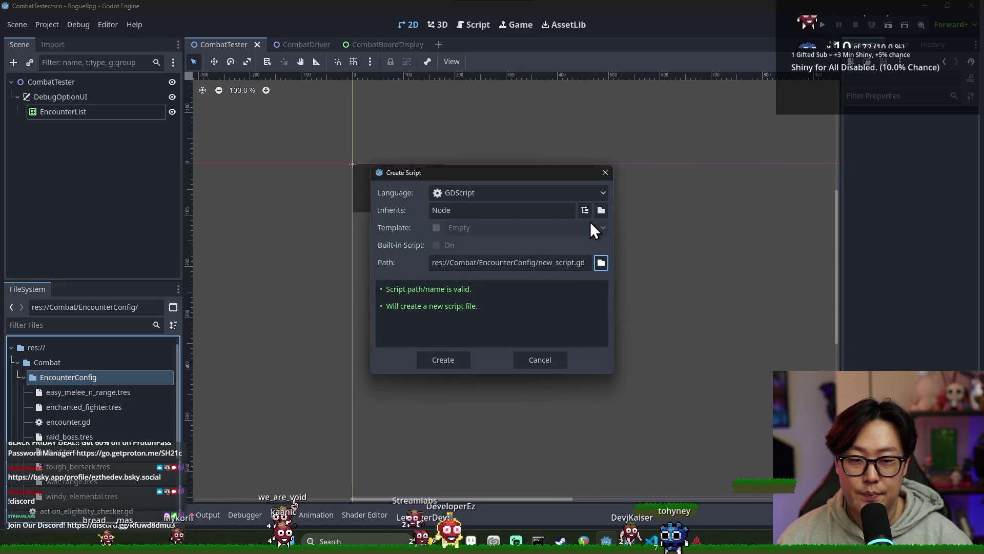
{"action": "left_click", "coordinate": [583, 210]}
{"action": "type", "text": "RefCounted"}
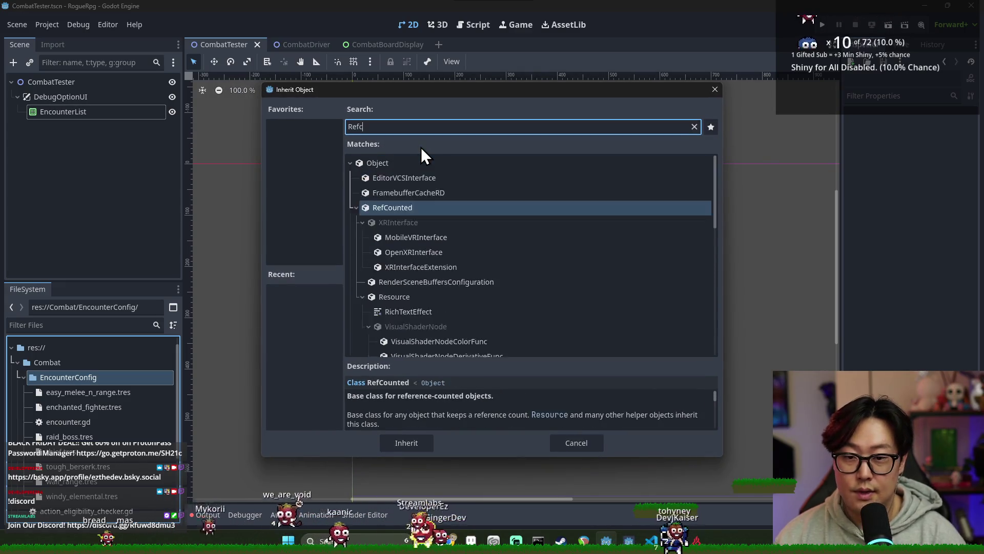
{"action": "key", "text": "Return"}
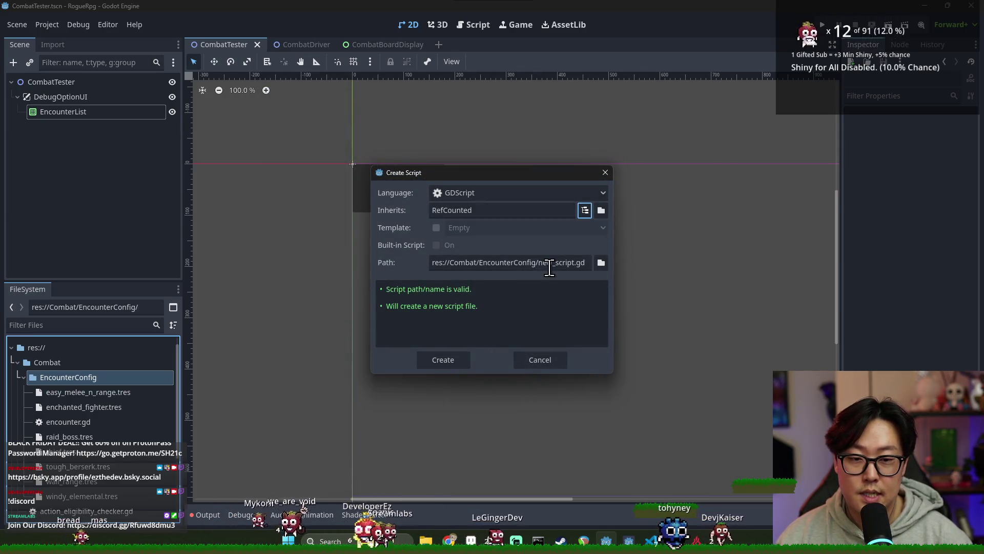
{"action": "double_click", "coordinate": [573, 263]}
{"action": "type", "text": "EncounterHelper"}
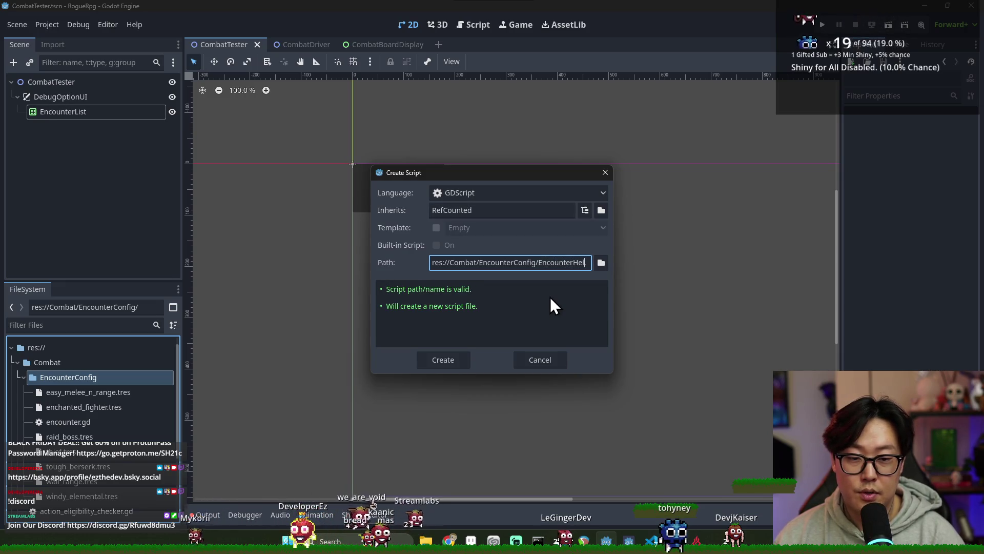
{"action": "key", "text": "Return"}
Rename EncounterHelper.gd to encoutner_helper.gd and open it in the script editor.
{"action": "scroll", "coordinate": [109, 449], "scroll_direction": "down", "scroll_amount": 2}
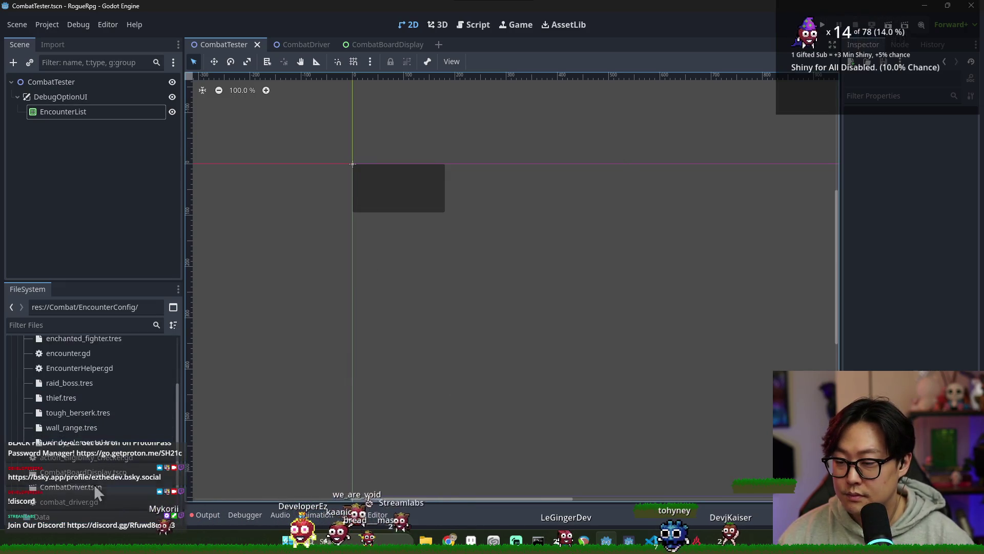
{"action": "left_click", "coordinate": [82, 395]}
{"action": "right_click", "coordinate": [82, 392]}
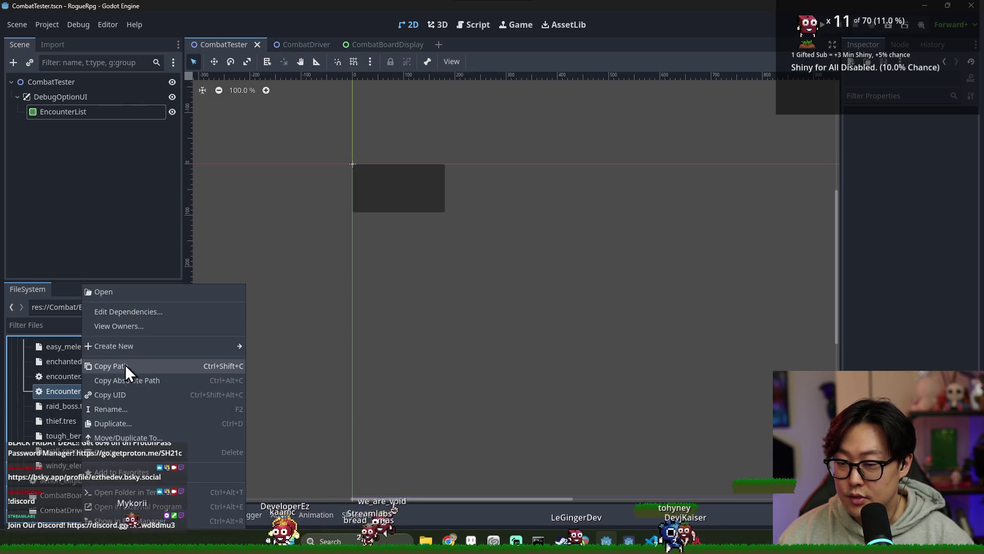
{"action": "left_click", "coordinate": [123, 409]}
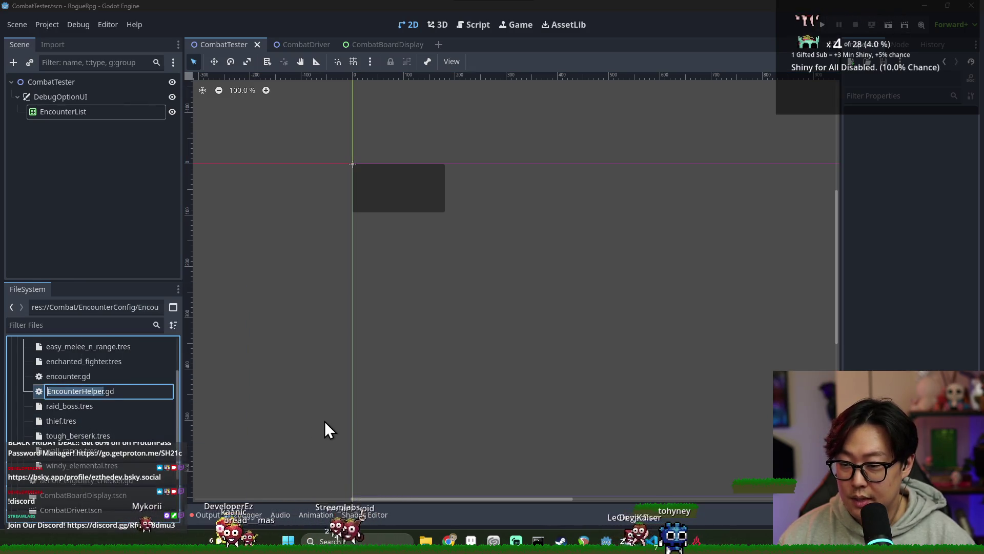
{"action": "type", "text": "er"}
{"action": "key", "text": "Return"}
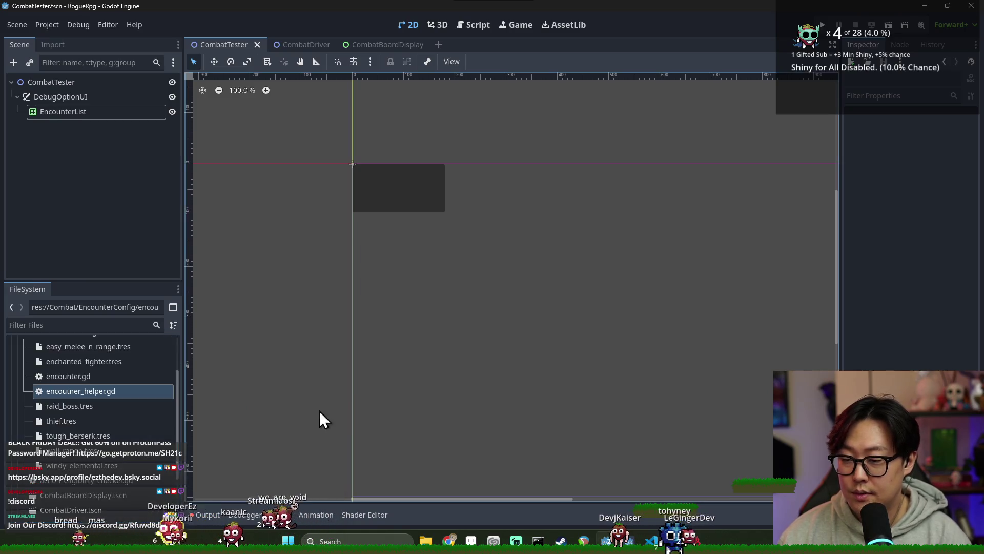
{"action": "double_click", "coordinate": [66, 394]}
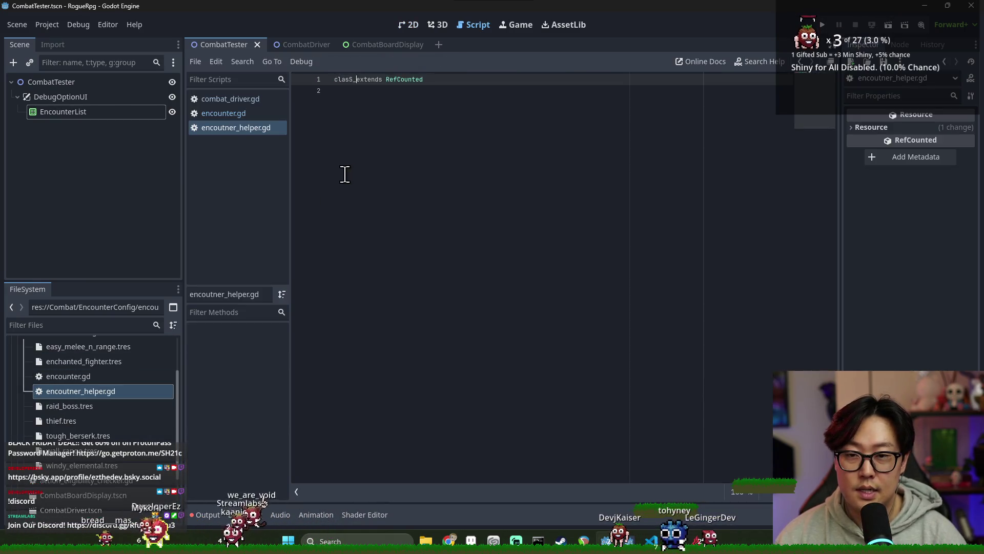
Declare class_name EncounterHelper and add static func get_encounter(name: String) with a pass body.
{"action": "type", "text": "nam"}
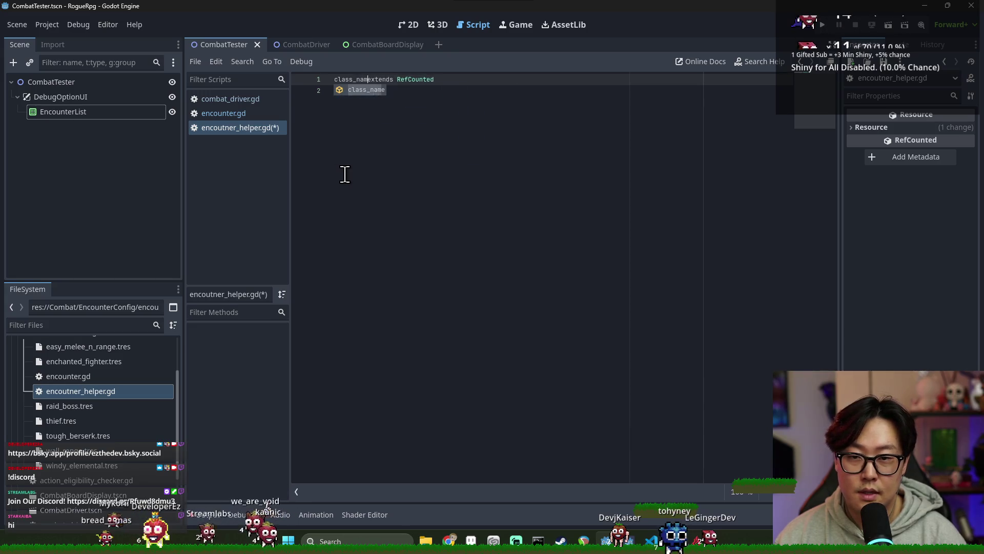
{"action": "type", "text": "e Enoucnter"}
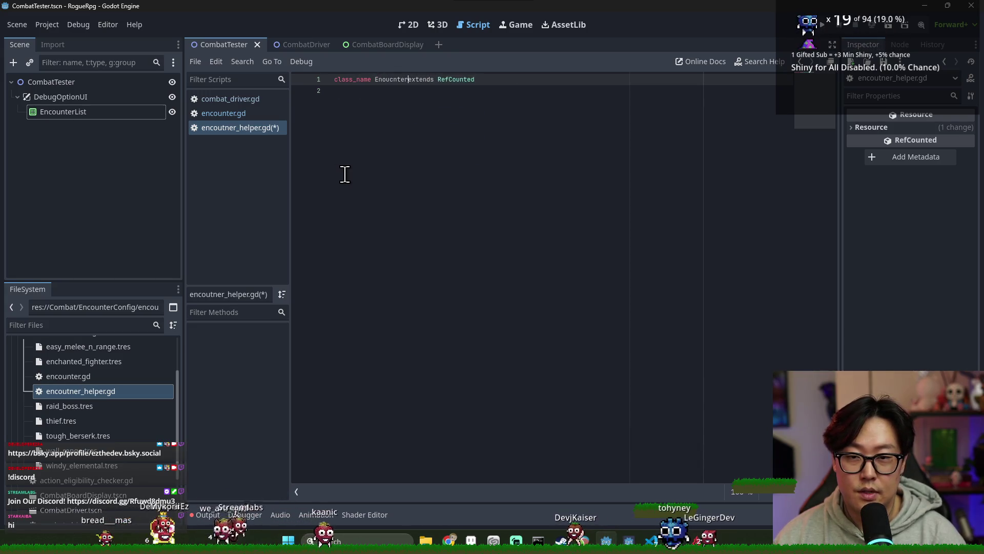
{"action": "key", "text": "BackSpace"}
{"action": "key", "text": "BackSpace"}
{"action": "type", "text": "counterHelper"}
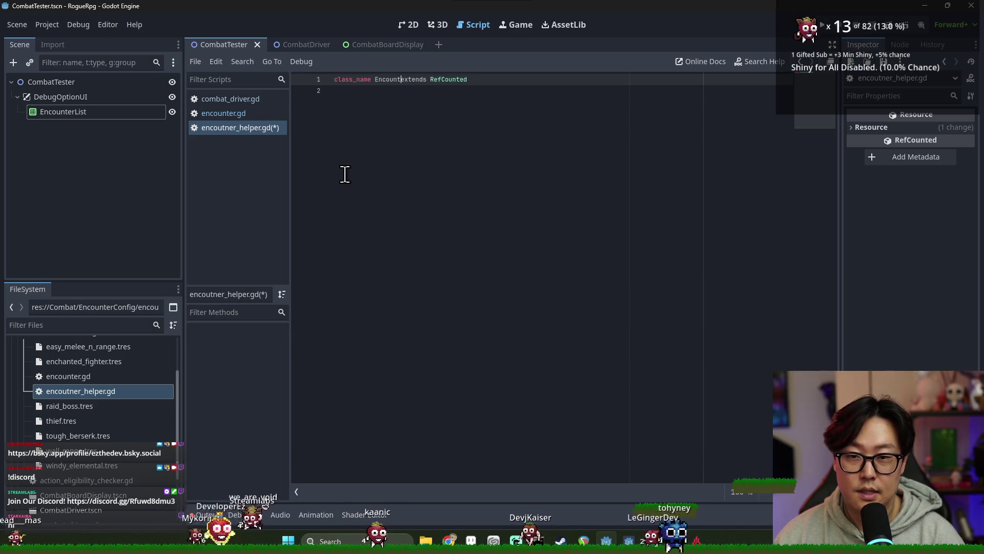
{"action": "key", "text": "Down"}
{"action": "key", "text": "Return"}
{"action": "key", "text": "Return"}
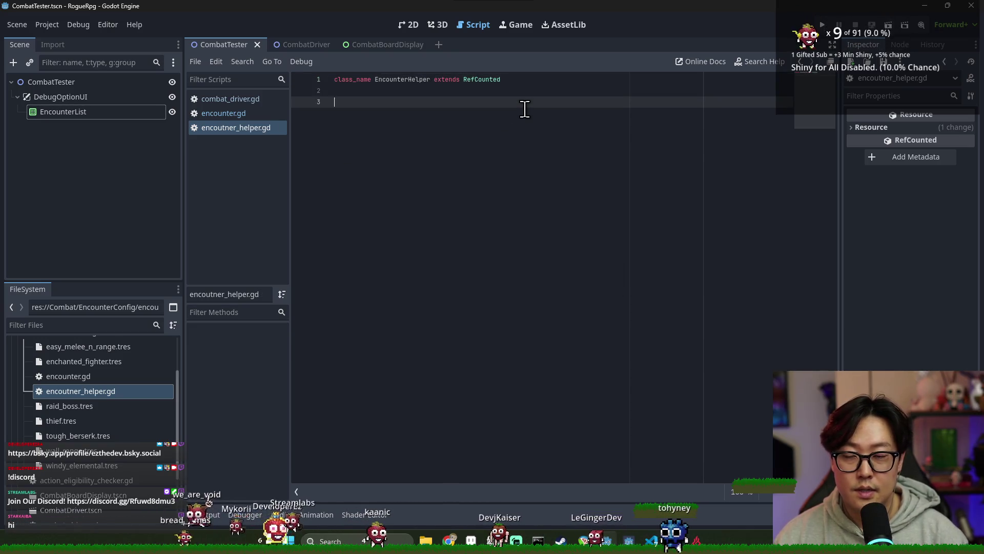
{"action": "type", "text": "ic func "}
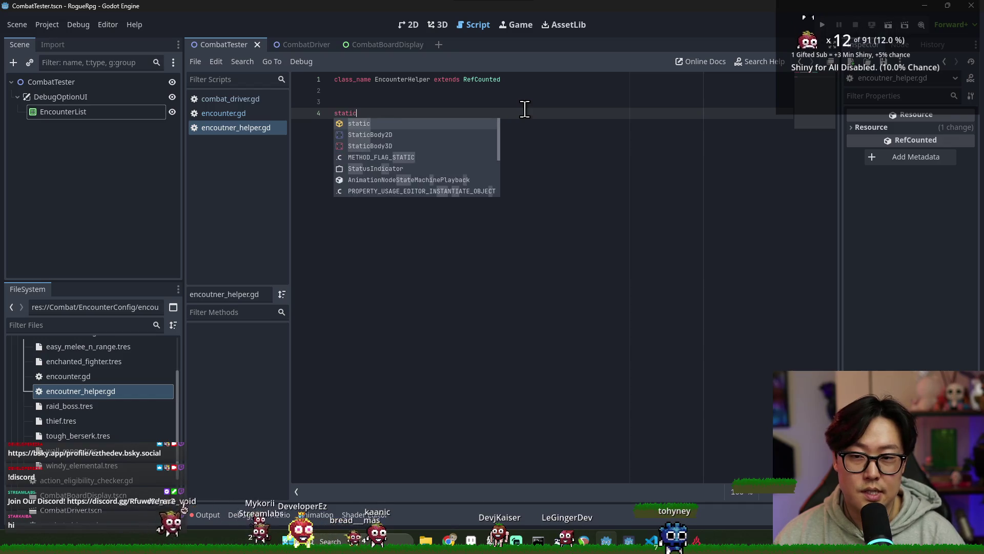
{"action": "type", "text": "get_encounter(n"}
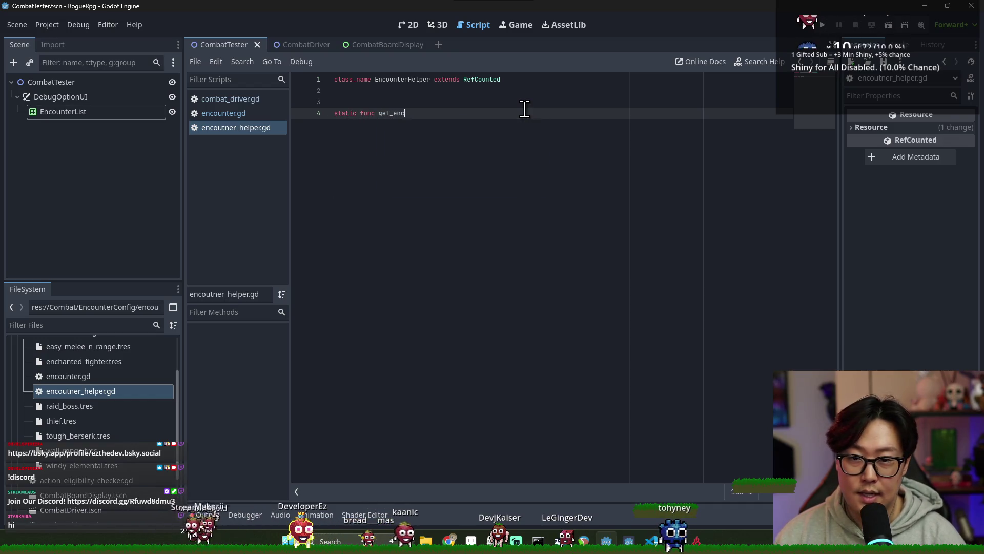
{"action": "type", "text": "ame: String):"}
{"action": "key", "text": "Return"}
{"action": "type", "text": "pass"}
{"action": "key", "text": "Return"}
{"action": "key", "text": "Return"}
{"action": "key", "text": "BackSpace"}
{"action": "type", "text": "static func get_all_enc"}
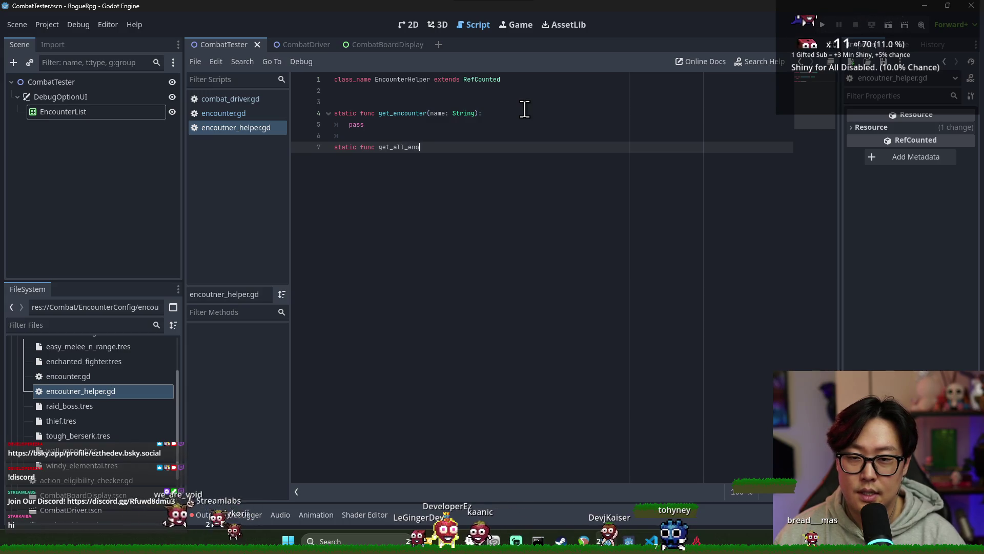
Add get_all_encounters() -> Array[Encounter] returning an empty list, and save.
{"action": "type", "text": "ounters()"}
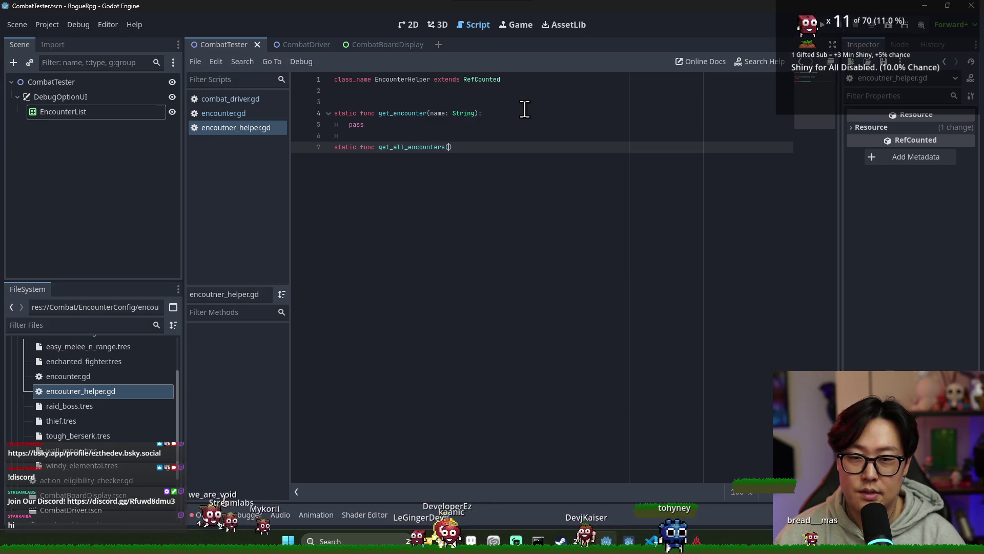
{"action": "type", "text": " -> "}
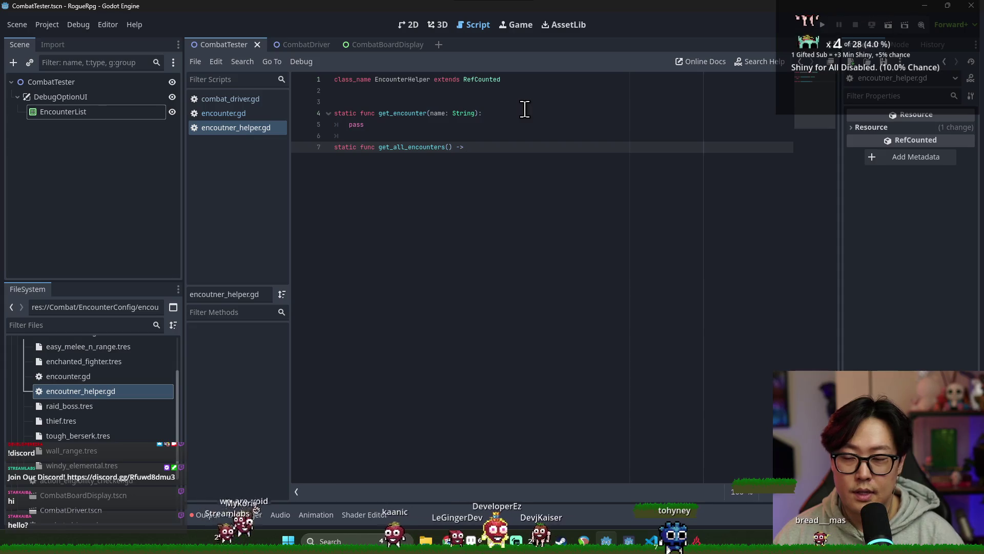
{"action": "type", "text": "Array"}
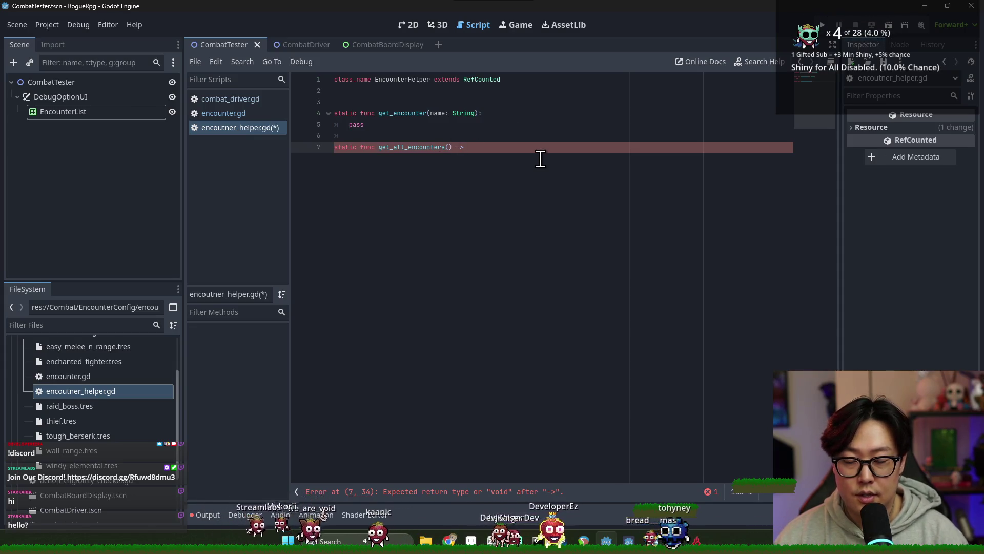
{"action": "type", "text": "["}
{"action": "right_click", "coordinate": [532, 160]}
{"action": "left_click", "coordinate": [491, 145]}
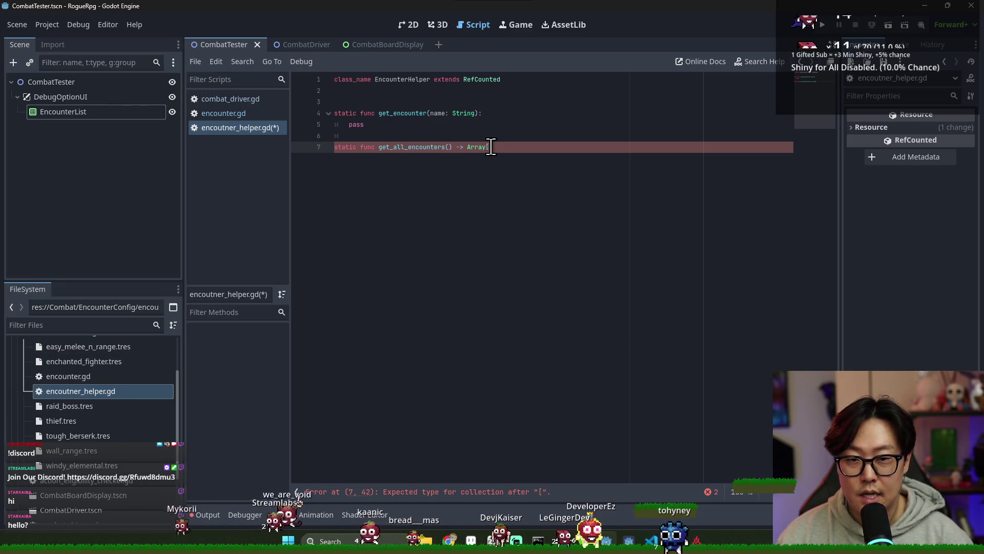
{"action": "type", "text": "Encounter"}
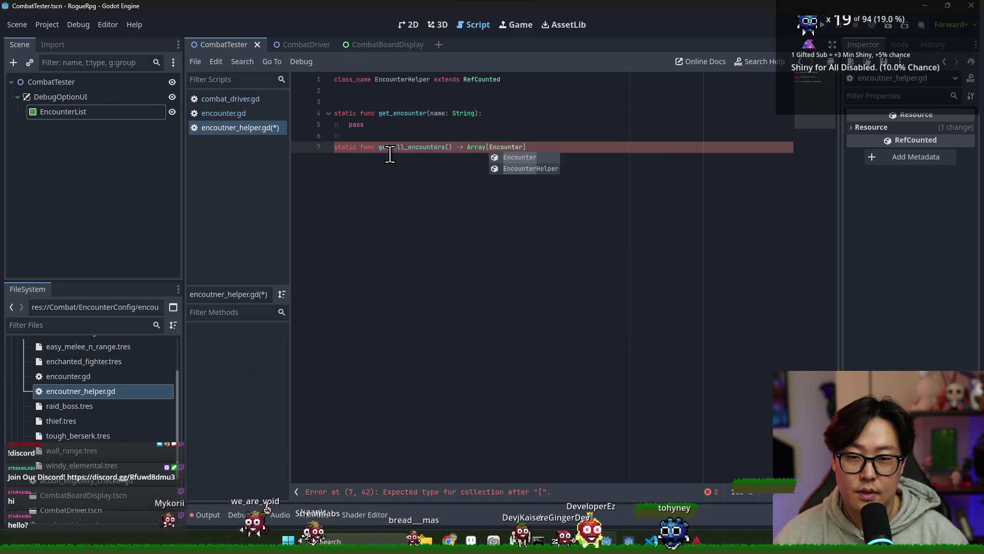
{"action": "left_click", "coordinate": [446, 147]}
{"action": "key", "text": "ctrl+s"}
{"action": "left_click", "coordinate": [568, 148]}
{"action": "type", "text": ":"}
{"action": "key", "text": "Return"}
{"action": "type", "text": "return [p"}
{"action": "key", "text": "ctrl+s"}
{"action": "key", "text": "BackSpace"}
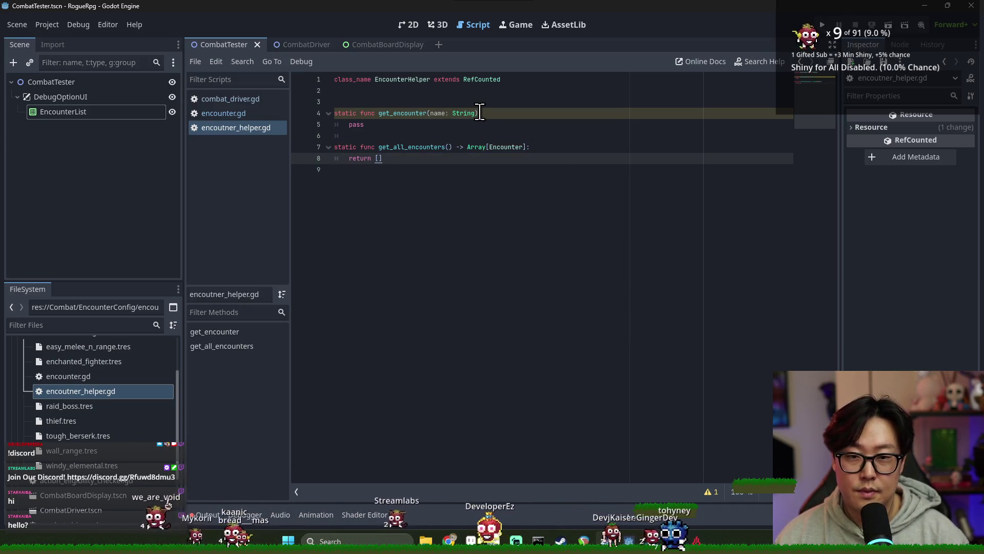
Give get_encounter an Encounter return type returning Encounter.new(), with a blank line after class_name.
{"action": "left_click", "coordinate": [479, 113]}
{"action": "key", "text": "BackSpace"}
{"action": "key", "text": "BackSpace"}
{"action": "key", "text": "BackSpace"}
{"action": "type", "text": "Encounter"}
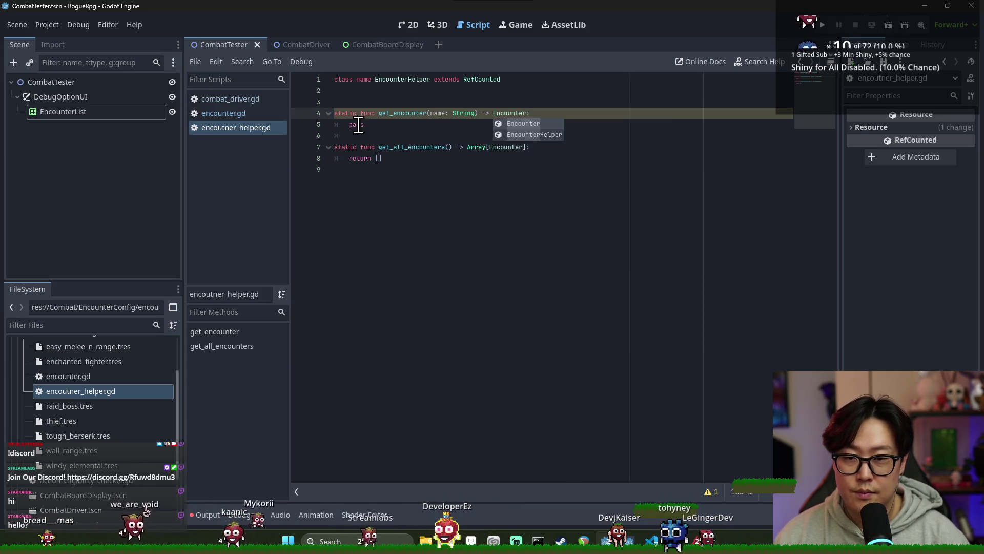
{"action": "double_click", "coordinate": [358, 125]}
{"action": "type", "text": "return En"}
{"action": "key", "text": "Return"}
{"action": "type", "text": ".new()"}
{"action": "left_click", "coordinate": [450, 101]}
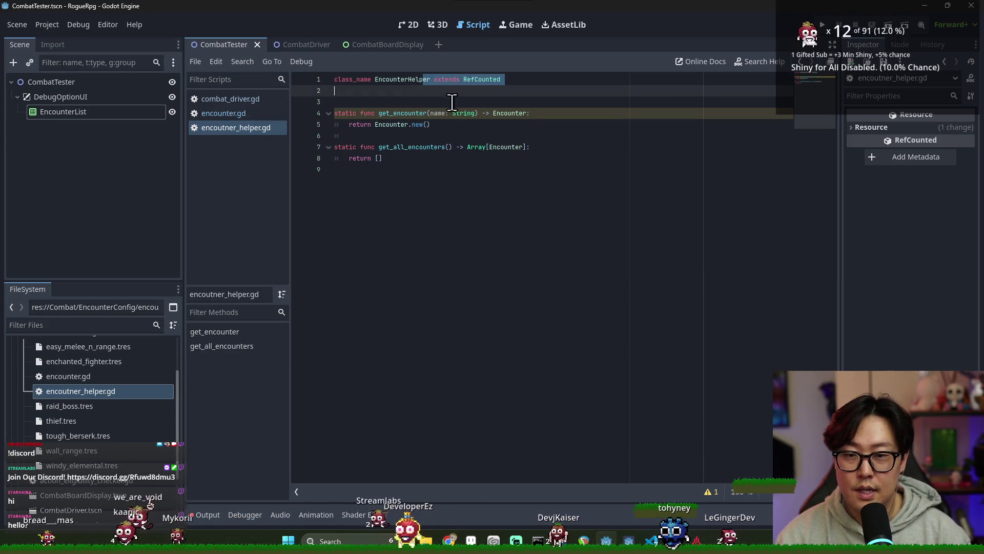
{"action": "key", "text": "Return"}
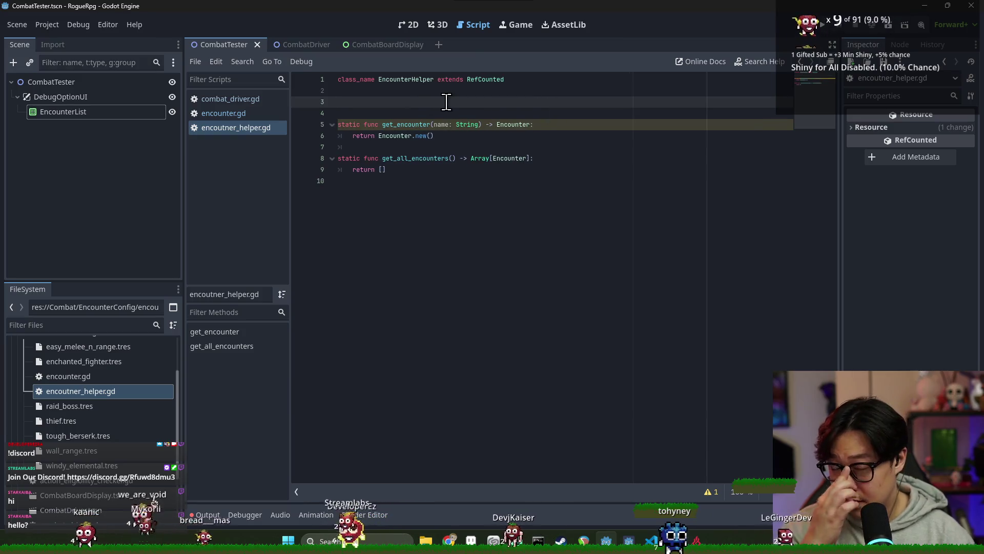
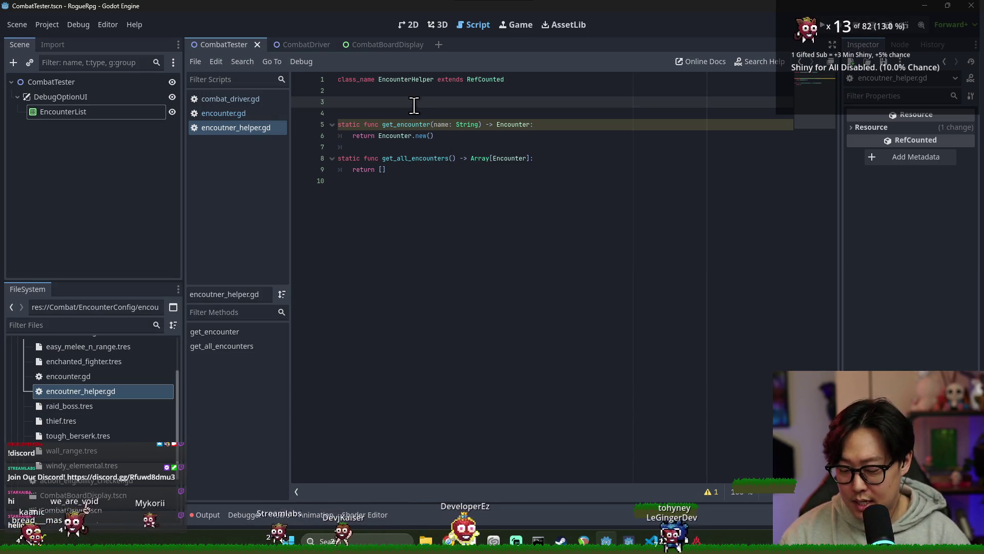
Declare const ENCOUNTER_RSRCS: Array[Encounter] = [ ] on line 3, splitting the brackets onto separate lines.
{"action": "type", "text": "const v"}
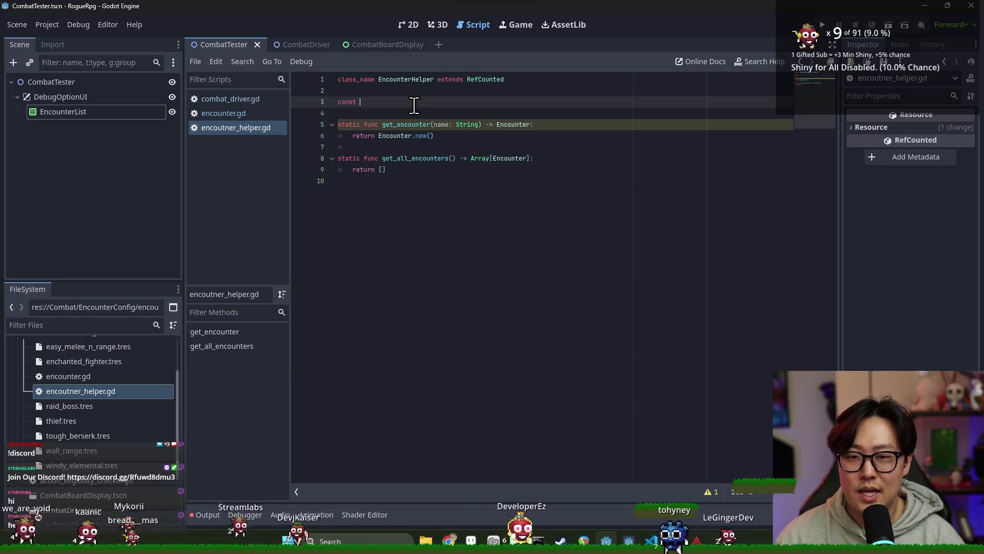
{"action": "key", "text": "BackSpace"}
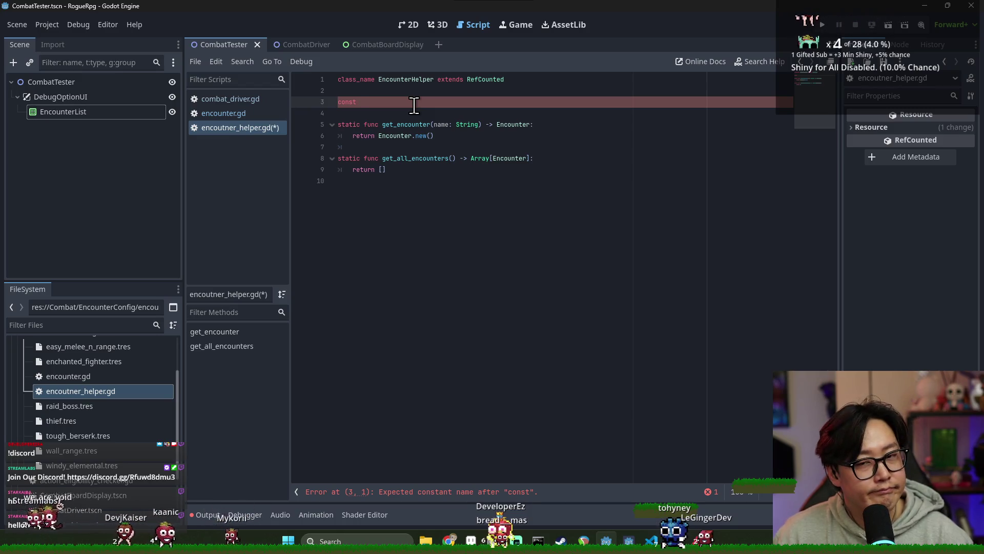
{"action": "type", "text": "deno"}
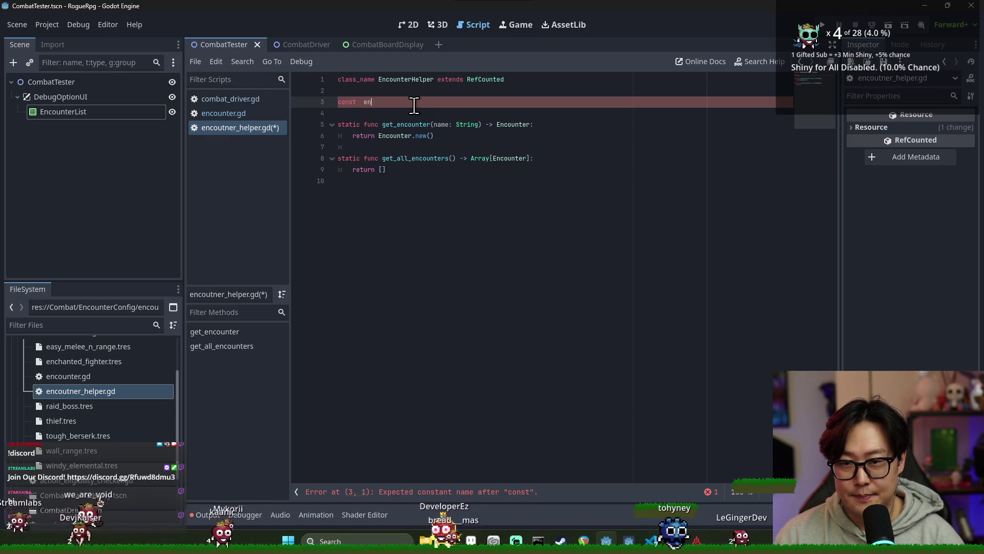
{"action": "type", "text": "ounter"}
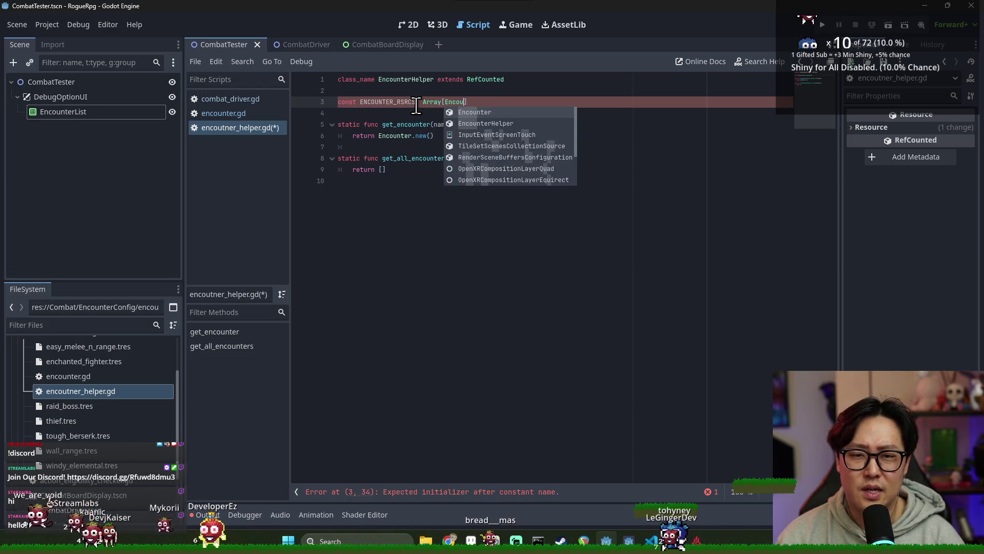
{"action": "type", "text": "unter"}
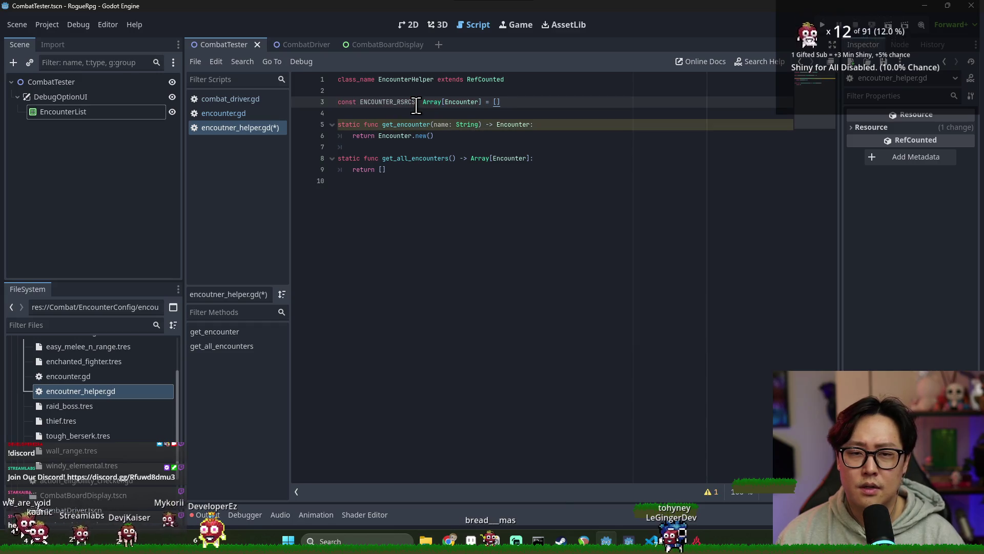
{"action": "key", "text": "Return"}
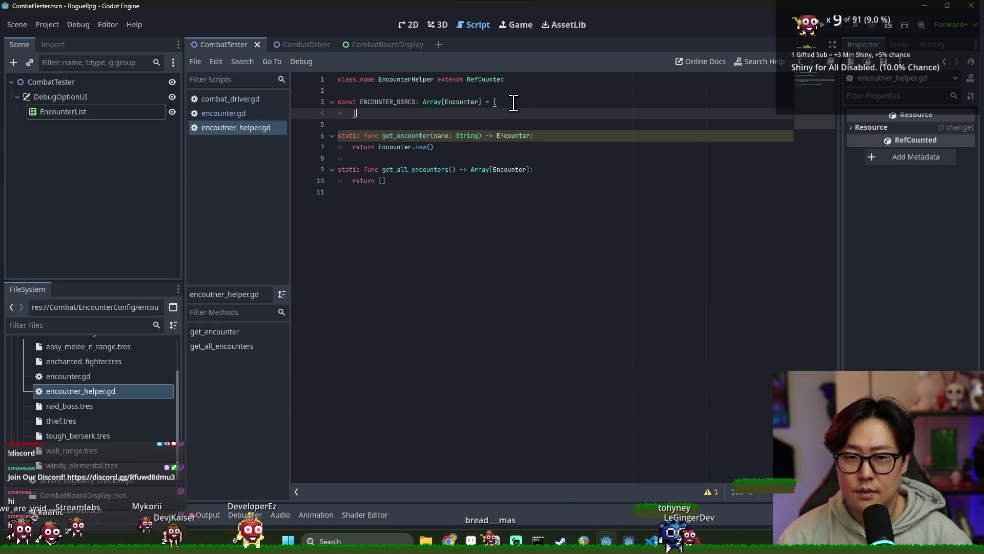
{"action": "key", "text": "Return"}
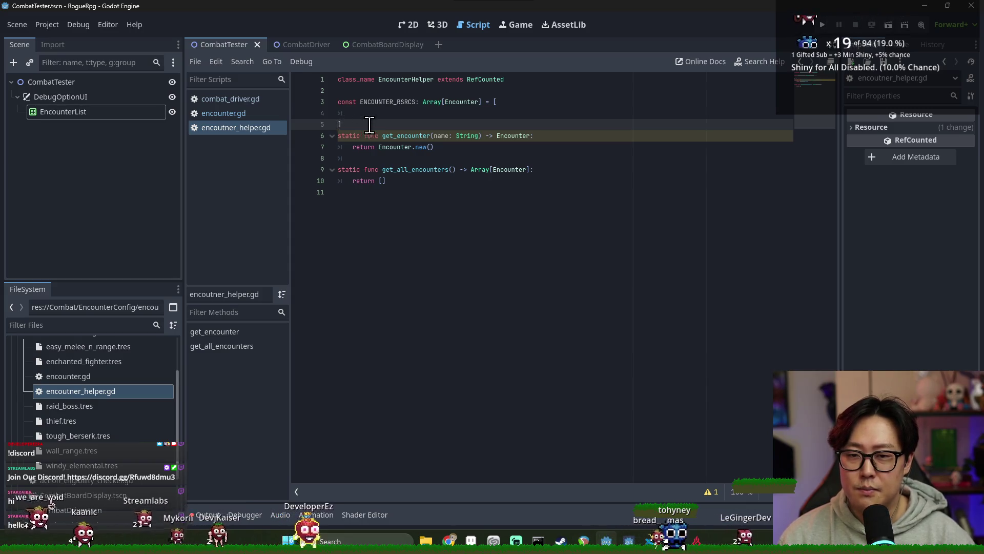
{"action": "left_click", "coordinate": [369, 113]}
{"action": "key", "text": "Down"}
{"action": "key", "text": "Return"}
{"action": "left_click", "coordinate": [421, 113]}
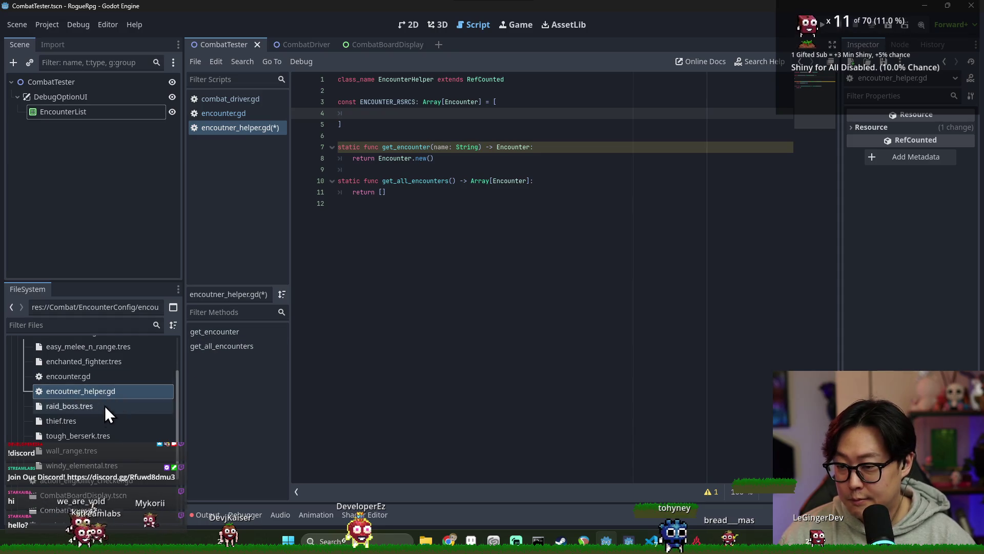
Add preloads of easy_melee_n_range.tres and enchanted_fighter.tres to the list, removing their constant prefixes.
{"action": "scroll", "coordinate": [93, 414], "scroll_direction": "up", "scroll_amount": 3}
{"action": "mouse_move", "coordinate": [98, 392]}
{"action": "left_mouse_down"}
{"action": "mouse_move", "coordinate": [126, 384]}
{"action": "mouse_move", "coordinate": [361, 116]}
{"action": "left_mouse_up"}
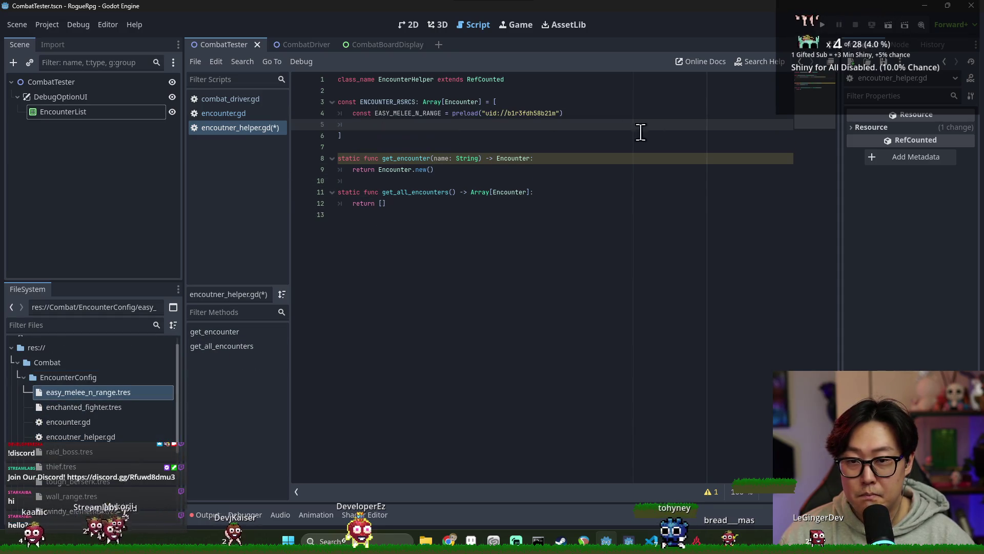
{"action": "type", "text": ","}
{"action": "key", "text": "Return"}
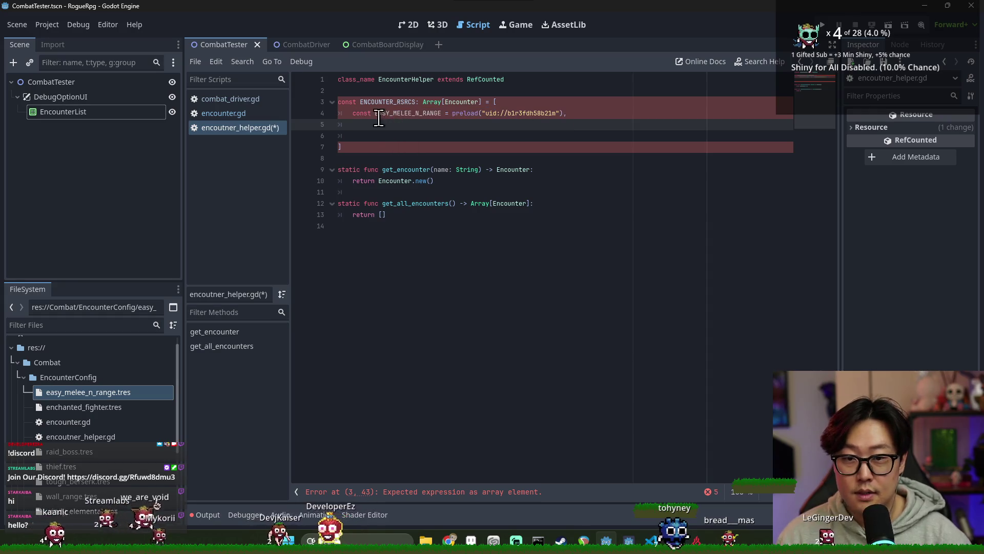
{"action": "left_click_drag", "start_coordinate": [352, 112], "coordinate": [453, 113]}
{"action": "key", "text": "BackSpace"}
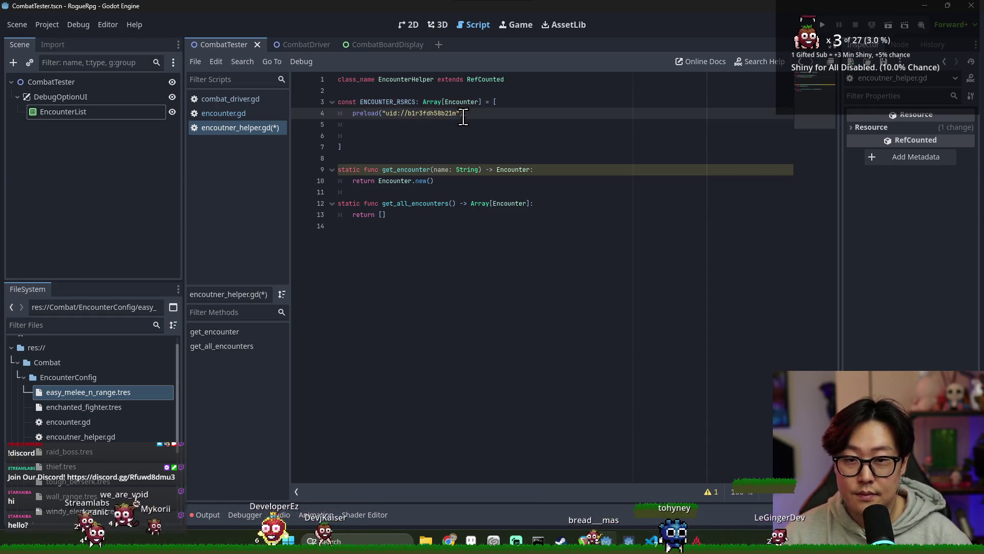
{"action": "mouse_move", "coordinate": [82, 407]}
{"action": "left_mouse_down"}
{"action": "mouse_move", "coordinate": [356, 191]}
{"action": "mouse_move", "coordinate": [365, 124]}
{"action": "left_mouse_up"}
{"action": "left_click_drag", "start_coordinate": [448, 124], "coordinate": [352, 125]}
{"action": "key", "text": "BackSpace"}
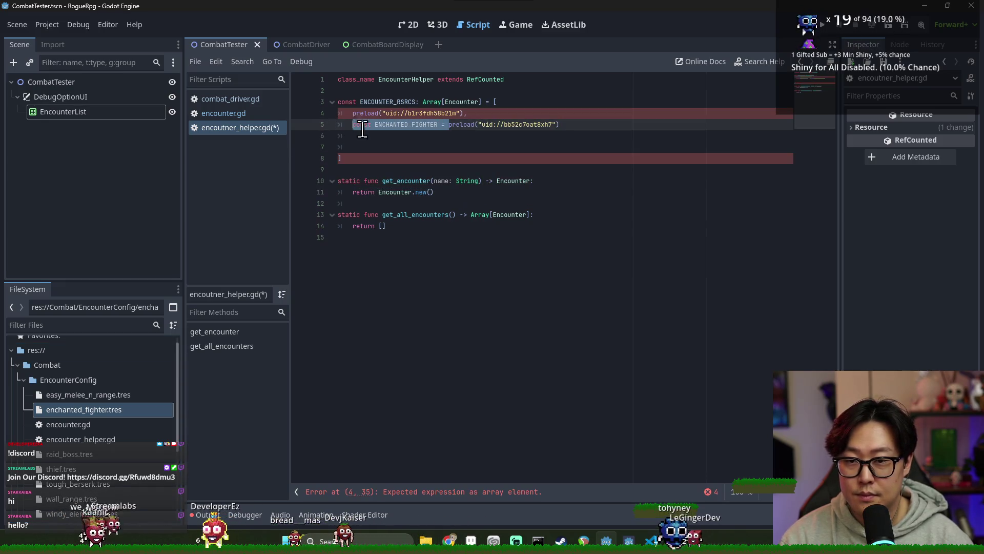
{"action": "type", "text": ","}
{"action": "key", "text": "Return"}
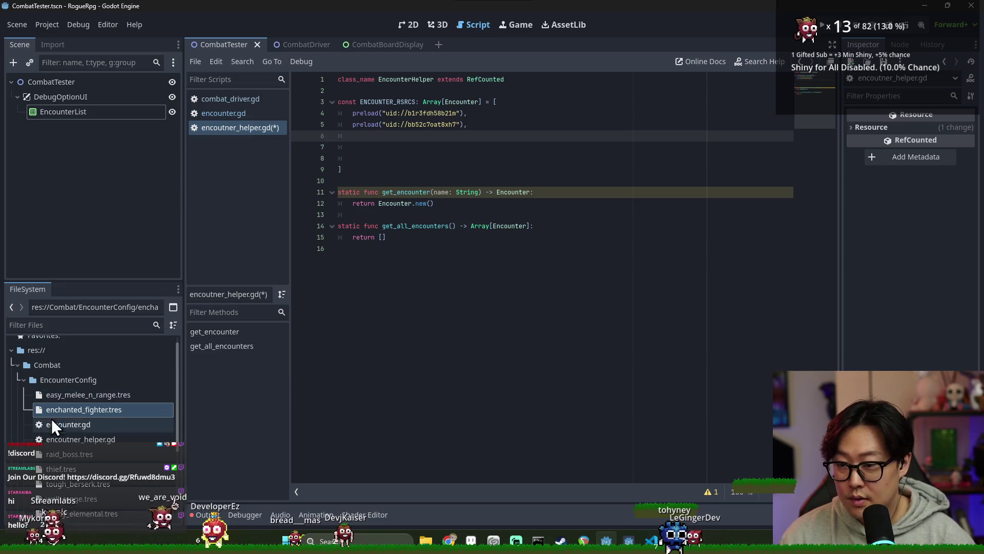
Add comma-separated preloads of raid_boss.tres and thief.tres, stripping the constant prefixes.
{"action": "mouse_move", "coordinate": [69, 452]}
{"action": "left_mouse_down"}
{"action": "mouse_move", "coordinate": [219, 333]}
{"action": "mouse_move", "coordinate": [368, 138]}
{"action": "mouse_move", "coordinate": [360, 136]}
{"action": "left_mouse_up"}
{"action": "key", "text": "BackSpace"}
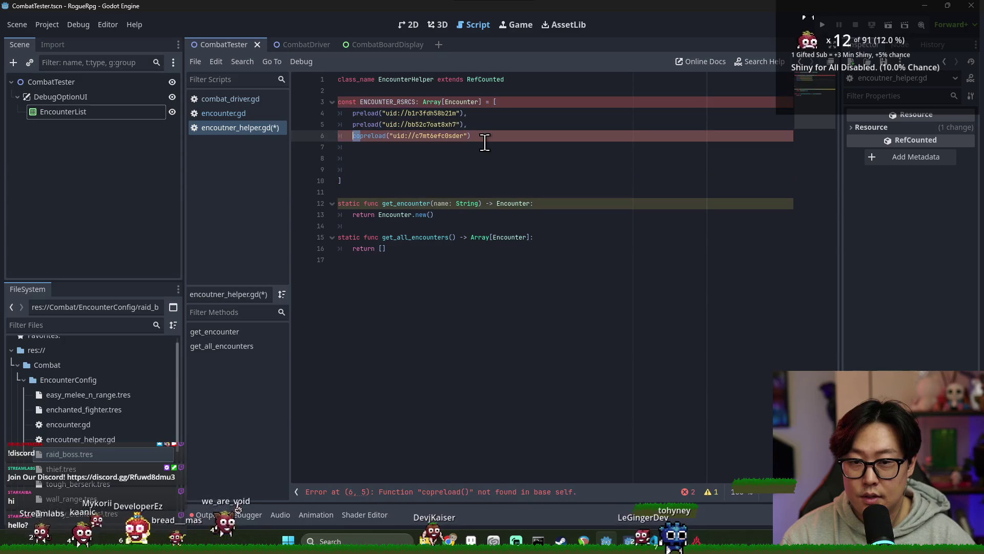
{"action": "key", "text": "BackSpace"}
{"action": "left_click", "coordinate": [472, 136]}
{"action": "type", "text": ","}
{"action": "key", "text": "Return"}
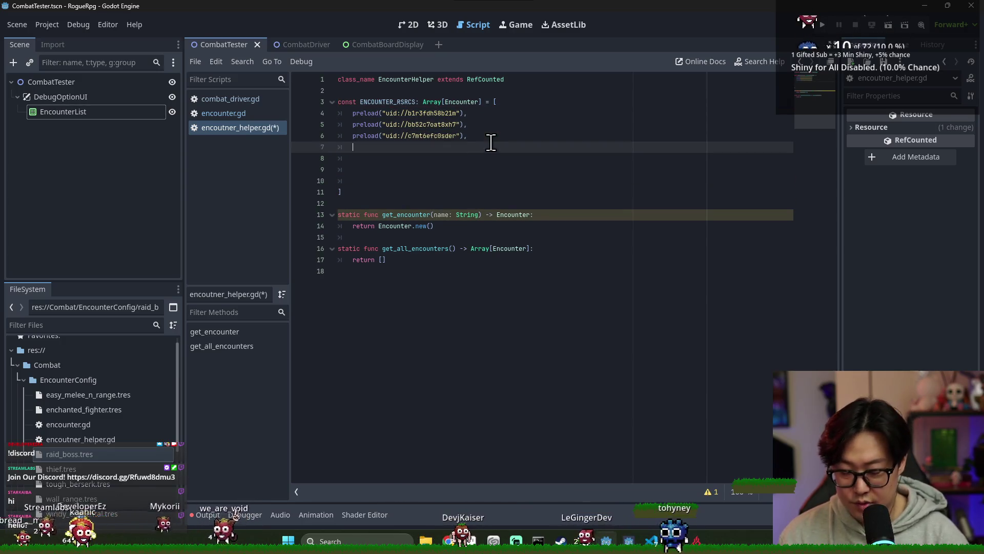
{"action": "mouse_move", "coordinate": [70, 476]}
{"action": "left_mouse_down"}
{"action": "mouse_move", "coordinate": [370, 173]}
{"action": "mouse_move", "coordinate": [352, 148]}
{"action": "left_mouse_up"}
{"action": "key", "text": "BackSpace"}
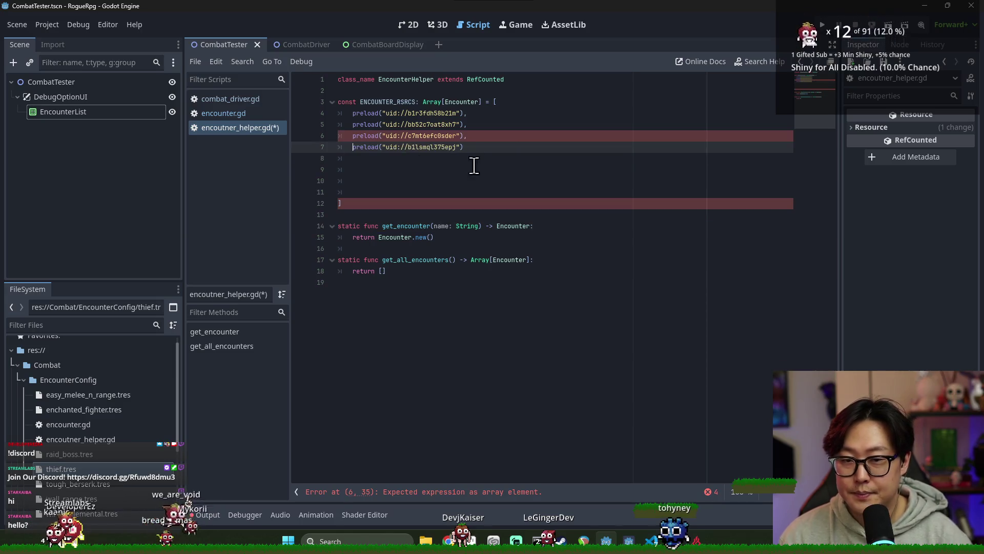
{"action": "left_click", "coordinate": [481, 148]}
{"action": "type", "text": ","}
{"action": "key", "text": "Return"}
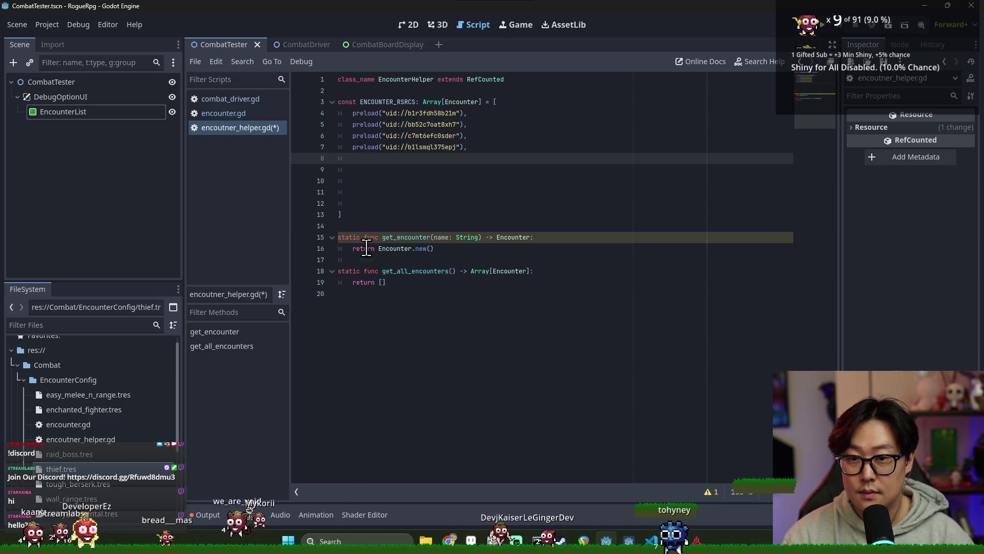
Add a preload of tough_berserk.tres, undoing an accidental duplicate drop.
{"action": "scroll", "coordinate": [76, 456], "scroll_direction": "down", "scroll_amount": 1}
{"action": "left_click", "coordinate": [90, 459]}
{"action": "mouse_move", "coordinate": [90, 453]}
{"action": "left_mouse_down"}
{"action": "mouse_move", "coordinate": [377, 159]}
{"action": "mouse_move", "coordinate": [351, 158]}
{"action": "left_mouse_up"}
{"action": "key", "text": "BackSpace"}
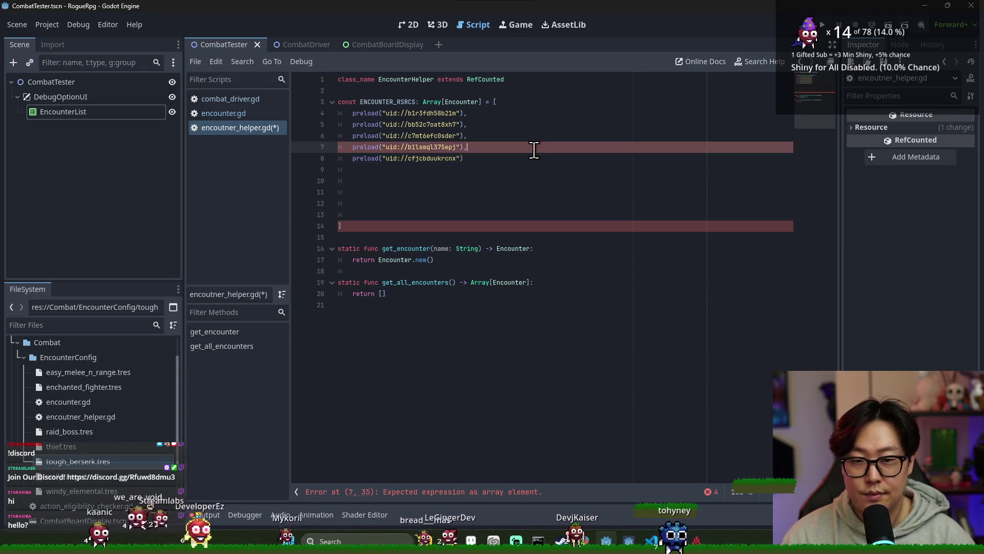
{"action": "left_click", "coordinate": [527, 159]}
{"action": "type", "text": ","}
{"action": "key", "text": "Return"}
{"action": "scroll", "coordinate": [93, 436], "scroll_direction": "down", "scroll_amount": 1}
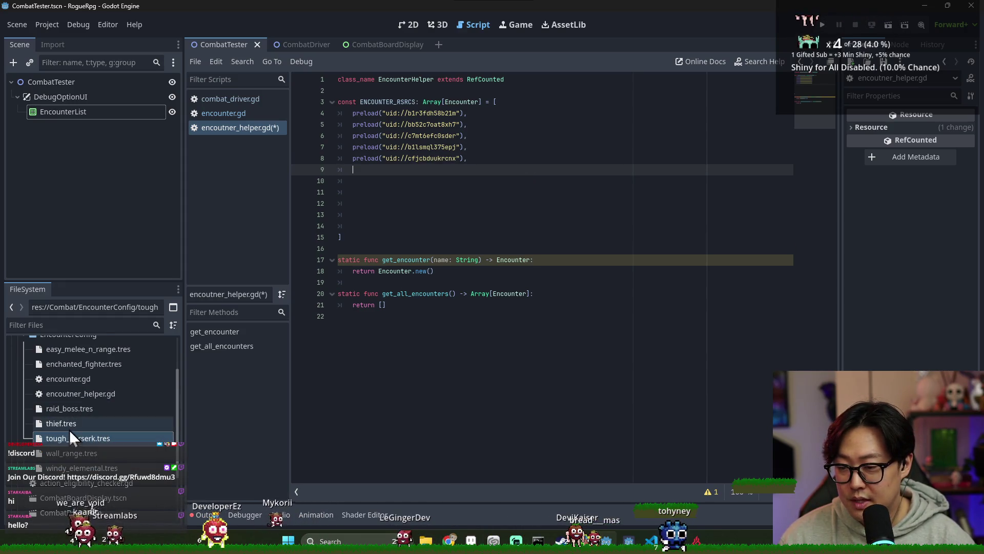
{"action": "left_click_drag", "start_coordinate": [76, 437], "coordinate": [379, 165]}
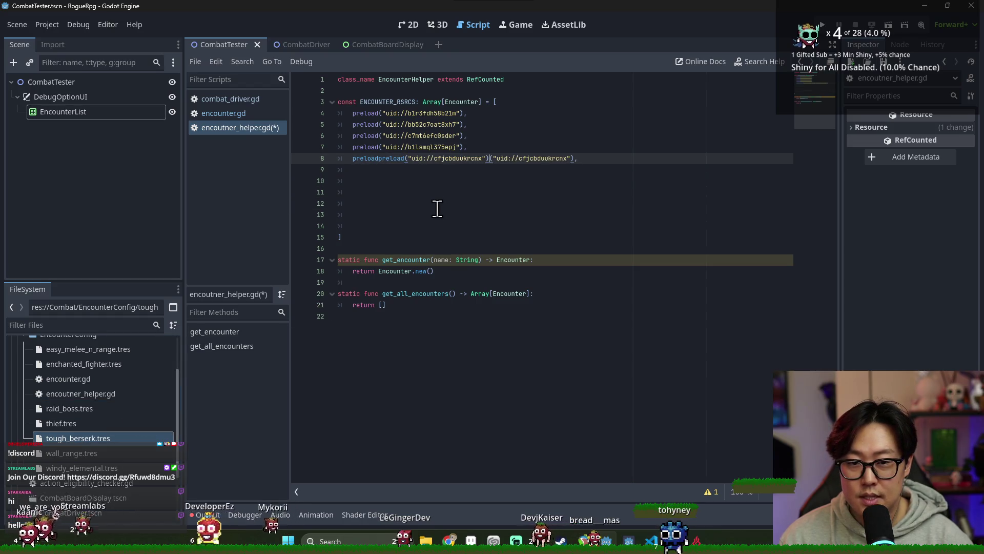
{"action": "key", "text": "ctrl+z"}
Add preloads of wall_range.tres and windy_elemental.tres without their constant prefixes.
{"action": "left_click_drag", "start_coordinate": [75, 461], "coordinate": [362, 172]}
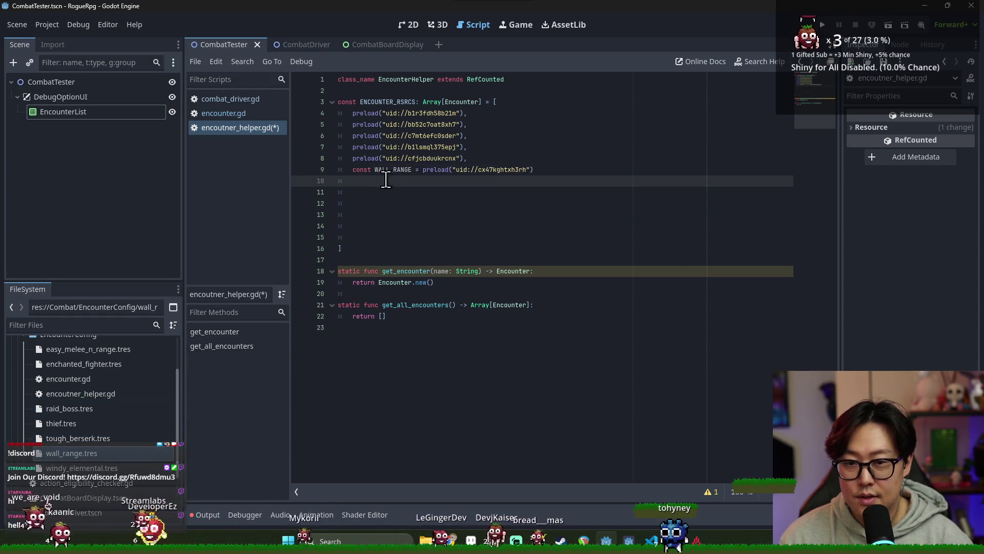
{"action": "left_click_drag", "start_coordinate": [424, 170], "coordinate": [361, 171]}
{"action": "key", "text": "BackSpace"}
{"action": "key", "text": "BackSpace"}
{"action": "key", "text": "BackSpace"}
{"action": "left_click", "coordinate": [514, 175]}
{"action": "type", "text": ","}
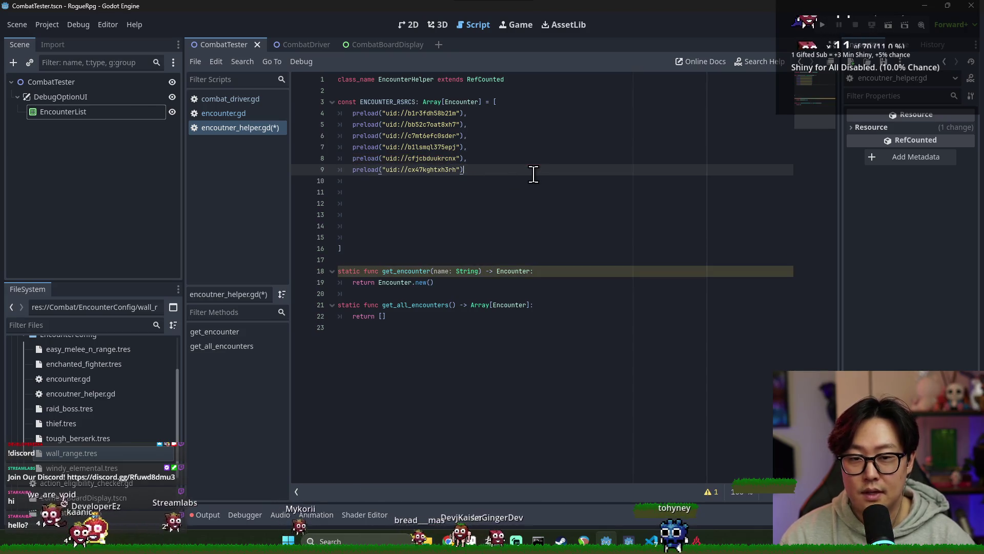
{"action": "key", "text": "Return"}
{"action": "mouse_move", "coordinate": [77, 467]}
{"action": "left_mouse_down"}
{"action": "mouse_move", "coordinate": [378, 257]}
{"action": "mouse_move", "coordinate": [407, 180]}
{"action": "mouse_move", "coordinate": [353, 180]}
{"action": "left_mouse_up"}
{"action": "key", "text": "BackSpace"}
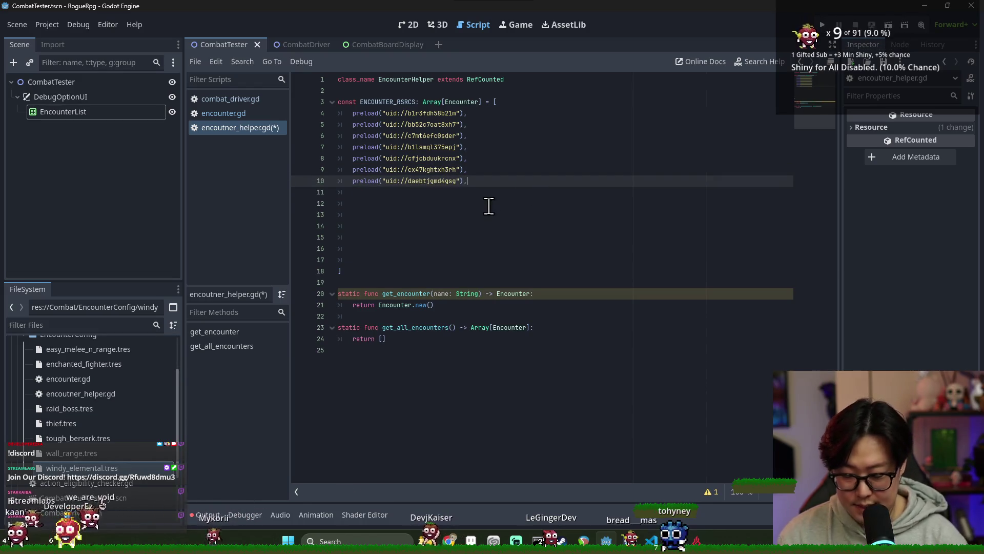
Delete the leftover blank lines before the closing bracket and save the script.
{"action": "mouse_move", "coordinate": [413, 279]}
{"action": "left_mouse_down"}
{"action": "mouse_move", "coordinate": [358, 248]}
{"action": "mouse_move", "coordinate": [335, 208]}
{"action": "left_mouse_up"}
{"action": "key", "text": "BackSpace"}
{"action": "key", "text": "BackSpace"}
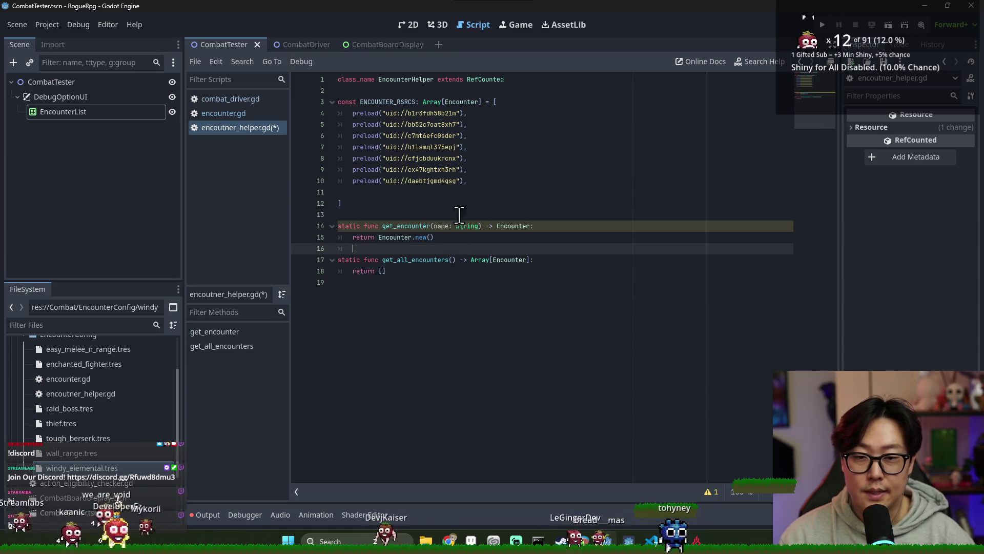
{"action": "left_click", "coordinate": [415, 195]}
{"action": "key", "text": "BackSpace"}
{"action": "key", "text": "ctrl+s"}
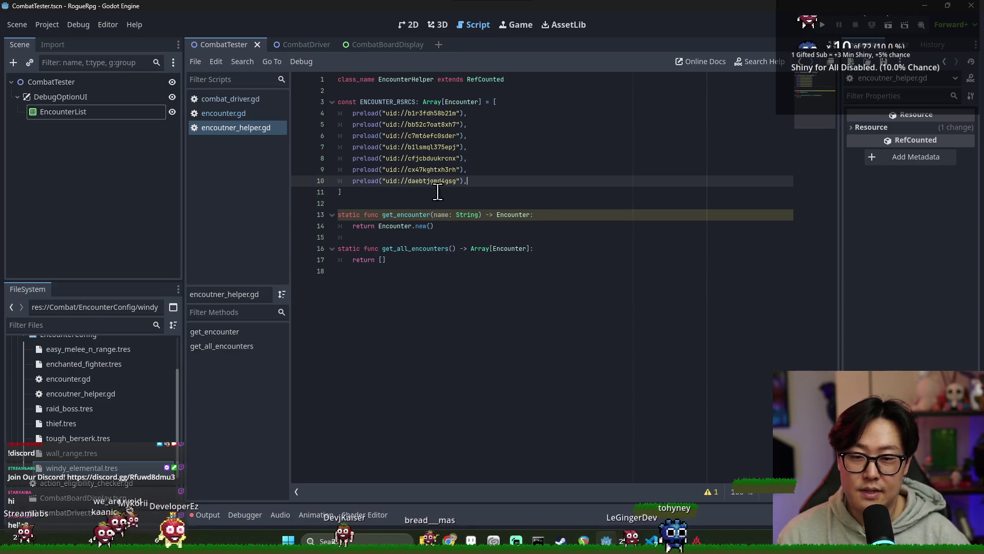
Add a for encounter in ENCOUNTER_RSRCS loop inside get_encounter.
{"action": "double_click", "coordinate": [413, 101]}
{"action": "left_click", "coordinate": [454, 237]}
{"action": "left_click", "coordinate": [575, 214]}
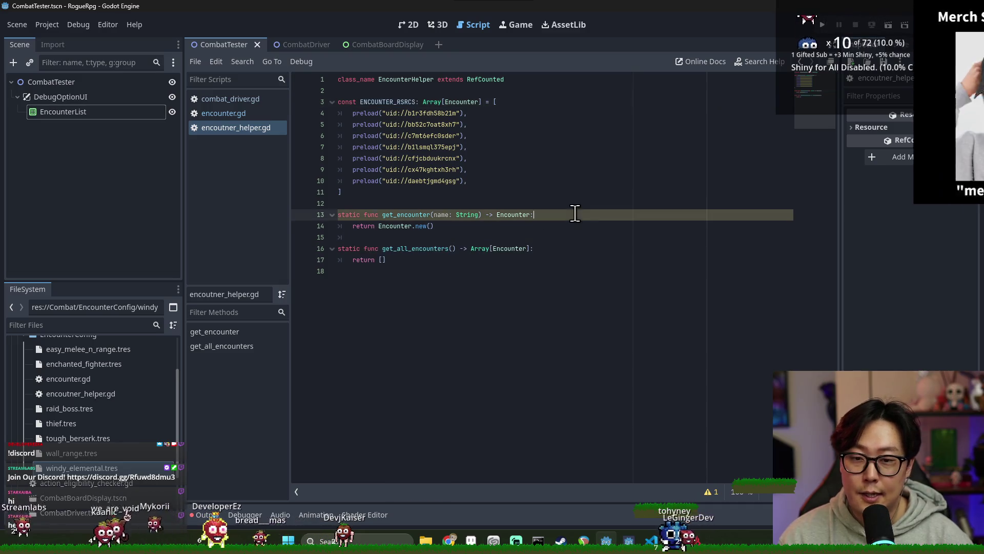
{"action": "key", "text": "Return"}
{"action": "key", "text": "Return"}
{"action": "type", "text": "for"}
{"action": "key", "text": "Return"}
{"action": "key", "text": "Up"}
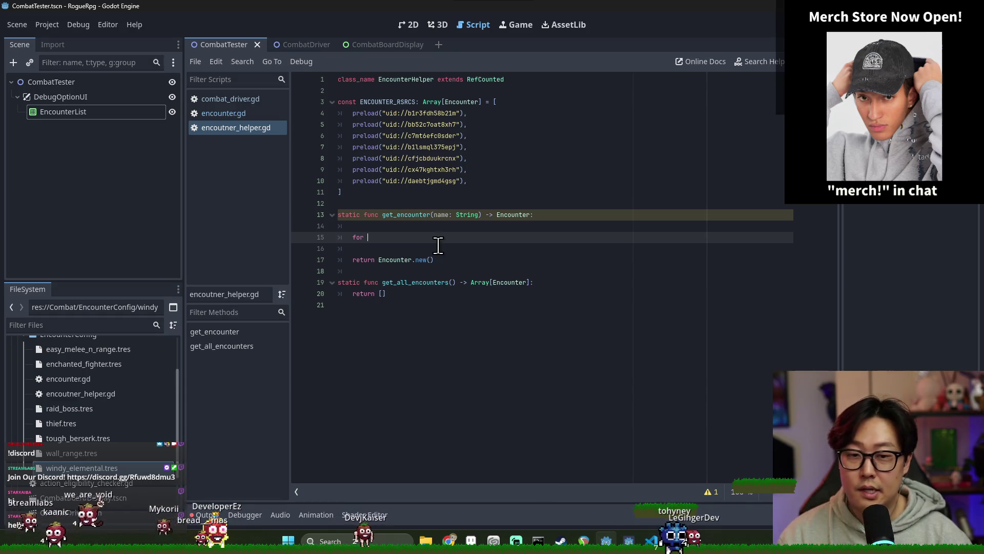
{"action": "key", "text": "Escape"}
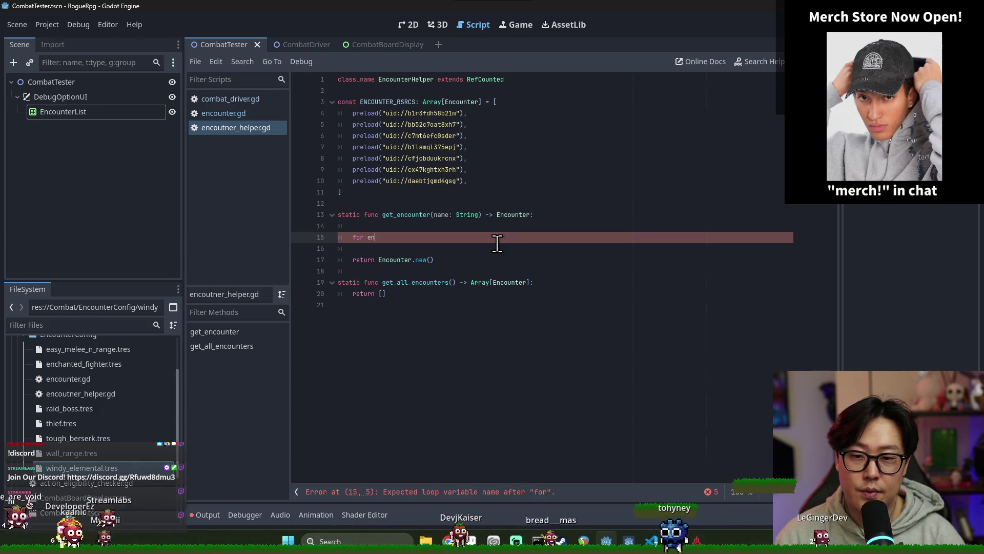
{"action": "type", "text": "counter in"}
{"action": "left_click", "coordinate": [429, 105]}
{"action": "left_click", "coordinate": [440, 237]}
{"action": "key", "text": "Return"}
In the loop, return encounter when encounter.encounter_name == name.
{"action": "type", "text": "encoun"}
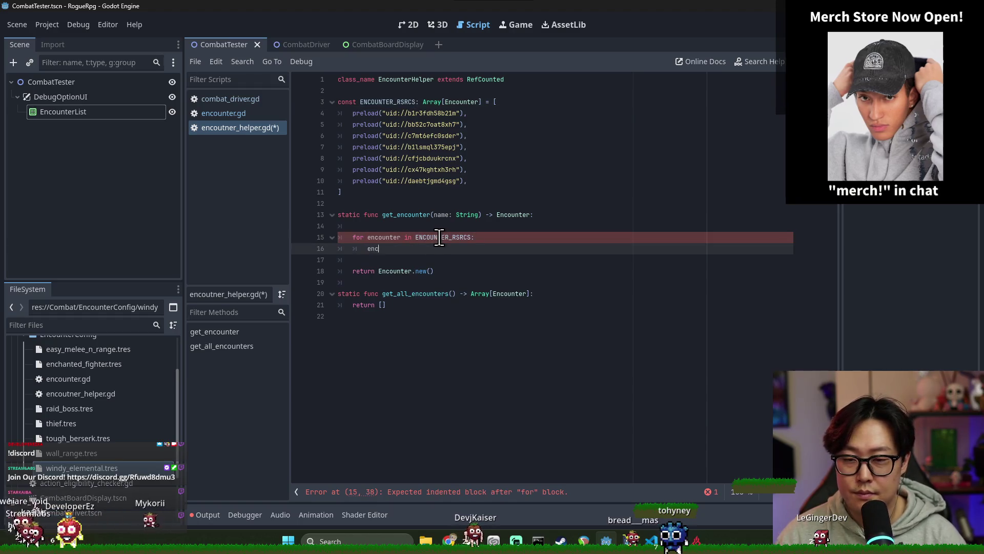
{"action": "key", "text": "BackSpace"}
{"action": "key", "text": "BackSpace"}
{"action": "key", "text": "BackSpace"}
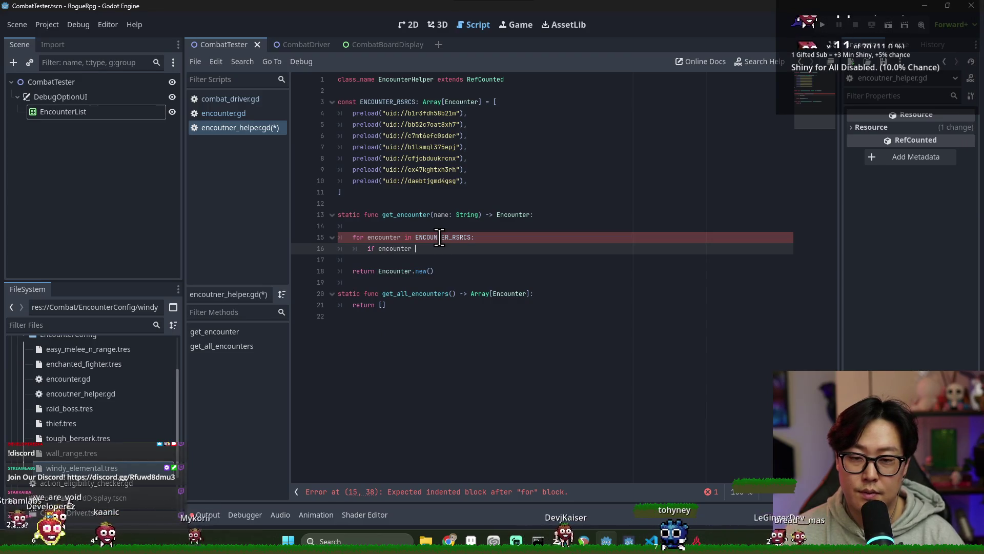
{"action": "key", "text": "BackSpace"}
{"action": "key", "text": "BackSpace"}
{"action": "key", "text": "BackSpace"}
{"action": "key", "text": "BackSpace"}
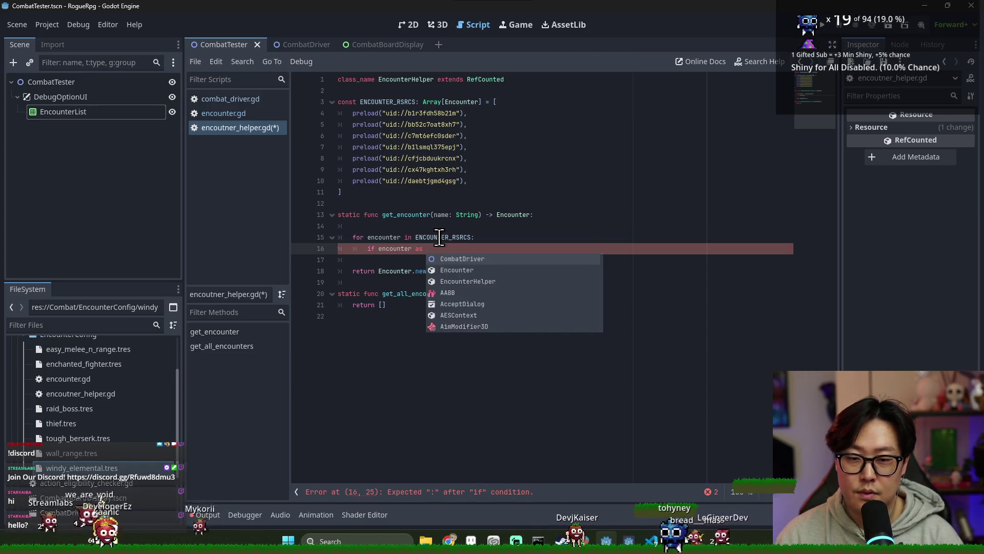
{"action": "type", "text": "."}
{"action": "key", "text": "Return"}
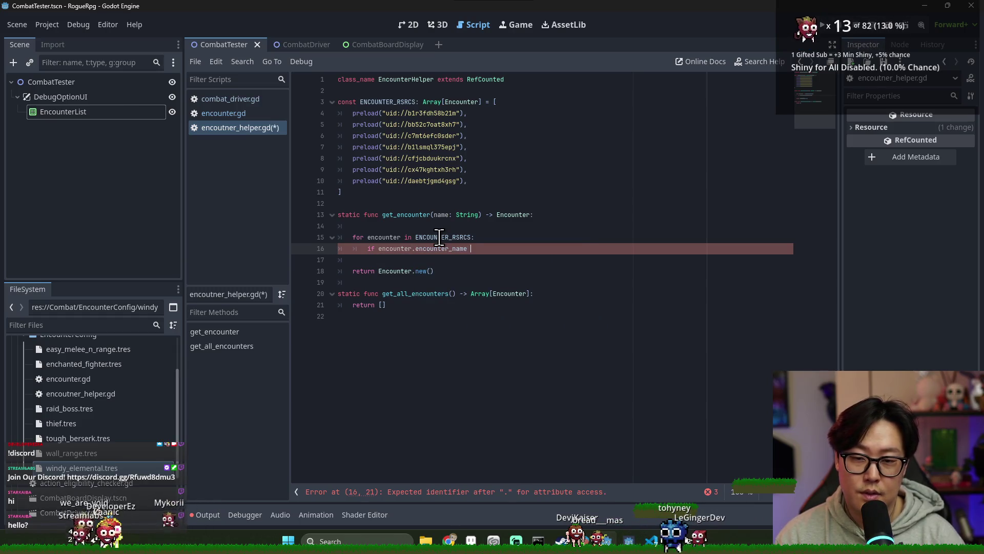
{"action": "left_click", "coordinate": [445, 218]}
{"action": "left_click", "coordinate": [500, 248]}
{"action": "type", "text": "== name:"}
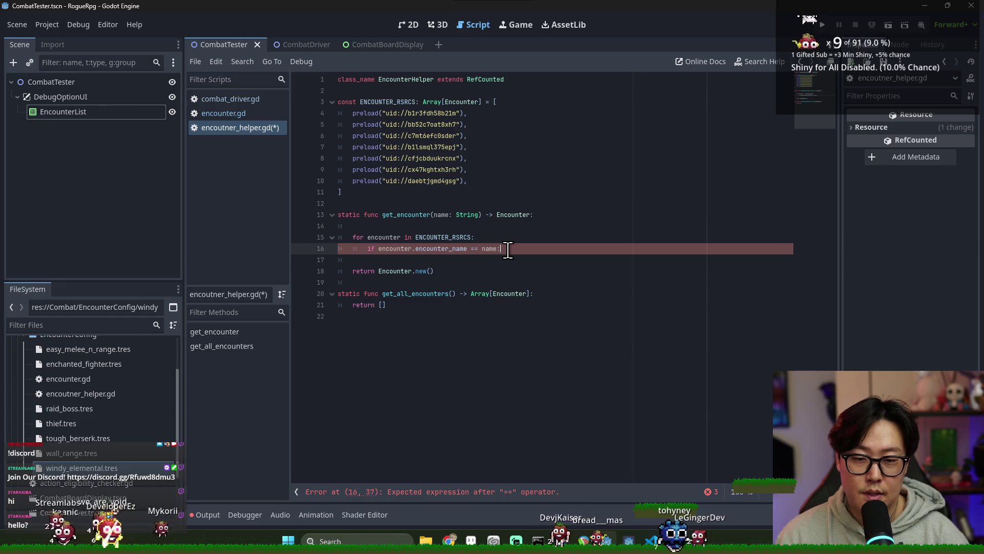
{"action": "key", "text": "Return"}
{"action": "type", "text": "return encounter"}
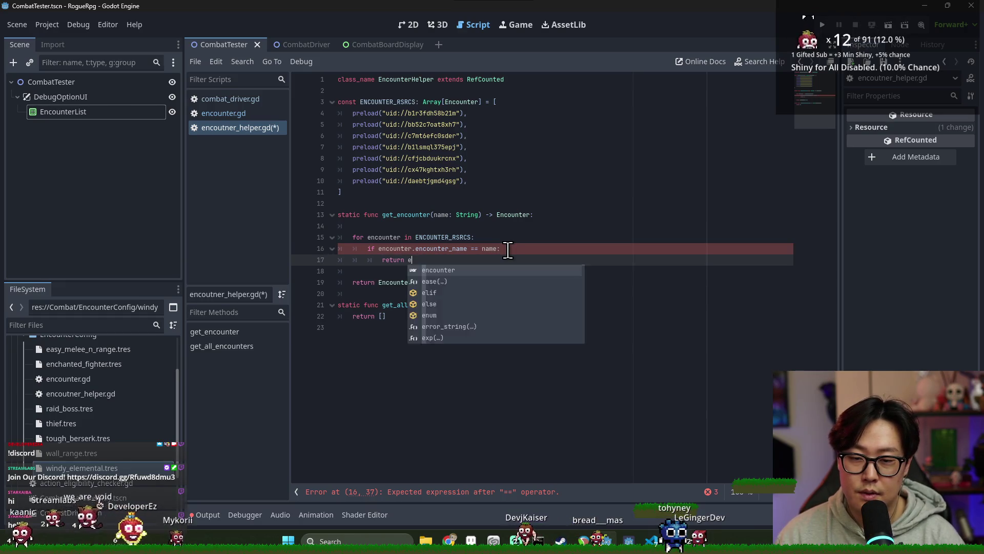
Save, replace the Encounter.new() fallback with null, and delete the blank line under get_encounter.
{"action": "left_click", "coordinate": [398, 284]}
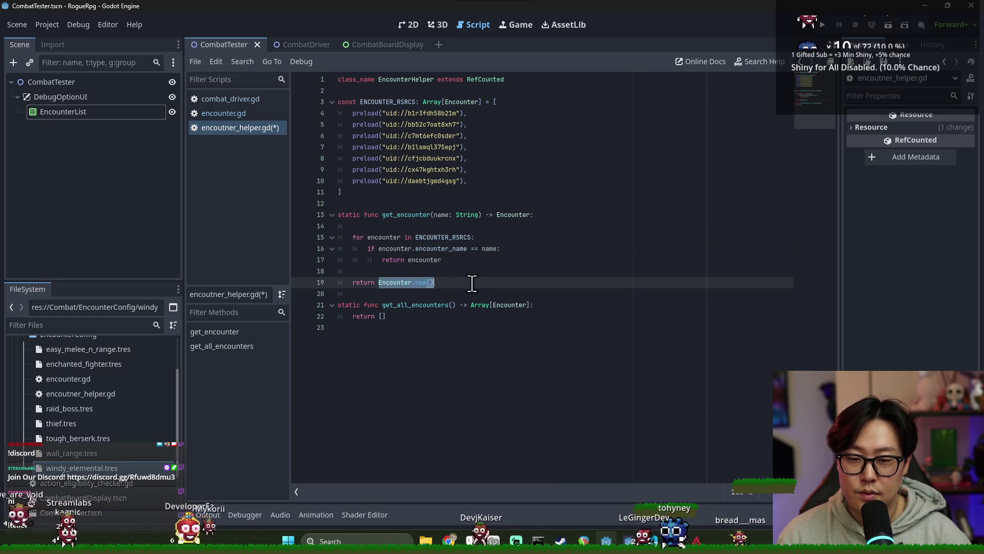
{"action": "key", "text": "Up"}
{"action": "key", "text": "ctrl+s"}
{"action": "left_click_drag", "start_coordinate": [378, 282], "coordinate": [435, 283]}
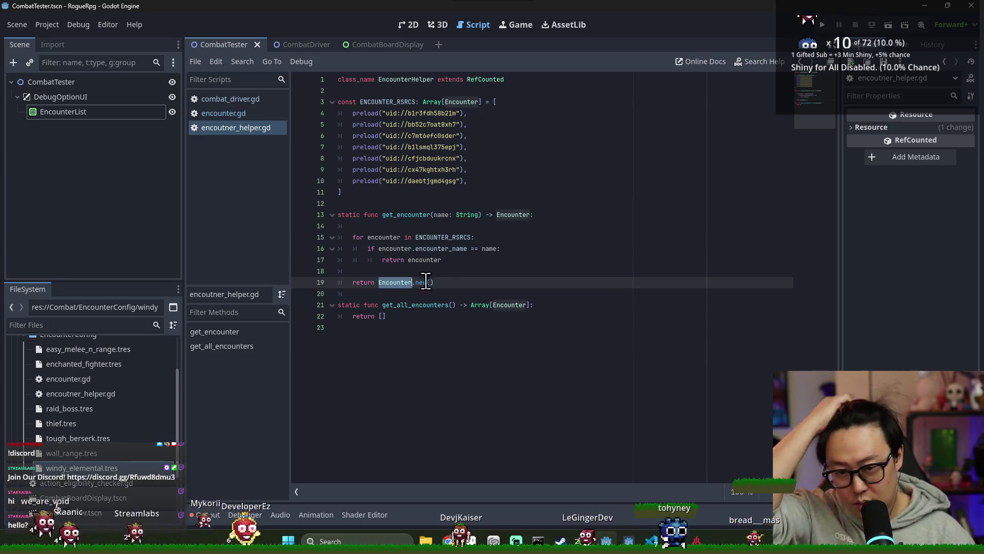
{"action": "type", "text": "ll"}
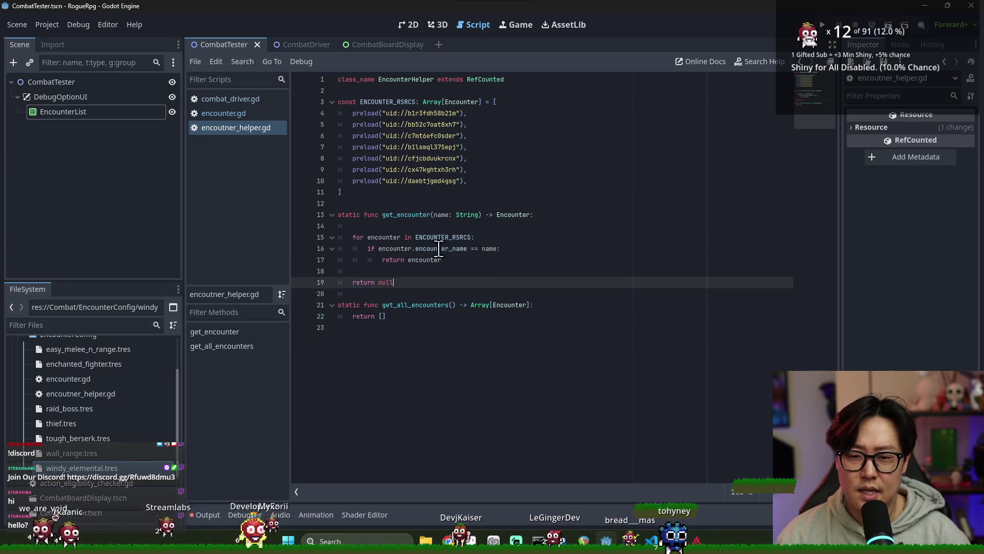
{"action": "left_click", "coordinate": [417, 226]}
{"action": "key", "text": "BackSpace"}
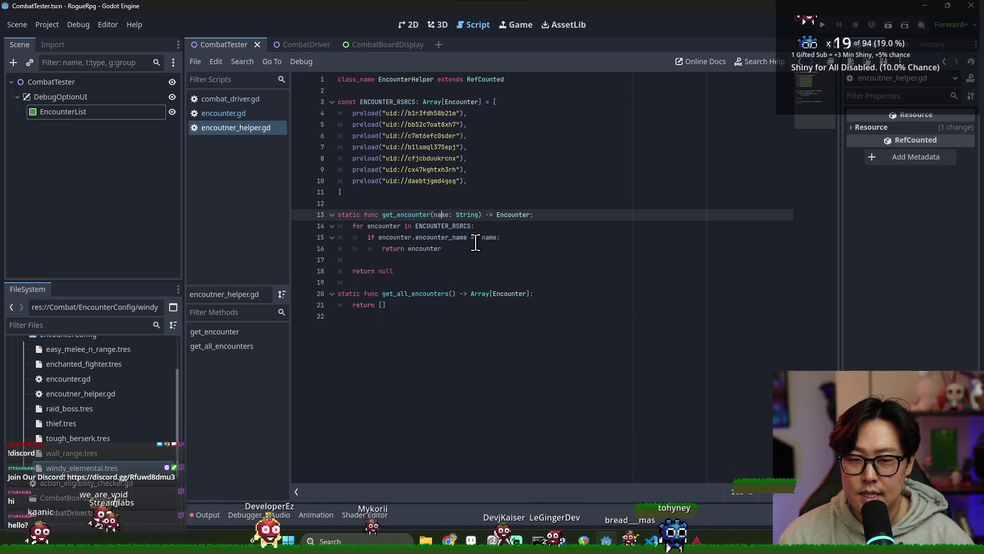
Point get_all_encounters' return on line 21 at ENCOUNTER_RSRCS.
{"action": "left_click", "coordinate": [495, 237]}
{"action": "left_click", "coordinate": [417, 271]}
{"action": "left_click", "coordinate": [418, 282]}
{"action": "left_click", "coordinate": [450, 305]}
{"action": "left_click", "coordinate": [410, 226]}
{"action": "double_click", "coordinate": [396, 294]}
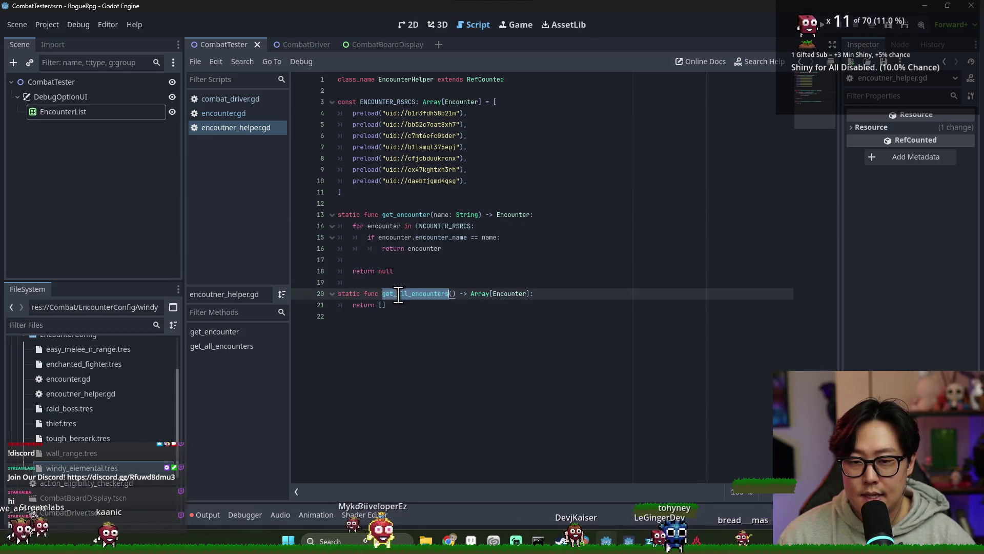
{"action": "double_click", "coordinate": [378, 101]}
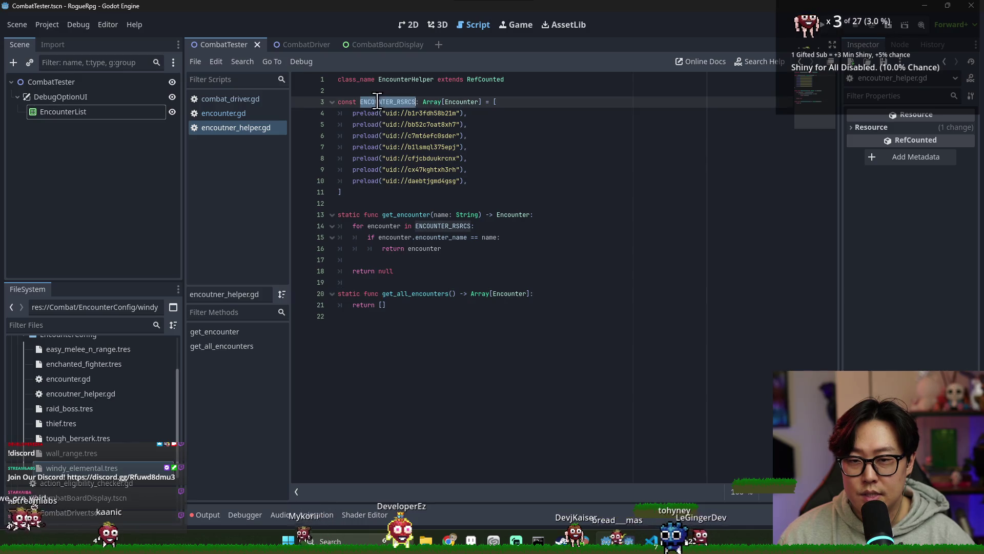
{"action": "left_click", "coordinate": [382, 306]}
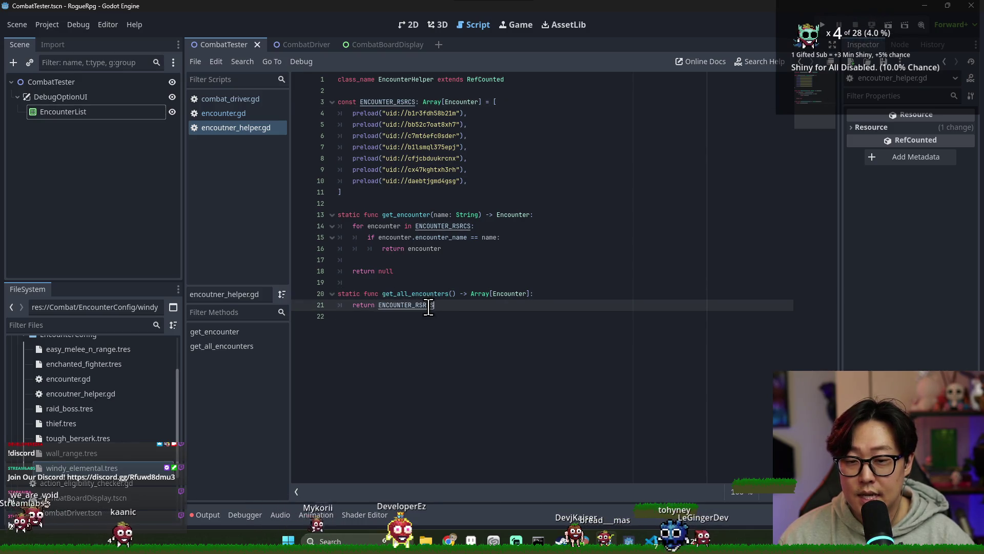
Append .duplicate_deep() to ENCOUNTER_RSRCS on line 21, check its Array docs, then save.
{"action": "left_click", "coordinate": [404, 294]}
{"action": "double_click", "coordinate": [406, 305]}
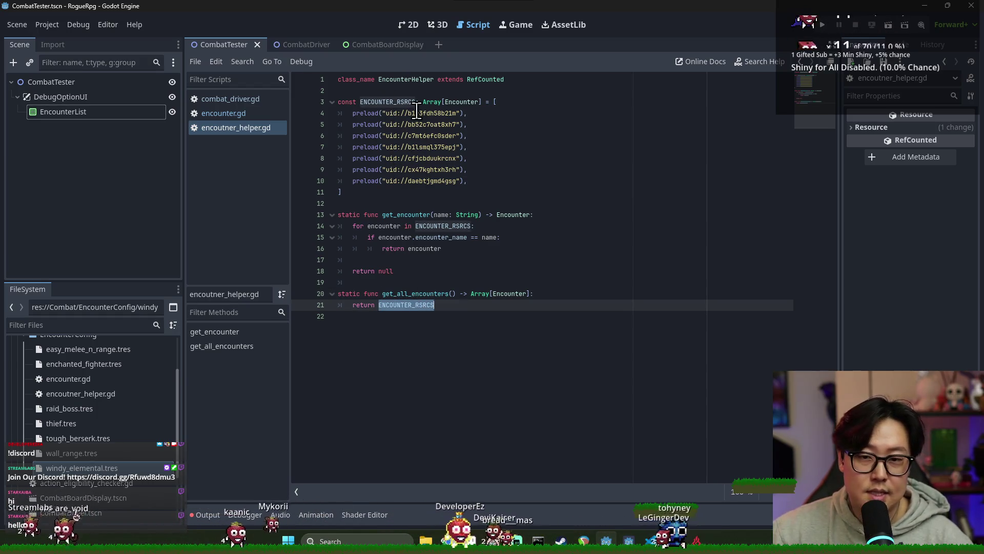
{"action": "mouse_move", "coordinate": [417, 113]}
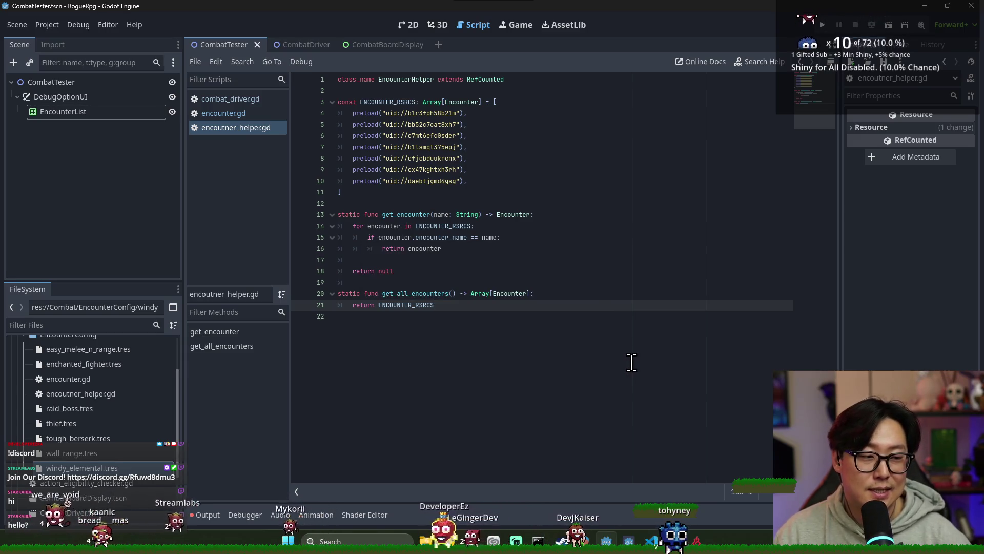
{"action": "left_click", "coordinate": [409, 305], "text": "ctrl"}
{"action": "left_click", "coordinate": [443, 304]}
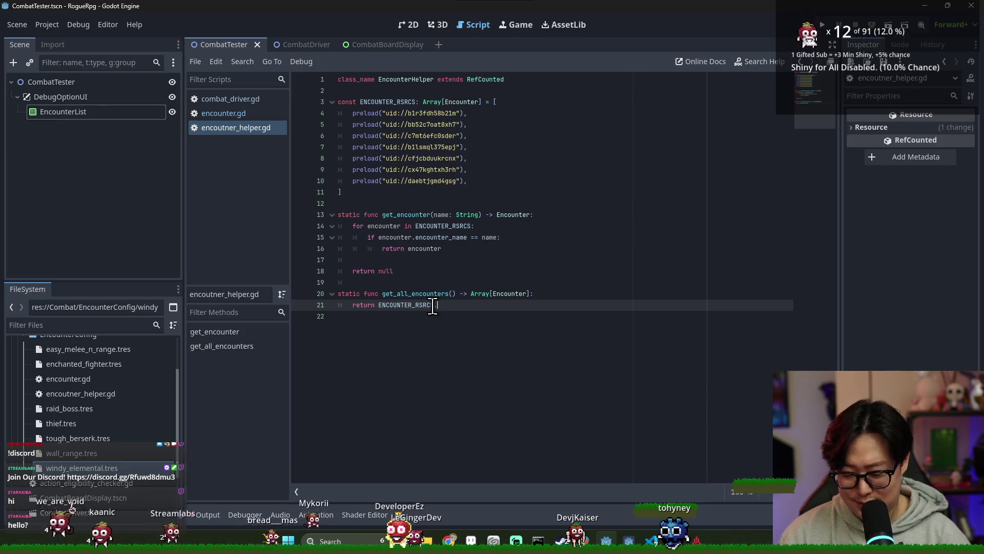
{"action": "type", "text": "deep("}
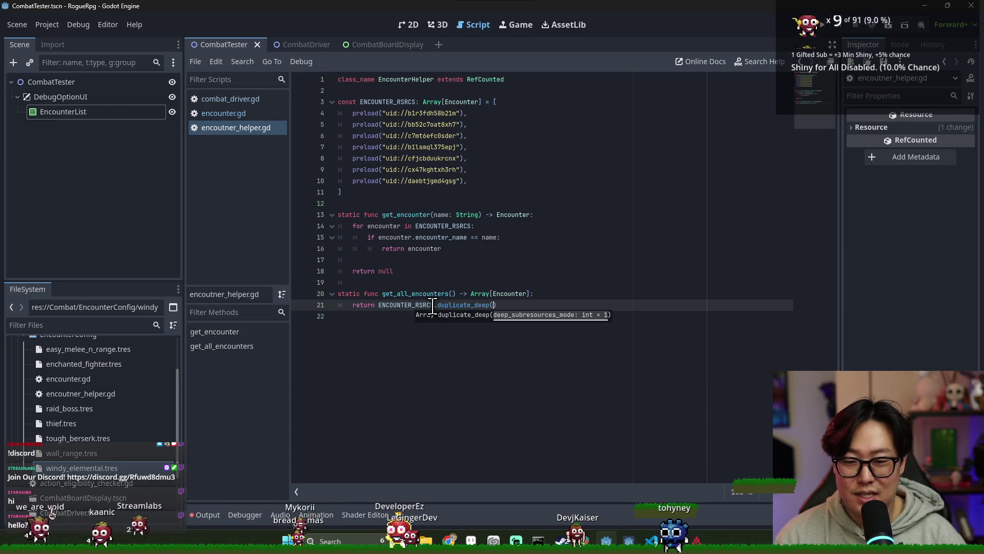
{"action": "left_click", "coordinate": [458, 305], "text": "ctrl"}
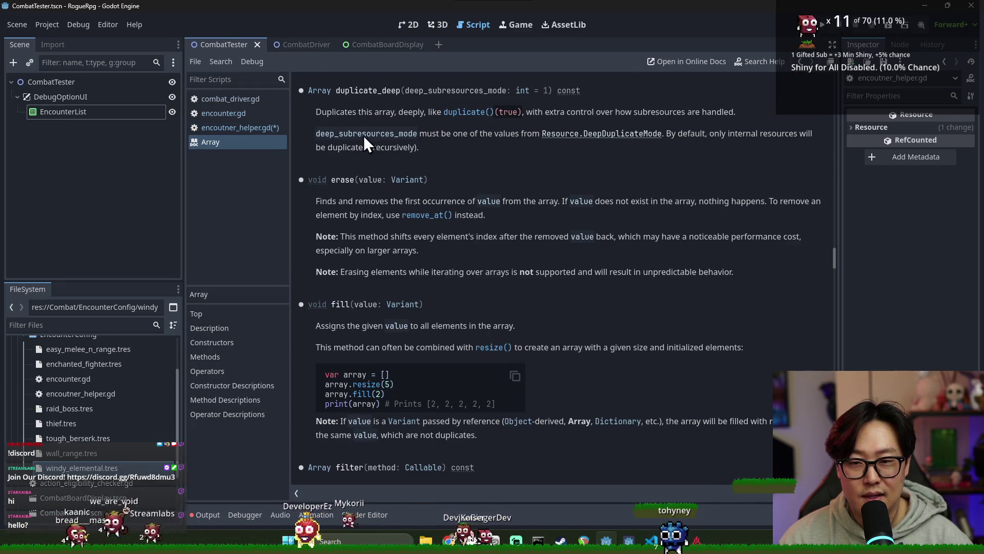
{"action": "key", "text": "ctrl+w"}
{"action": "left_click", "coordinate": [415, 275]}
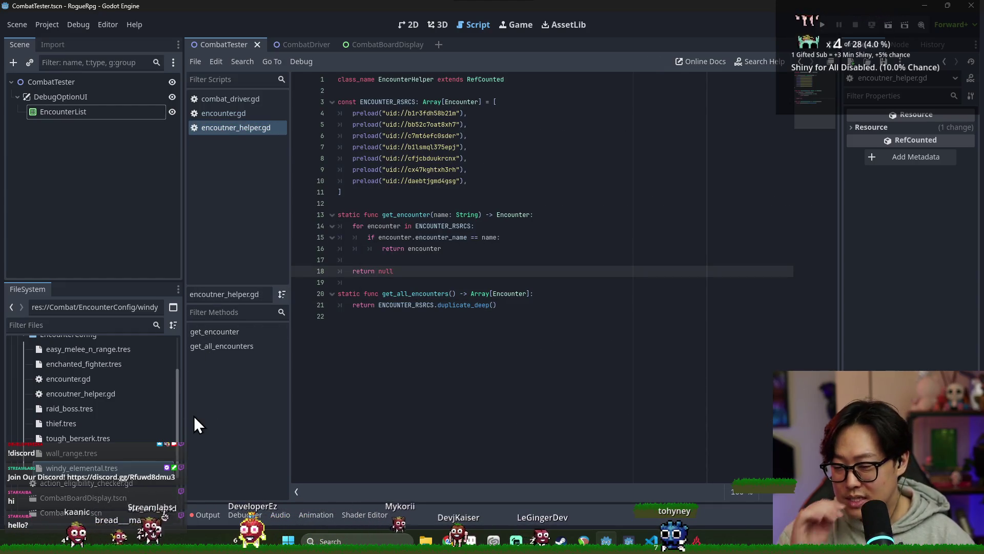
{"action": "key", "text": "ctrl+s"}
{"action": "scroll", "coordinate": [100, 434], "scroll_direction": "up", "scroll_amount": 1}
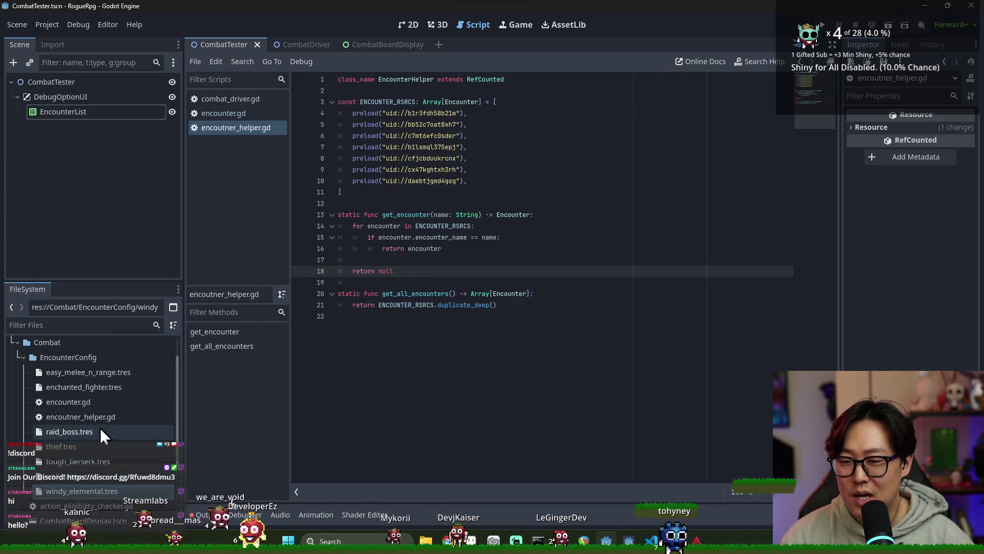
Browse the EncounterConfig folder in the FileSystem dock and save.
{"action": "left_click", "coordinate": [24, 358]}
{"action": "left_click", "coordinate": [23, 389]}
{"action": "scroll", "coordinate": [103, 413], "scroll_direction": "down", "scroll_amount": 2}
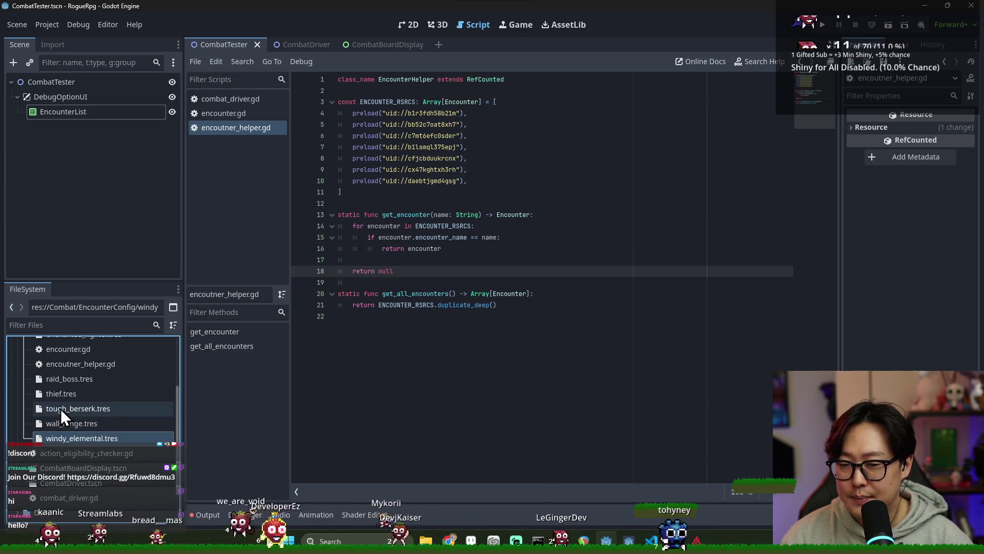
{"action": "scroll", "coordinate": [60, 408], "scroll_direction": "up", "scroll_amount": 2}
{"action": "left_click", "coordinate": [24, 374]}
{"action": "left_click", "coordinate": [384, 304]}
{"action": "key", "text": "ctrl+s"}
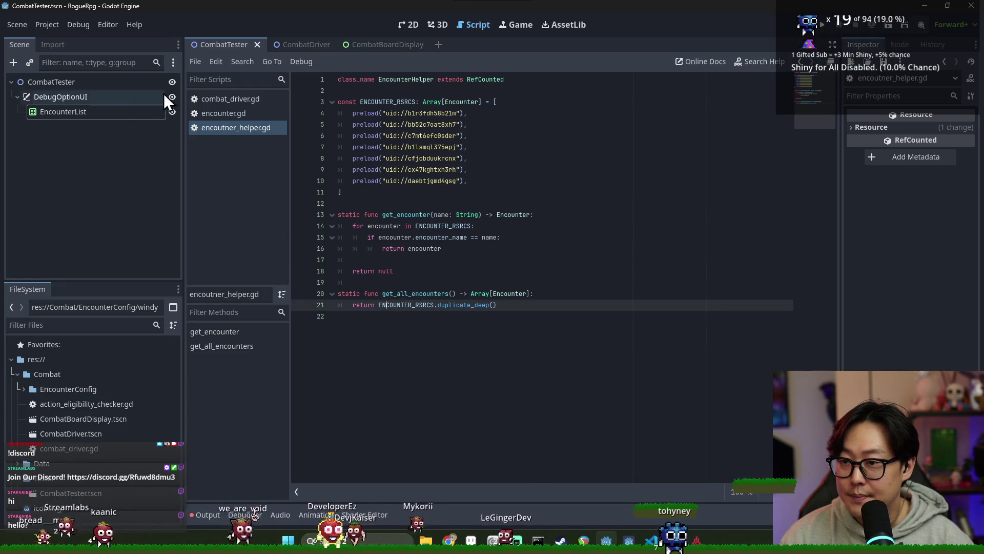
Switch to the 2D view with the EncounterList node selected and save the scene.
{"action": "left_click", "coordinate": [153, 109]}
{"action": "left_click", "coordinate": [409, 25]}
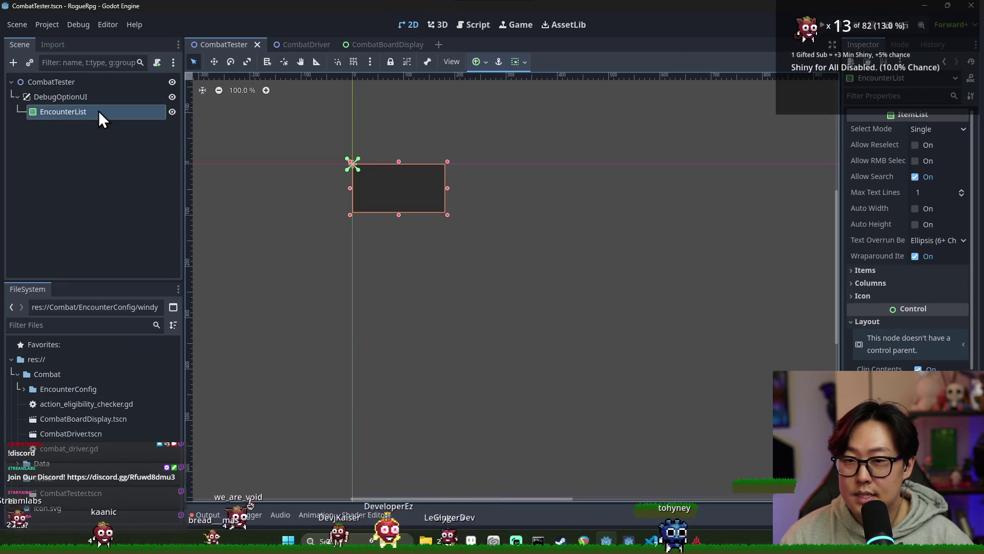
{"action": "right_click", "coordinate": [63, 116]}
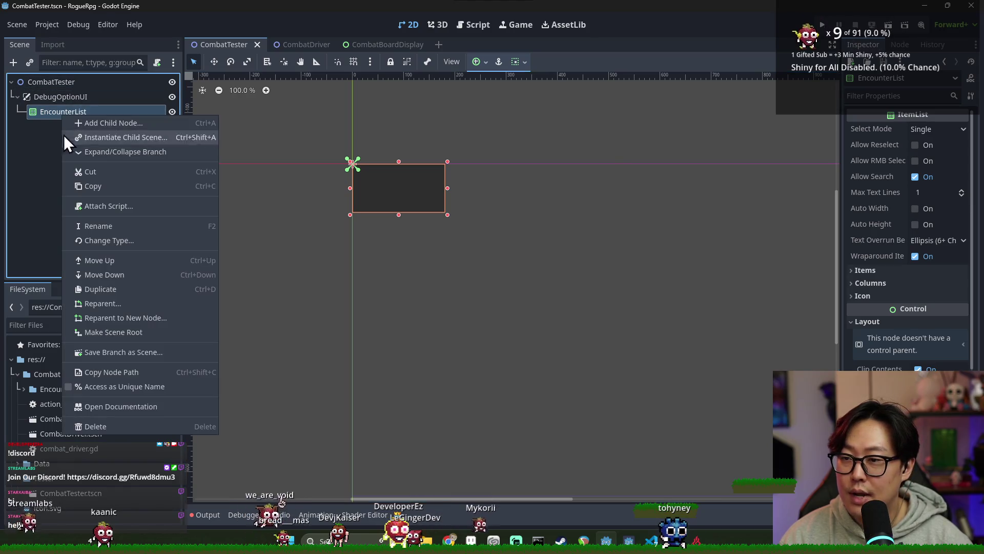
{"action": "left_click", "coordinate": [41, 152]}
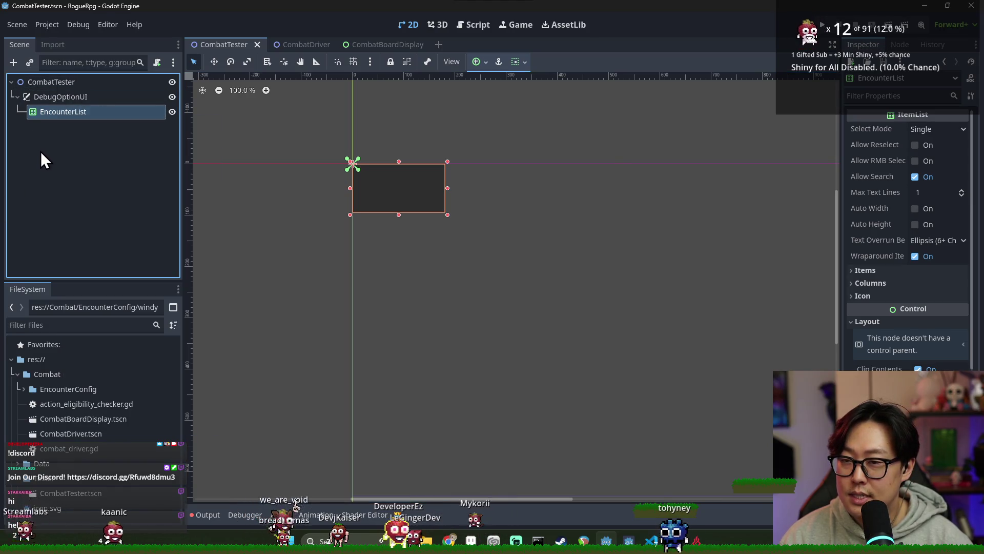
{"action": "left_click", "coordinate": [74, 98]}
{"action": "right_click", "coordinate": [69, 112]}
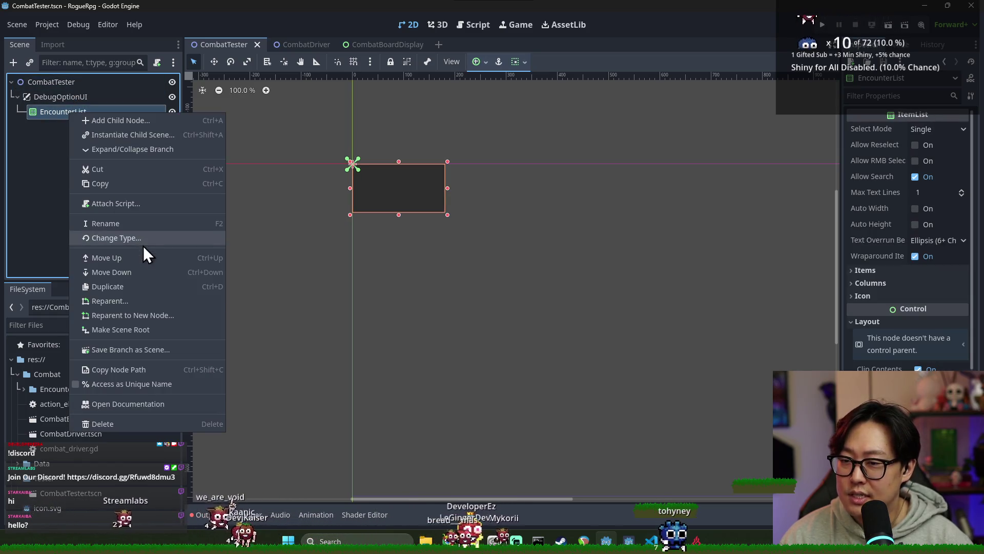
{"action": "left_click", "coordinate": [33, 358]}
{"action": "left_click", "coordinate": [18, 374]}
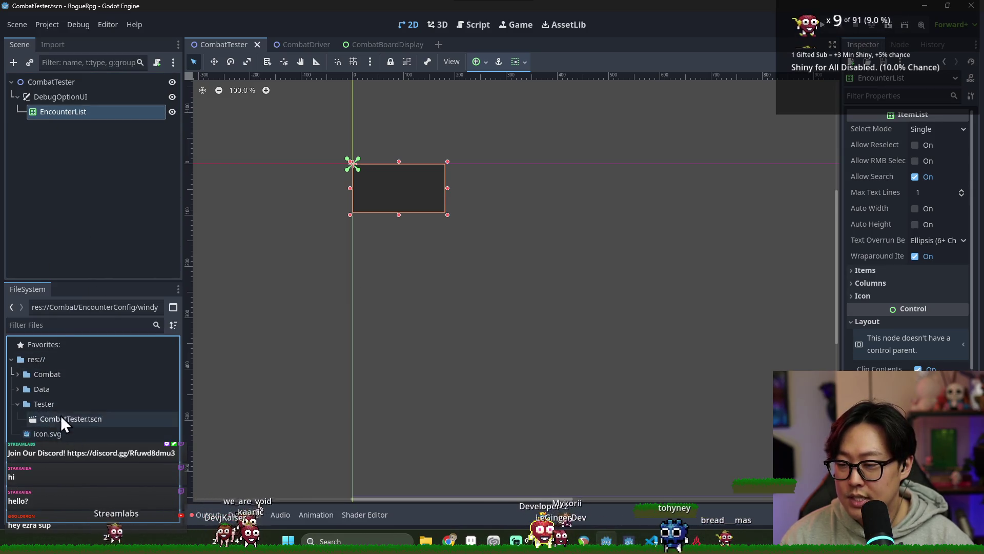
{"action": "key", "text": "ctrl+s"}
Create a new folder named CombatTesterUI inside the Tester folder.
{"action": "right_click", "coordinate": [50, 405]}
{"action": "mouse_move", "coordinate": [128, 311]}
{"action": "left_click", "coordinate": [230, 314]}
{"action": "type", "text": "Combat"}
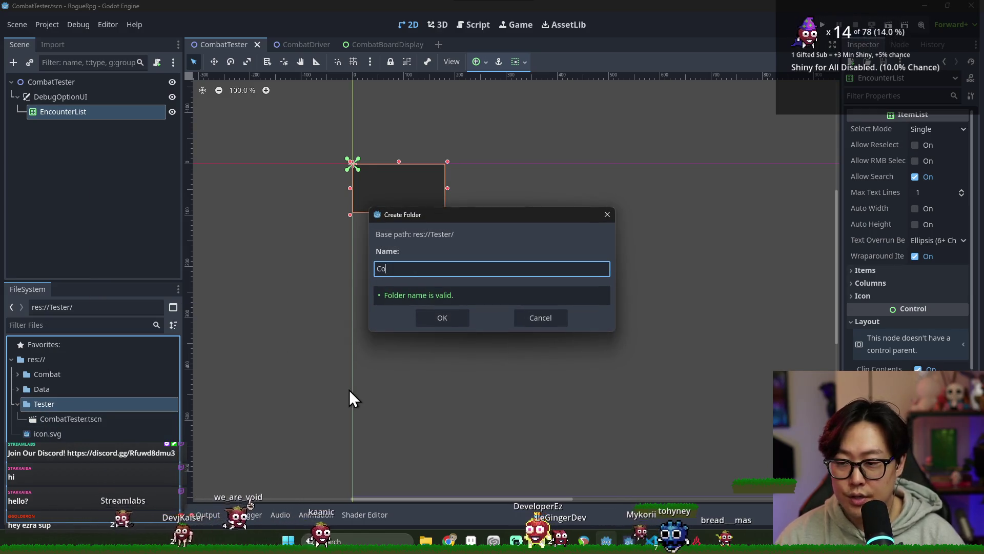
{"action": "type", "text": "TesterUI"}
{"action": "key", "text": "Return"}
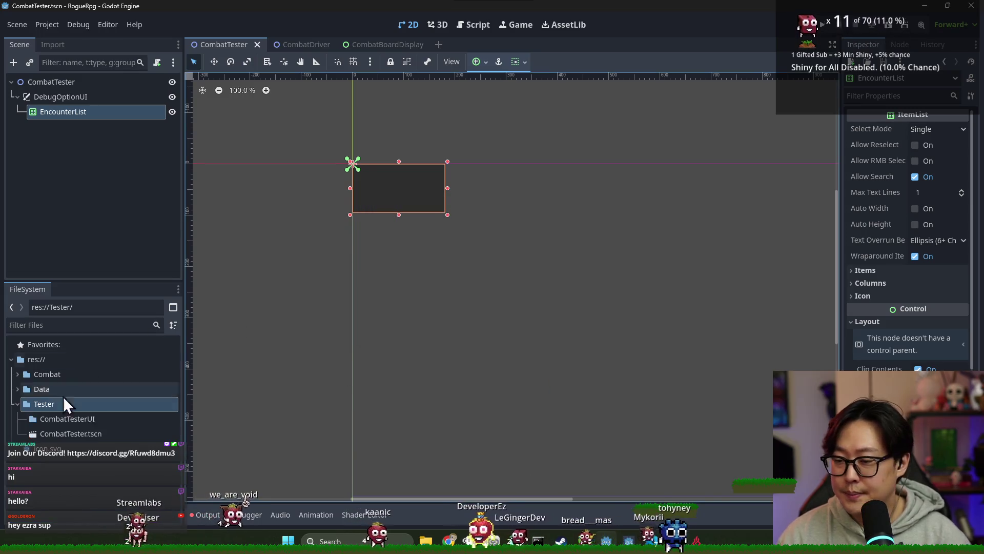
Begin attaching a new script to EncounterList and browse for its location.
{"action": "right_click", "coordinate": [64, 110]}
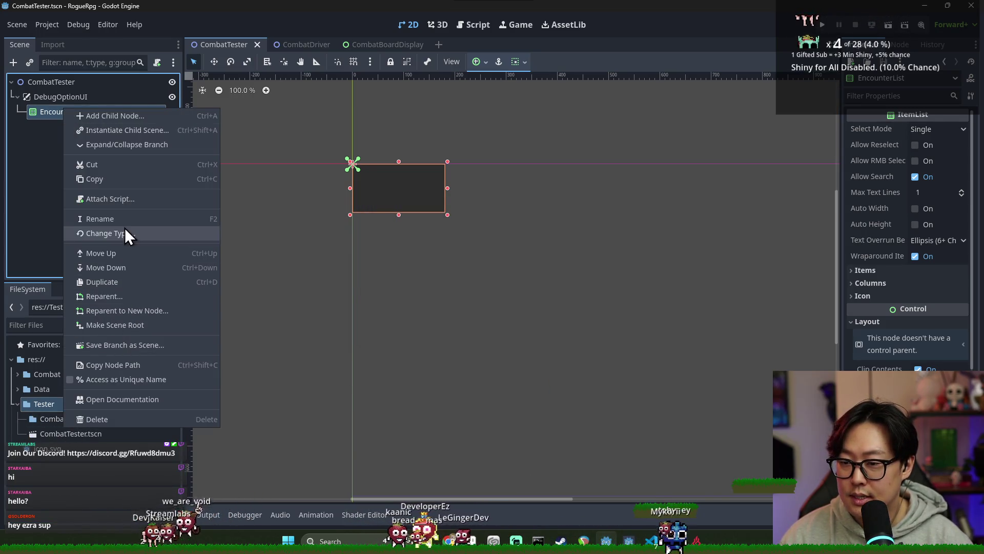
{"action": "left_click", "coordinate": [117, 201]}
{"action": "left_click", "coordinate": [601, 263]}
Create the encounter_list.gd script in the CombatTesterUI folder.
{"action": "double_click", "coordinate": [336, 169]}
{"action": "left_click", "coordinate": [393, 441]}
{"action": "left_click", "coordinate": [443, 359]}
Add func _ready() with the loop 'for encounter in EncounterHelper.get_all_encounters():', fixing the typos.
{"action": "key", "text": "Return"}
{"action": "key", "text": "Return"}
{"action": "type", "text": "func "}
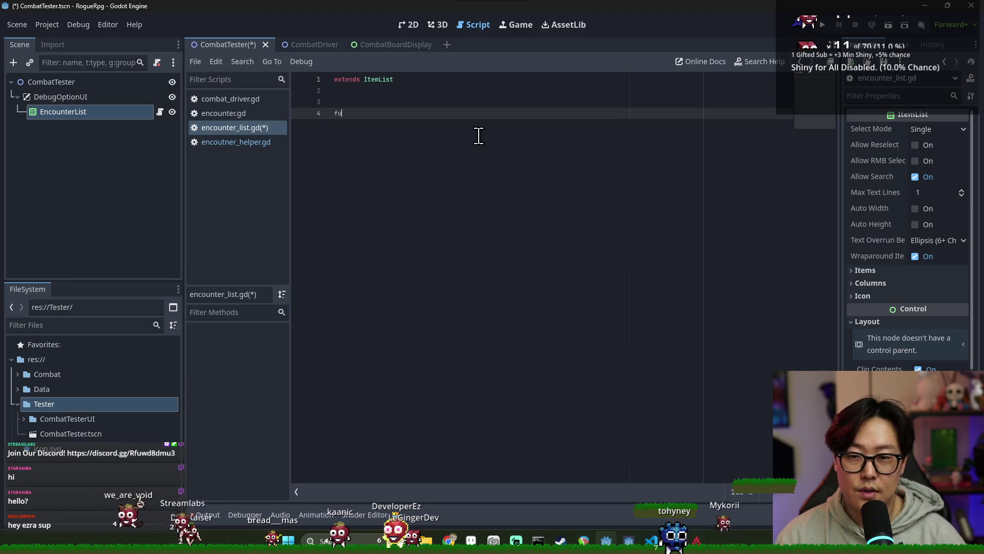
{"action": "type", "text": "_ready():"}
{"action": "key", "text": "Return"}
{"action": "type", "text": "Encout"}
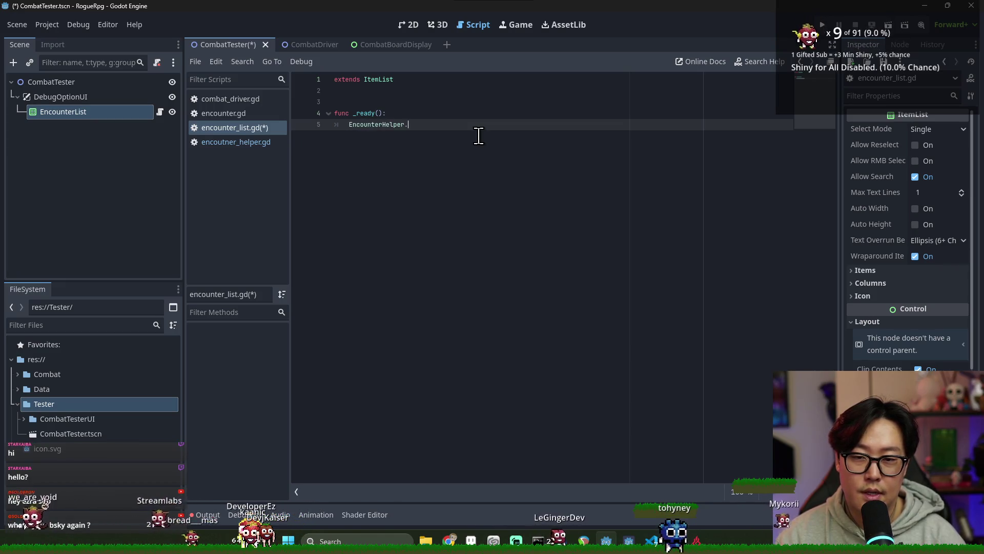
{"action": "type", "text": "get"}
{"action": "key", "text": "Return"}
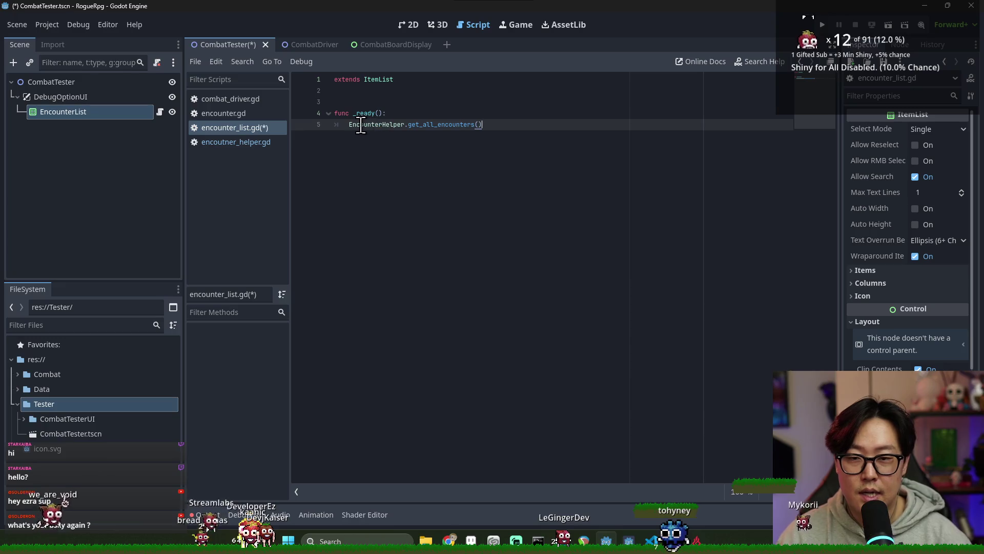
{"action": "key", "text": "BackSpace"}
{"action": "key", "text": "BackSpace"}
{"action": "key", "text": "BackSpace"}
{"action": "type", "text": "r encou"}
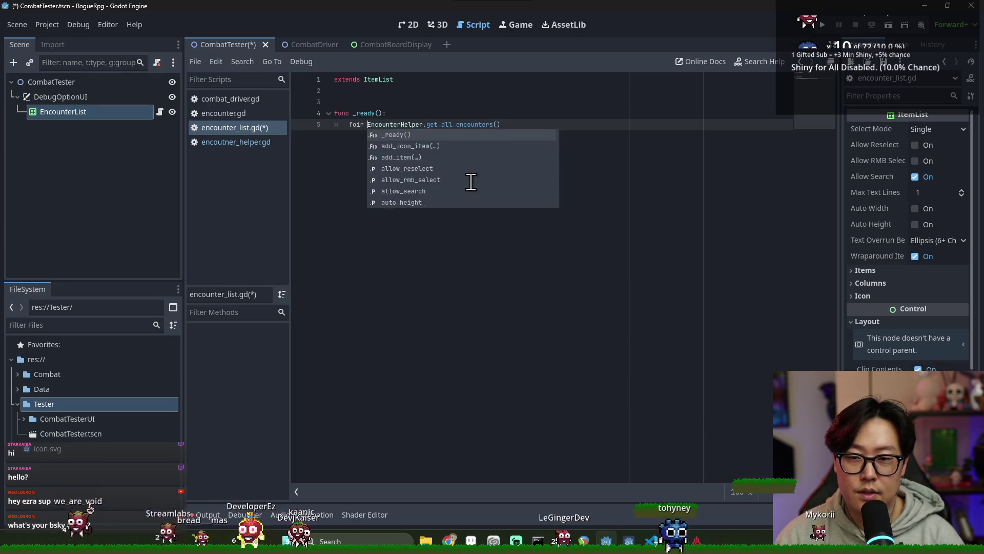
{"action": "type", "text": "tner in"}
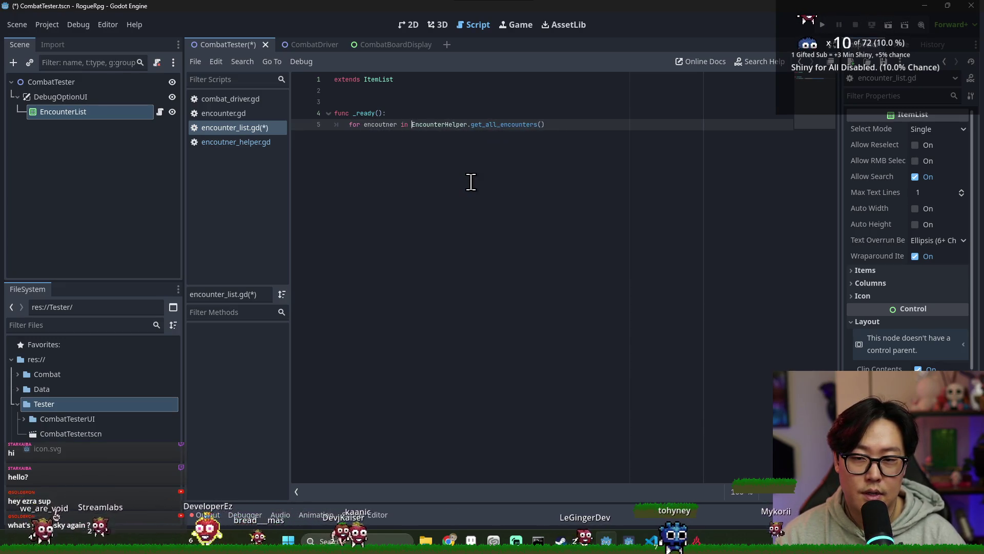
{"action": "left_click", "coordinate": [584, 128]}
{"action": "type", "text": "L"}
{"action": "key", "text": "Return"}
{"action": "key", "text": "BackSpace"}
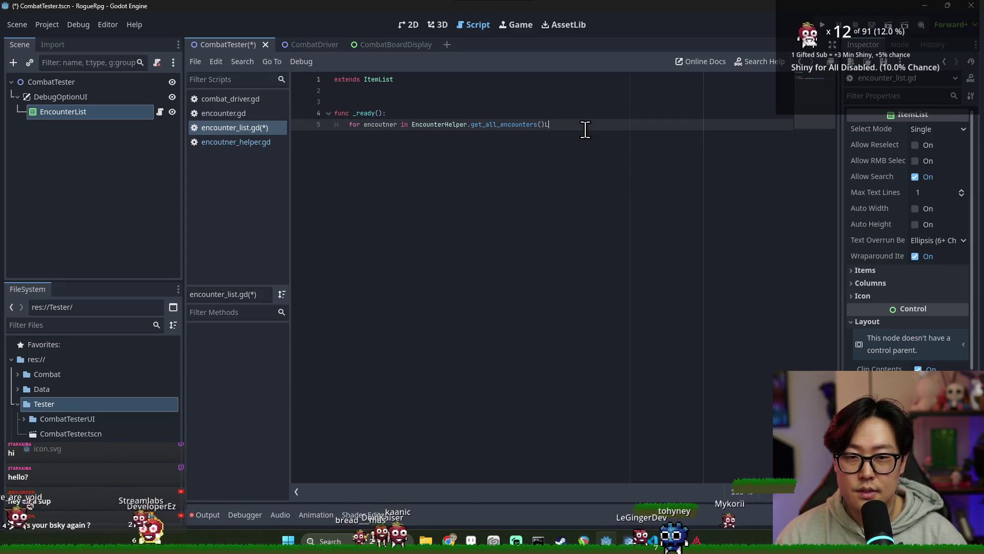
{"action": "type", "text": ":"}
{"action": "key", "text": "Return"}
{"action": "double_click", "coordinate": [376, 124]}
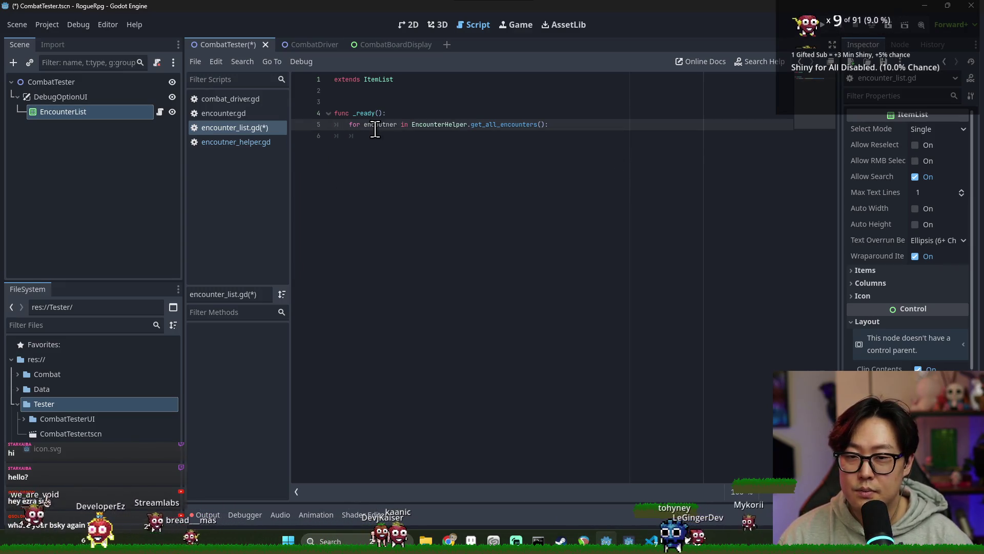
{"action": "type", "text": "r"}
{"action": "key", "text": "Down"}
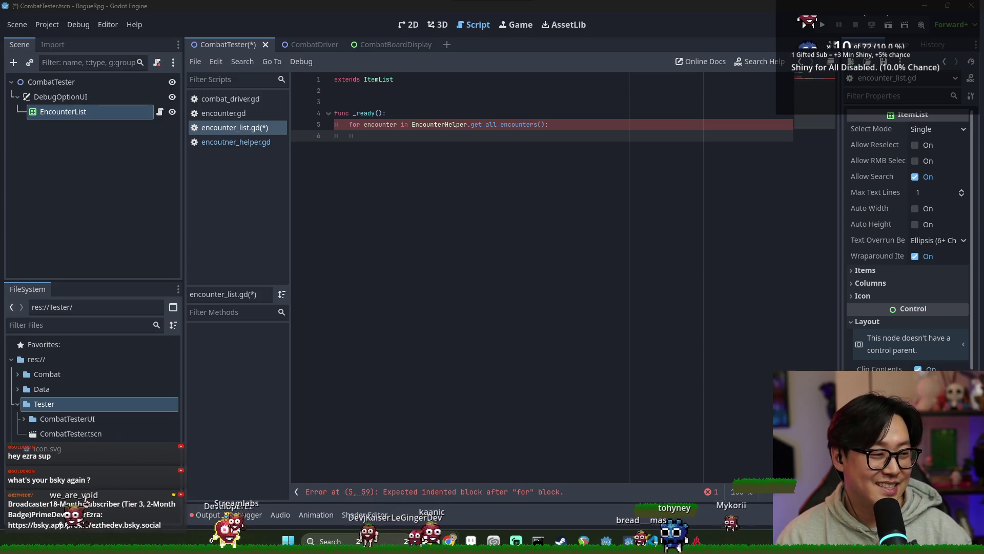
Save the script and write encounter.encounter_name as the loop body on line 6.
{"action": "key", "text": "ctrl+s"}
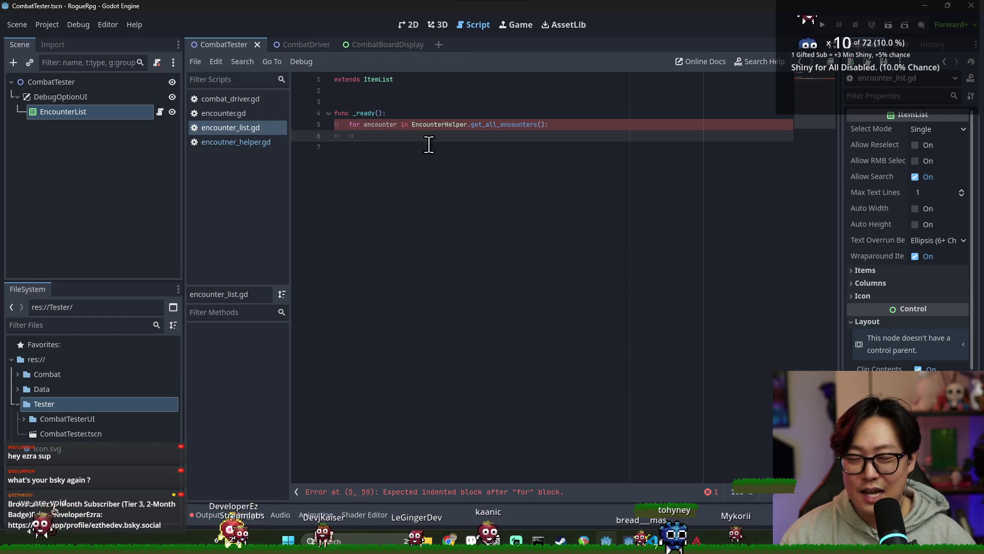
{"action": "key", "text": "ctrl+s"}
{"action": "left_click", "coordinate": [603, 288]}
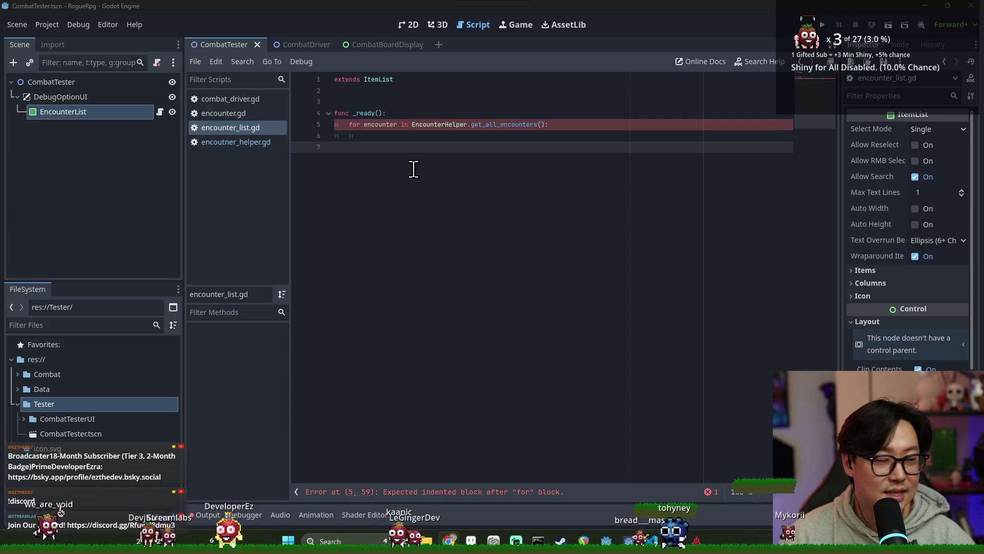
{"action": "left_click", "coordinate": [389, 137]}
{"action": "type", "text": "encounter"}
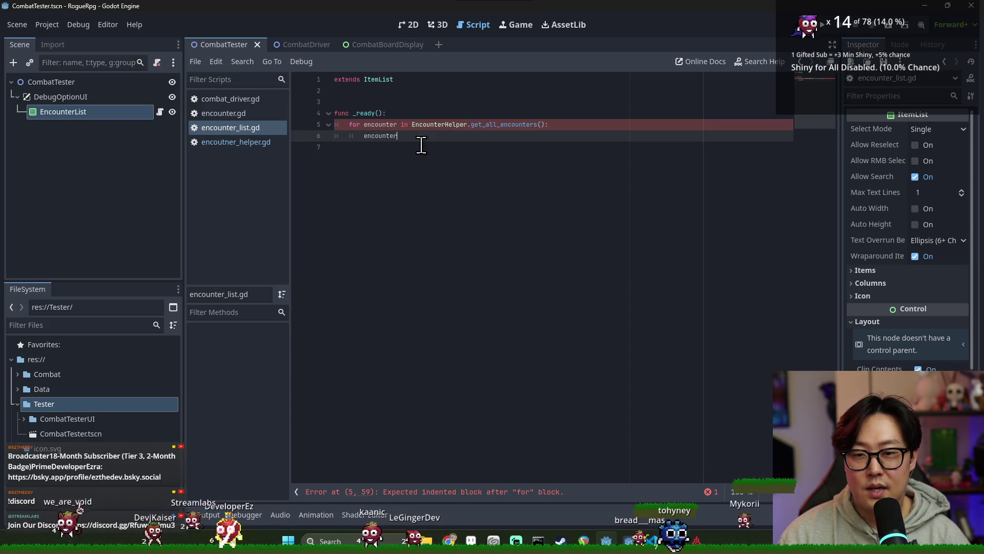
{"action": "type", "text": ".e"}
{"action": "key", "text": "Return"}
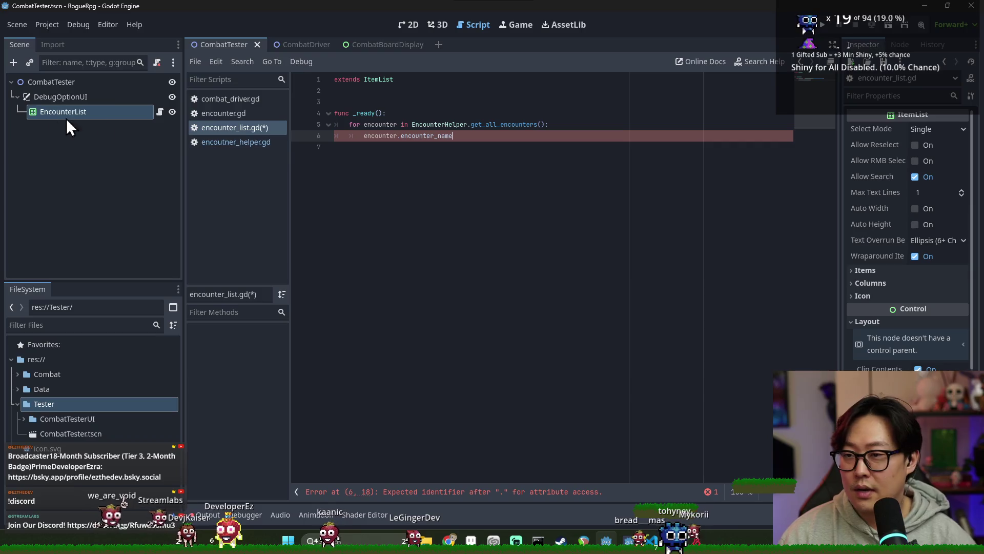
After checking the ItemList docs, change line 6 to add_item(encounter.encounter_name) and save.
{"action": "left_click", "coordinate": [383, 80], "text": "ctrl"}
{"action": "scroll", "coordinate": [448, 239], "scroll_direction": "down", "scroll_amount": 10}
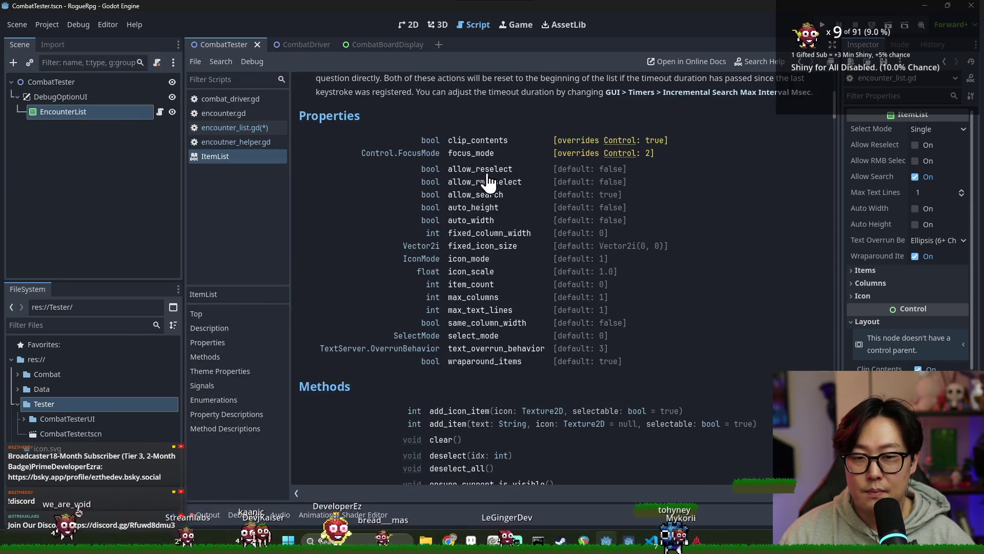
{"action": "scroll", "coordinate": [451, 275], "scroll_direction": "down", "scroll_amount": 2}
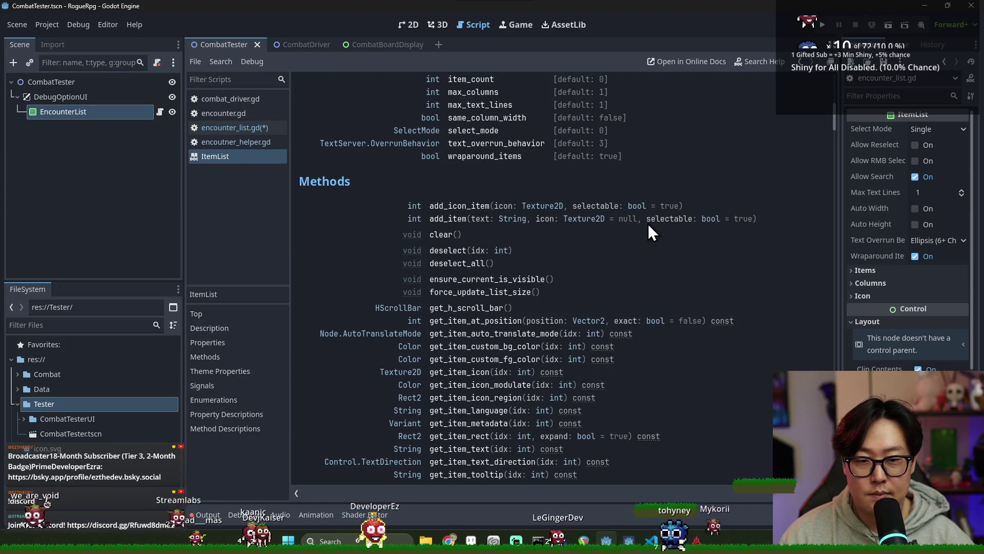
{"action": "key", "text": "ctrl+w"}
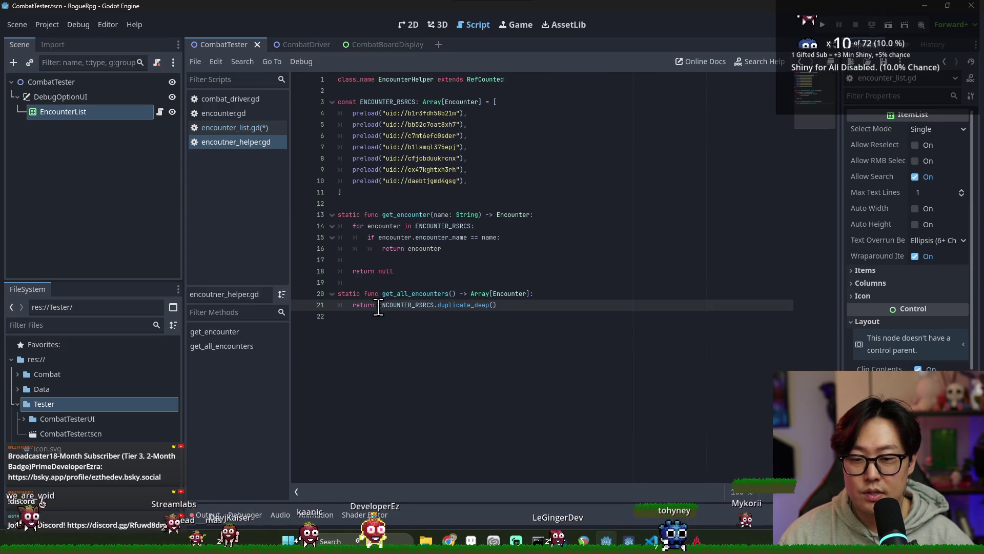
{"action": "left_click", "coordinate": [161, 112]}
{"action": "key", "text": "ctrl+s"}
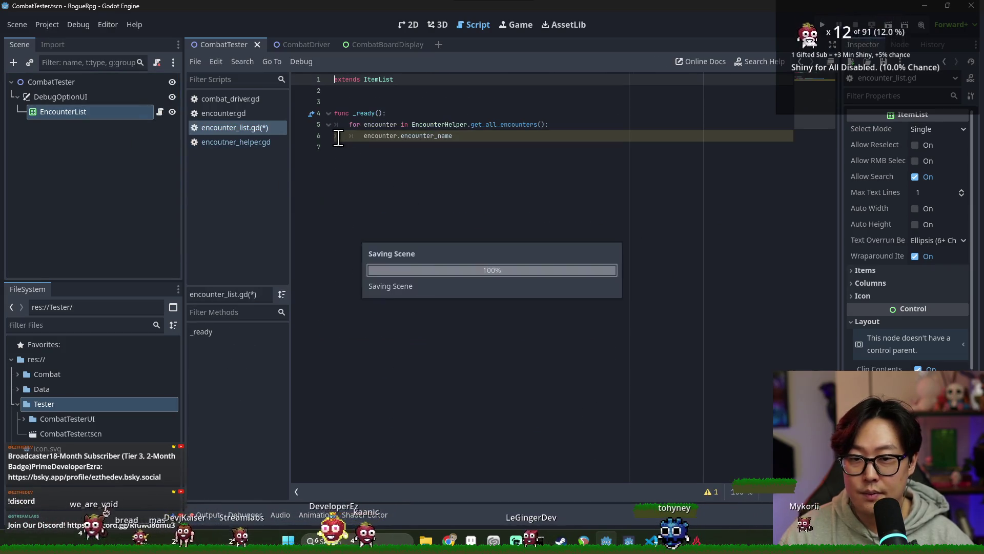
{"action": "type", "text": "add_item()"}
{"action": "key", "text": "ctrl+s"}
{"action": "key", "text": "Up"}
{"action": "key", "text": "Up"}
{"action": "key", "text": "Up"}
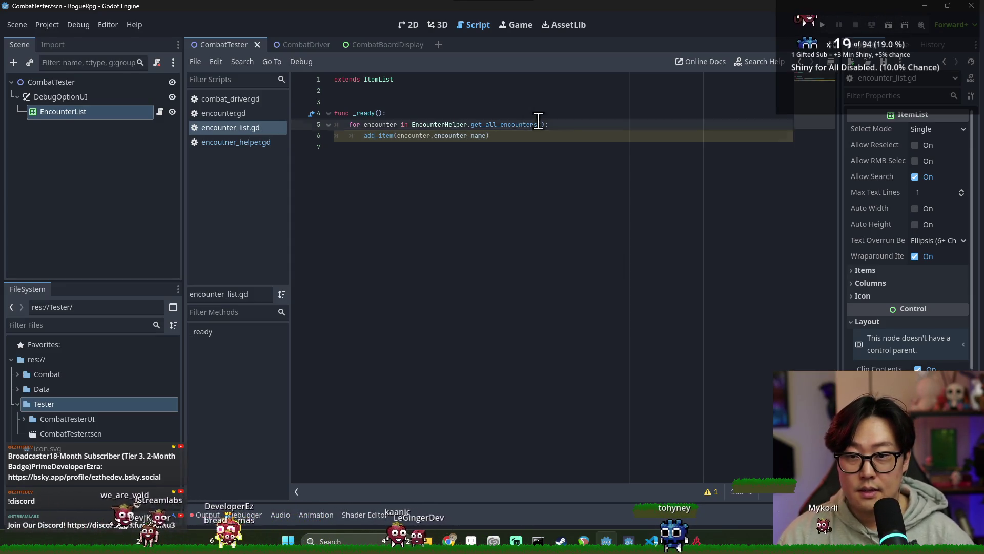
{"action": "key", "text": "Down"}
{"action": "key", "text": "Down"}
{"action": "key", "text": "Down"}
{"action": "key", "text": "Up"}
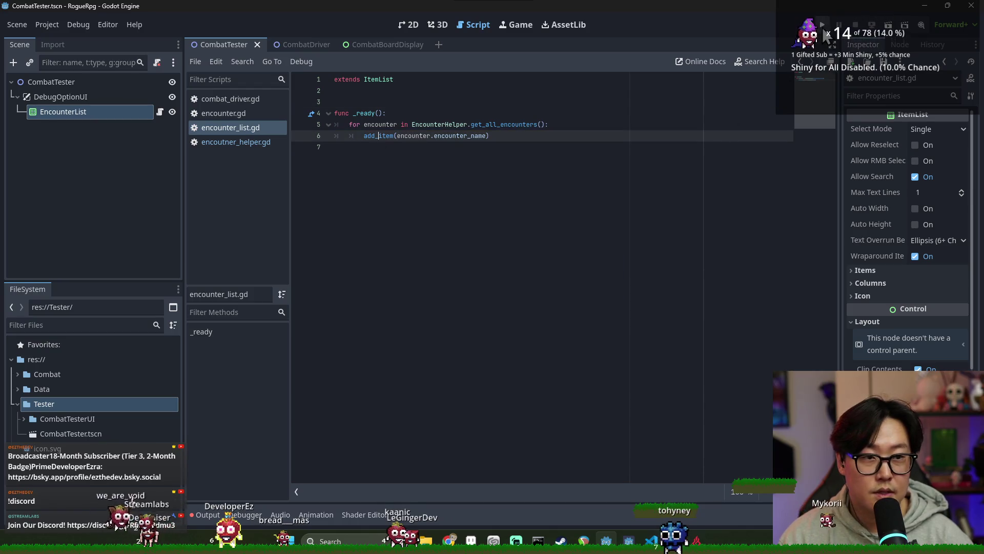
Run the game to test the encounter list, then stop it.
{"action": "left_click", "coordinate": [823, 26]}
{"action": "left_click", "coordinate": [491, 293]}
{"action": "key", "text": "F6"}
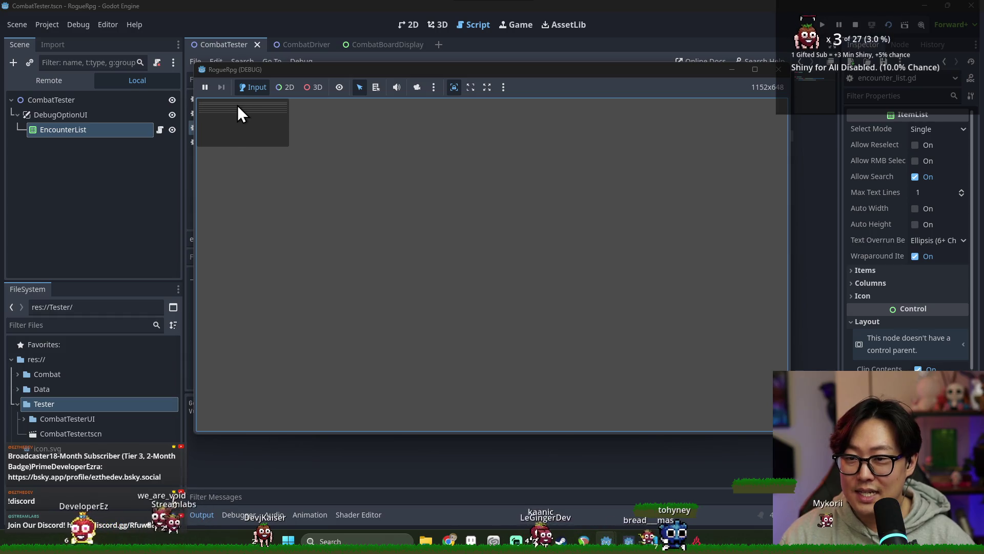
{"action": "key", "text": "F8"}
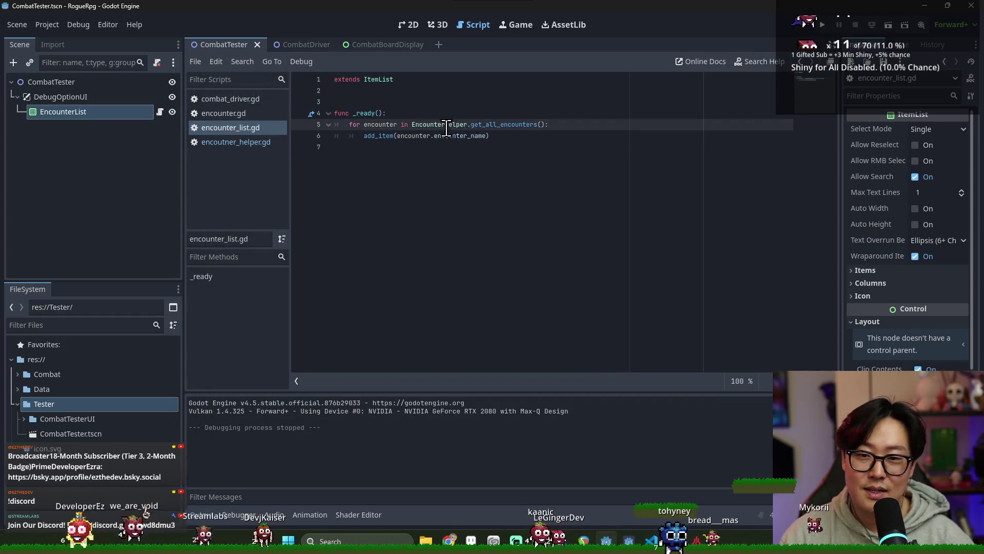
Jump to the encounter_name definition, inspect the helper's duplicate_deep call, then return to the 2D view.
{"action": "left_click", "coordinate": [454, 136], "text": "ctrl"}
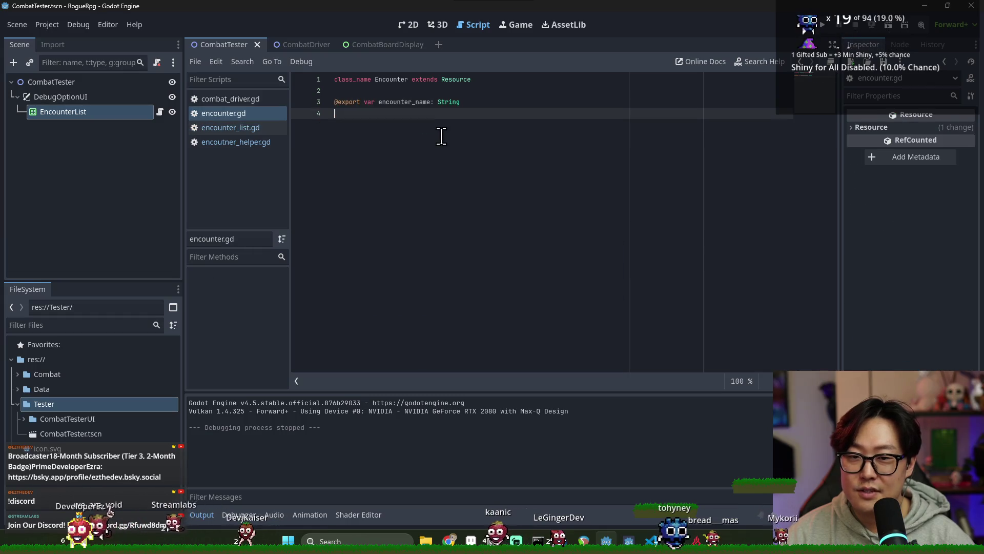
{"action": "key", "text": "alt+Left"}
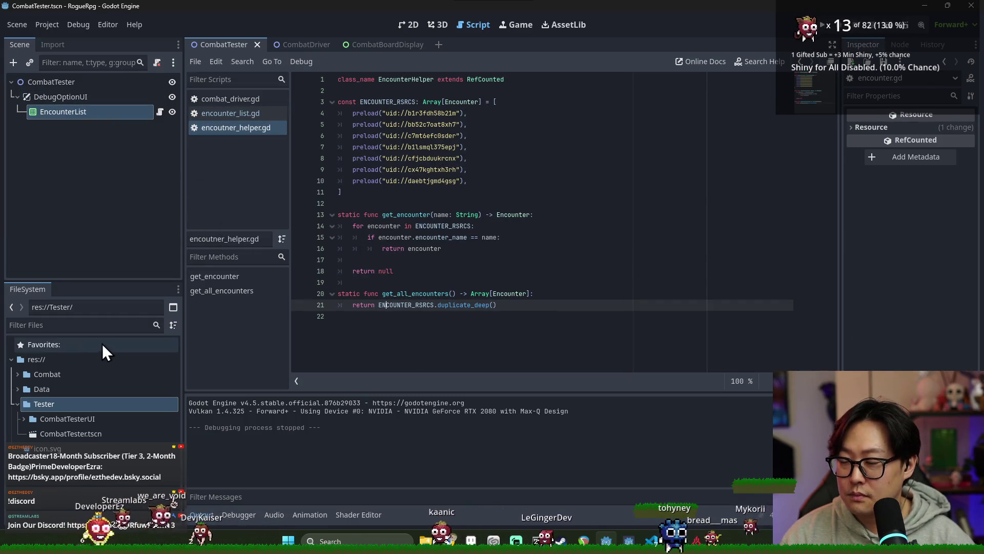
{"action": "double_click", "coordinate": [464, 305]}
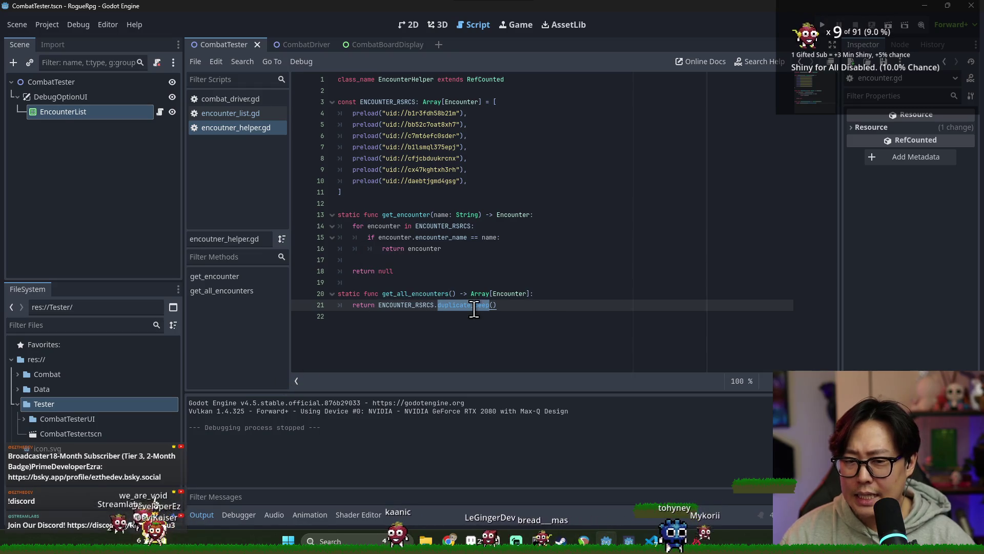
{"action": "left_click", "coordinate": [409, 24]}
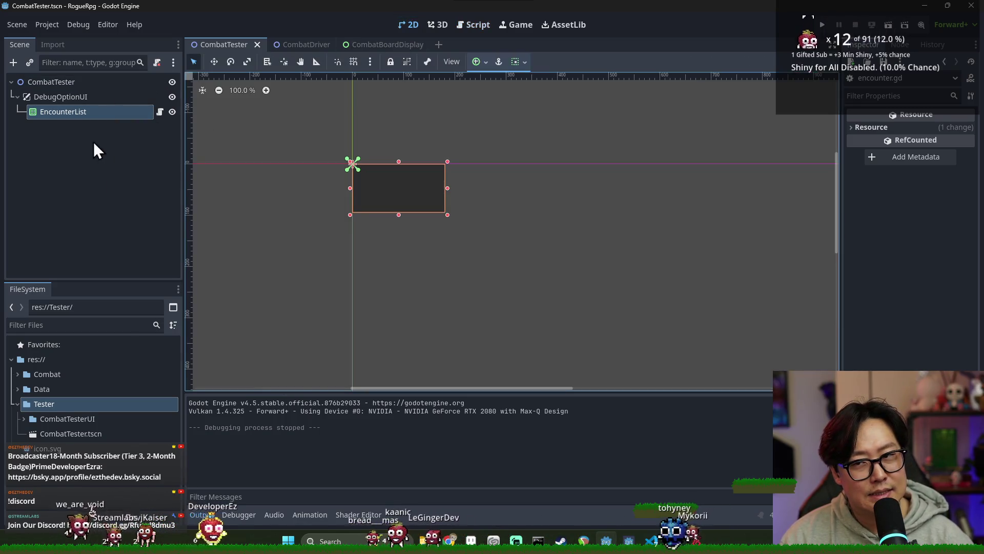
Add a 'testwse' item to EncounterList's Inspector Items, remove it again, and save the scene.
{"action": "left_click", "coordinate": [68, 117]}
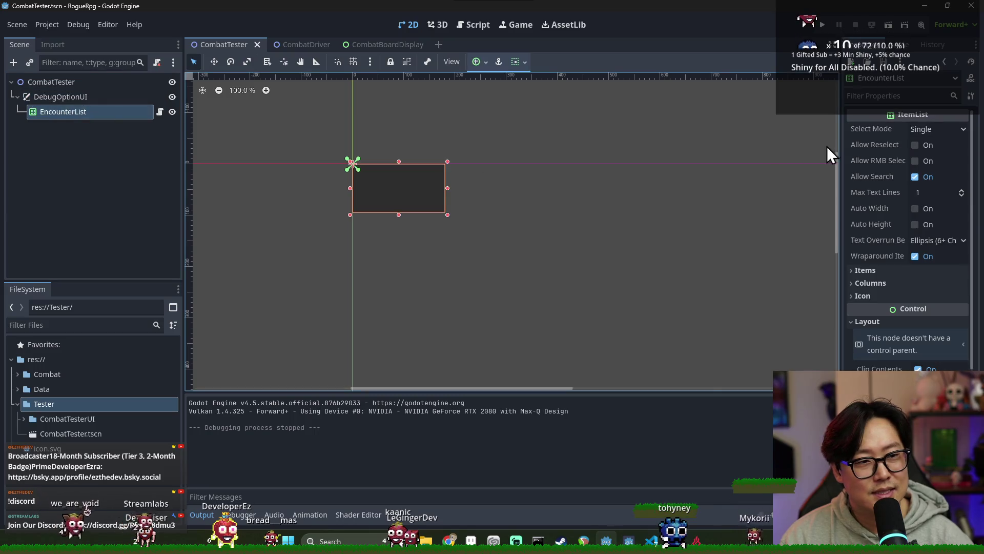
{"action": "left_click", "coordinate": [903, 271]}
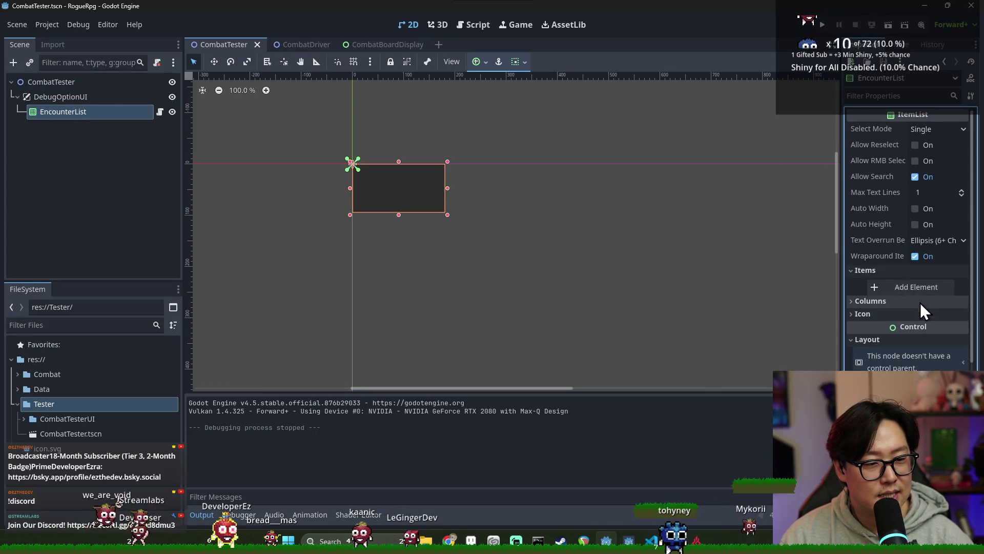
{"action": "left_click", "coordinate": [917, 287]}
{"action": "left_click", "coordinate": [927, 287]}
{"action": "type", "text": "testwse"}
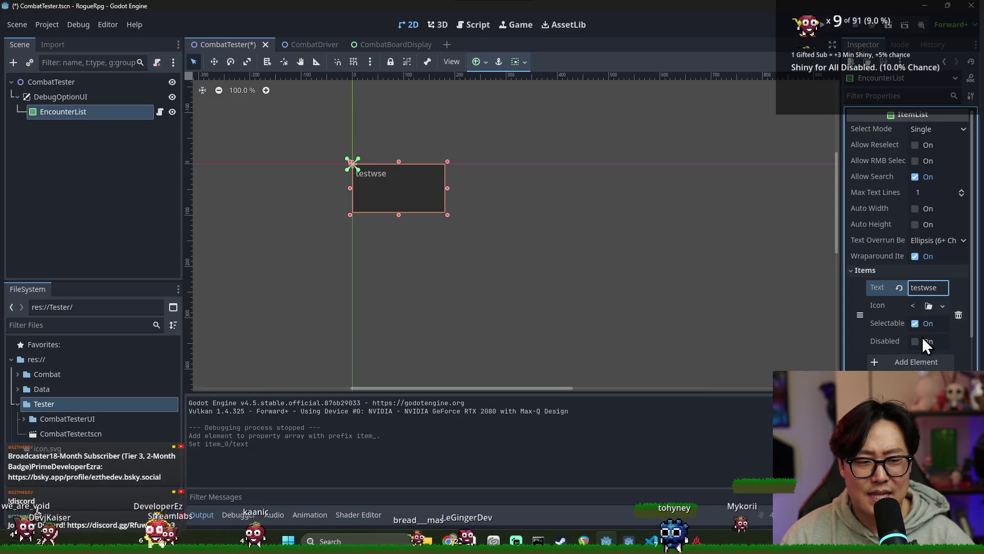
{"action": "left_click", "coordinate": [900, 288]}
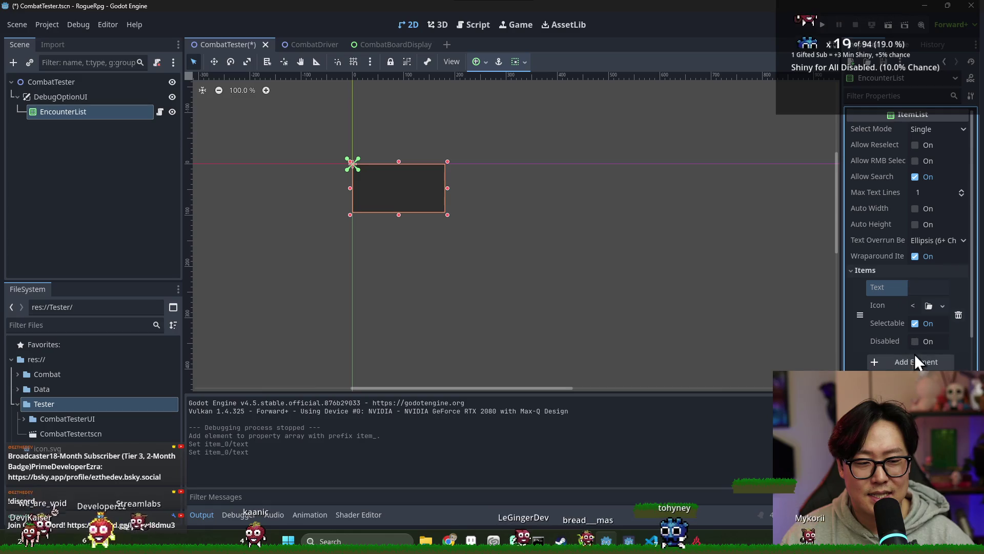
{"action": "left_click", "coordinate": [958, 315]}
{"action": "key", "text": "ctrl+s"}
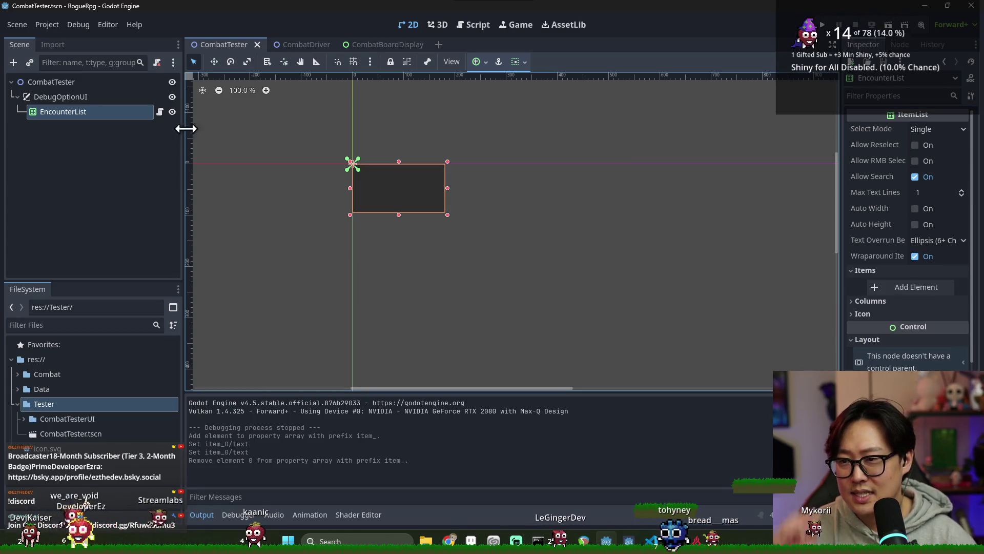
Resize EncounterList to 382 × 374, save, and run the game to check the list.
{"action": "left_click_drag", "start_coordinate": [448, 215], "coordinate": [551, 358]}
{"action": "key", "text": "ctrl+s"}
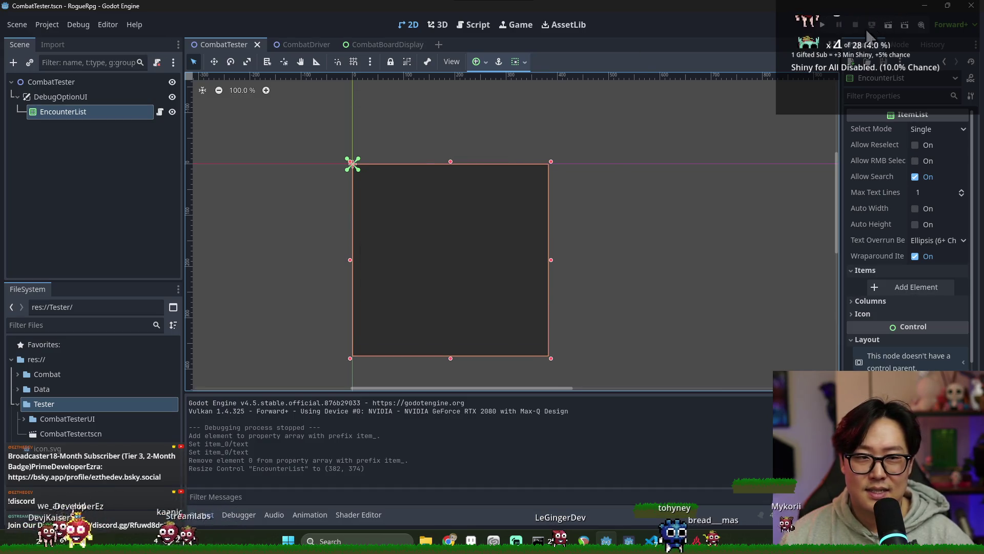
{"action": "left_click", "coordinate": [868, 30]}
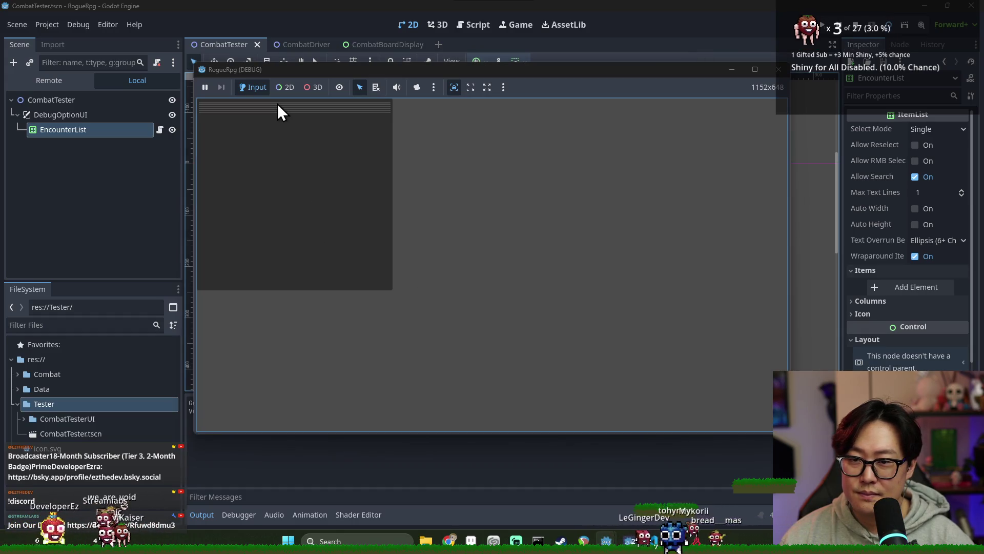
{"action": "left_click", "coordinate": [277, 105]}
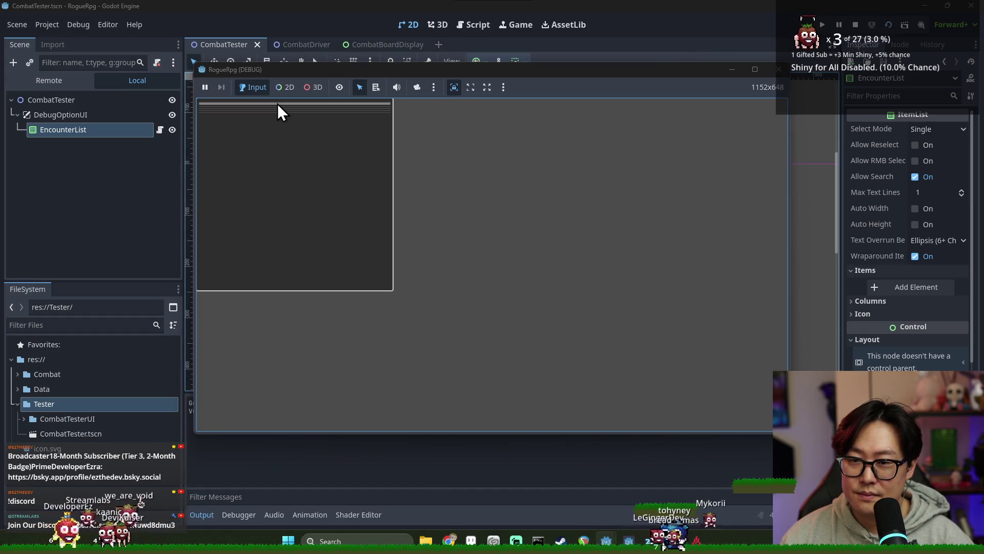
{"action": "left_click", "coordinate": [860, 32]}
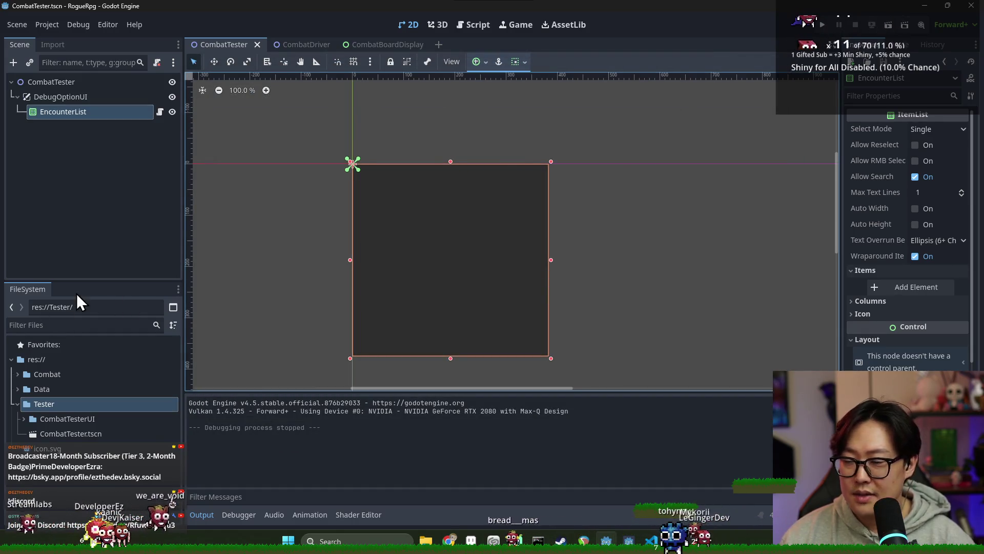
Check encounter_name in encounter.gd, delete .duplicate_deep() from line 21 of the helper, and run.
{"action": "left_click", "coordinate": [17, 374]}
{"action": "key", "text": "ctrl+s"}
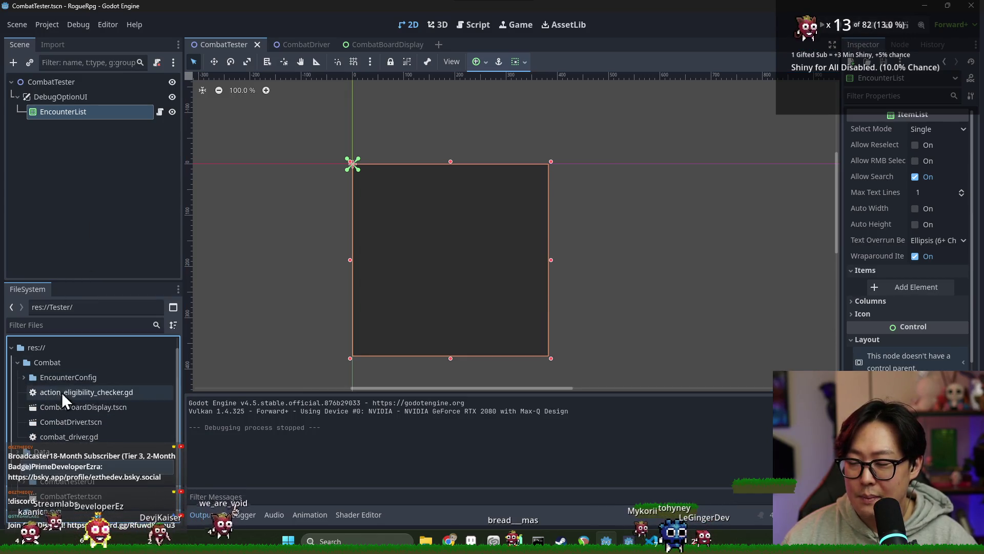
{"action": "double_click", "coordinate": [73, 379]}
{"action": "key", "text": "ctrl+s"}
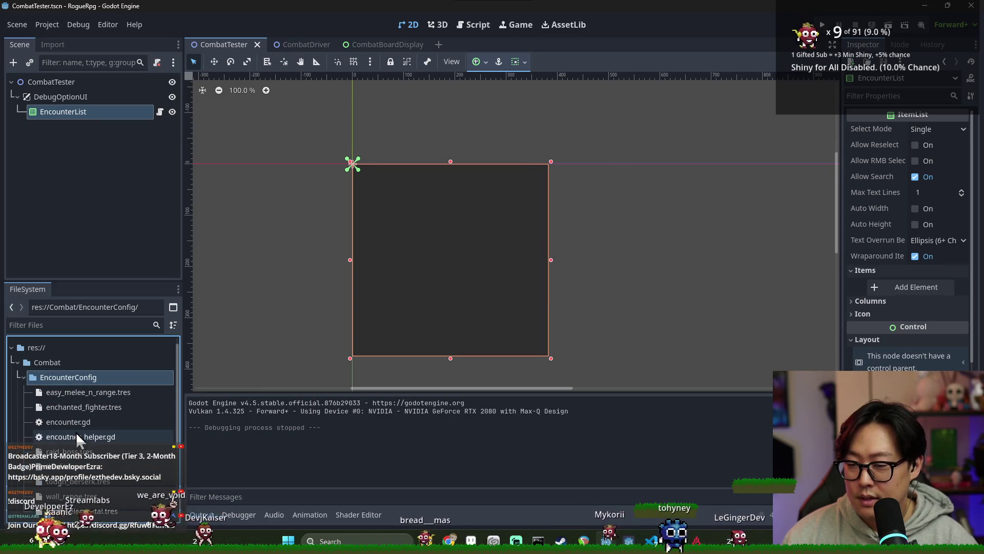
{"action": "double_click", "coordinate": [78, 422]}
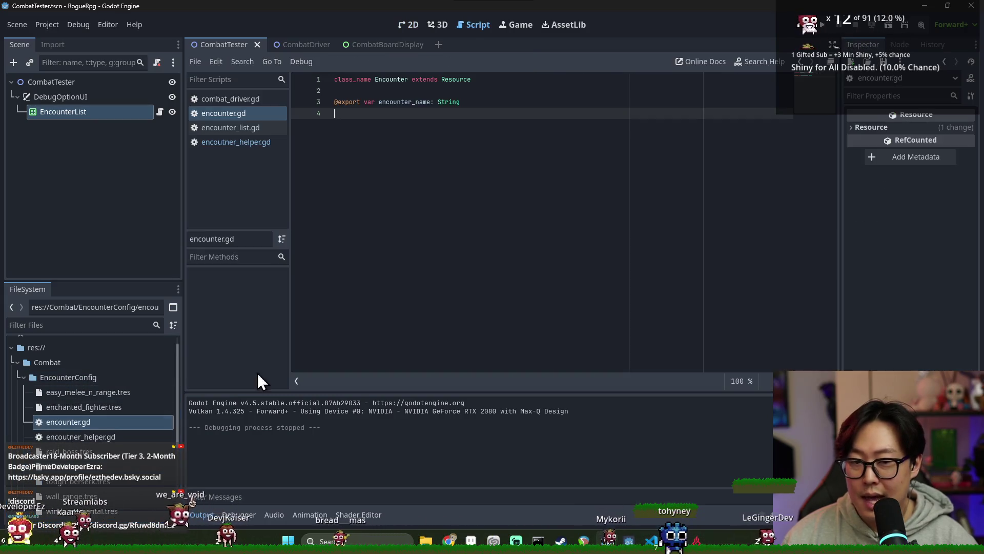
{"action": "double_click", "coordinate": [403, 102]}
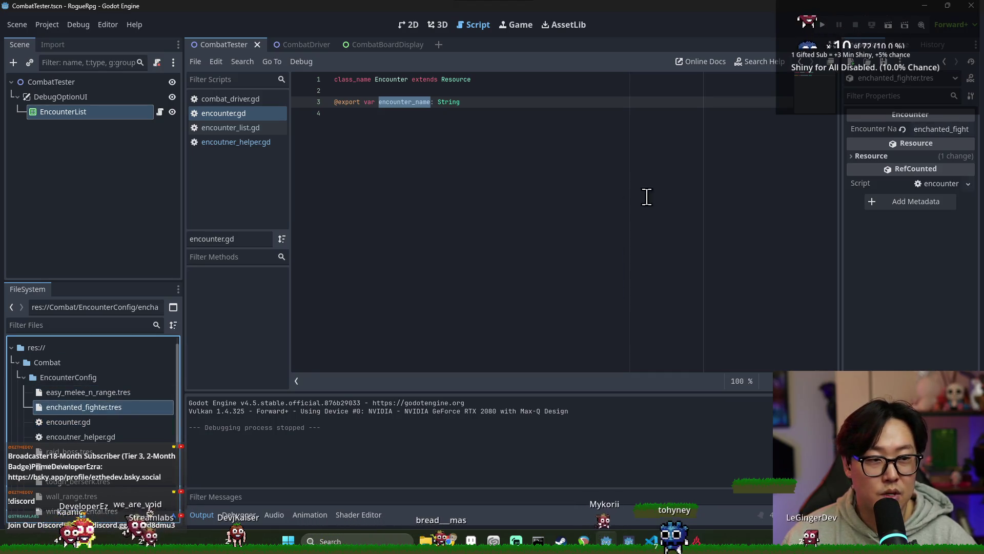
{"action": "double_click", "coordinate": [82, 436]}
{"action": "key", "text": "shift+End"}
{"action": "key", "text": "BackSpace"}
{"action": "left_click", "coordinate": [824, 23]}
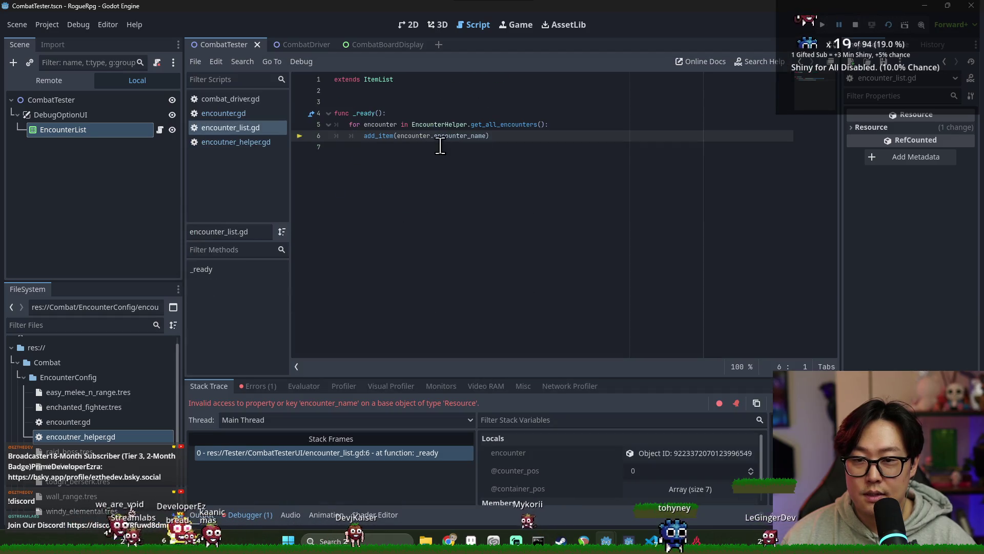
Change line 6 to add_item((encounter as Encounter).encounter_name) and run the project again.
{"action": "double_click", "coordinate": [460, 135]}
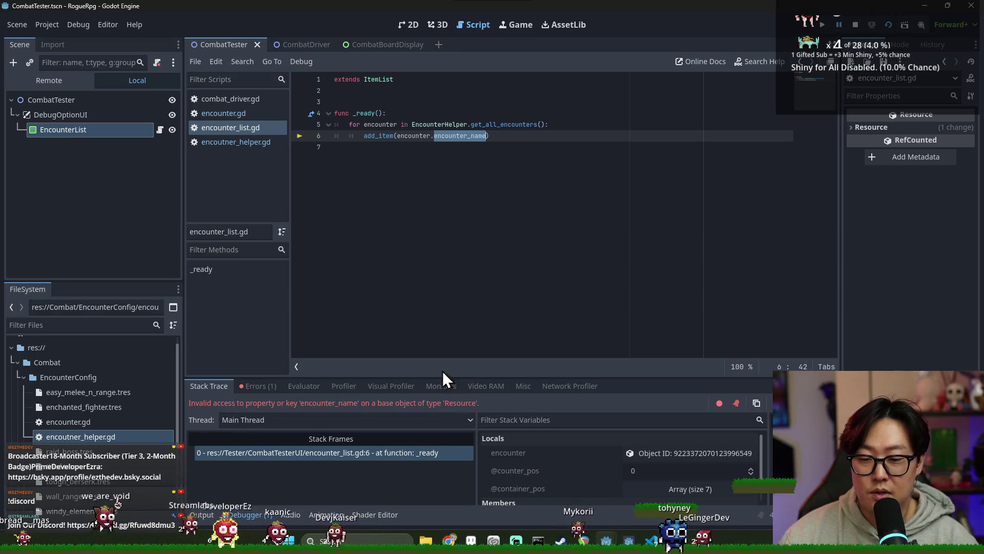
{"action": "double_click", "coordinate": [419, 136]}
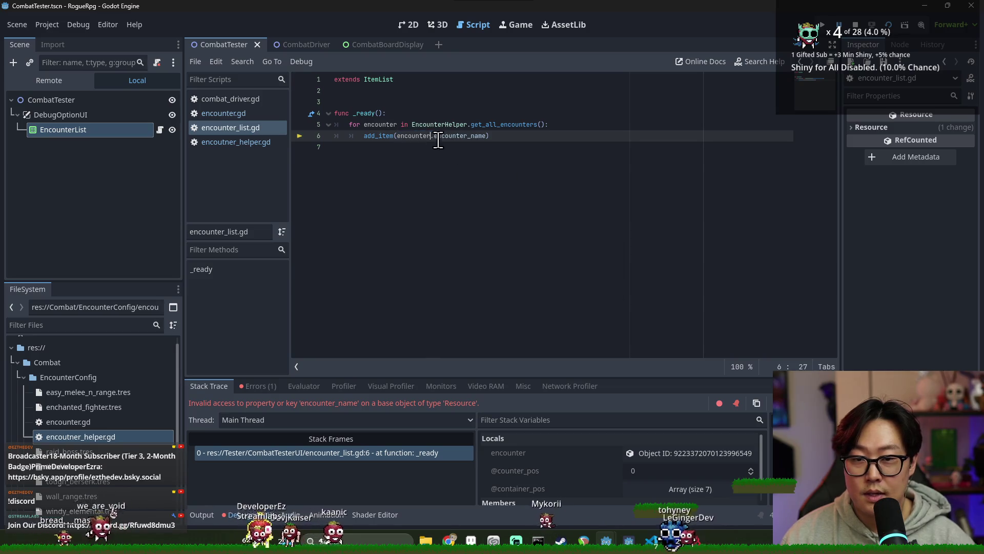
{"action": "type", "text": "as Encounter)"}
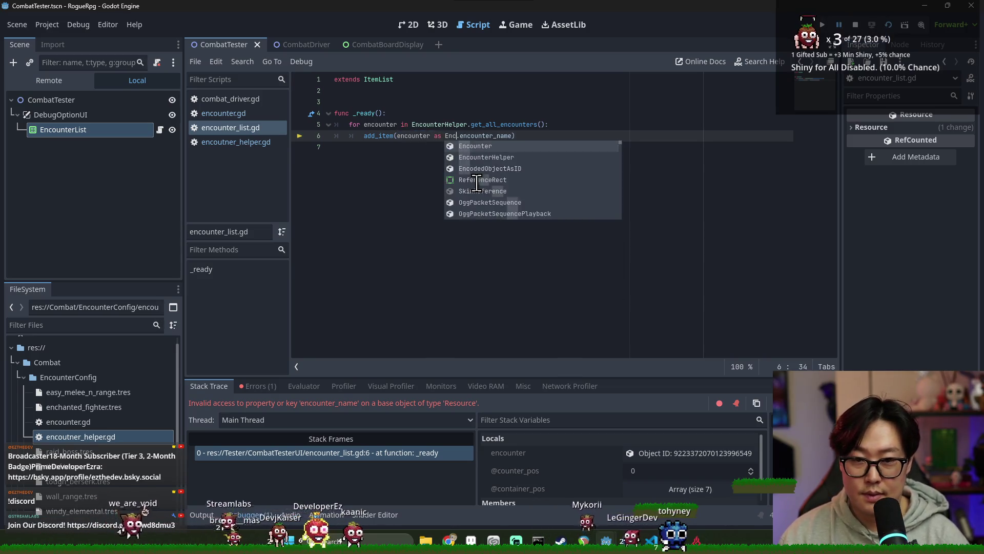
{"action": "left_click", "coordinate": [397, 136]}
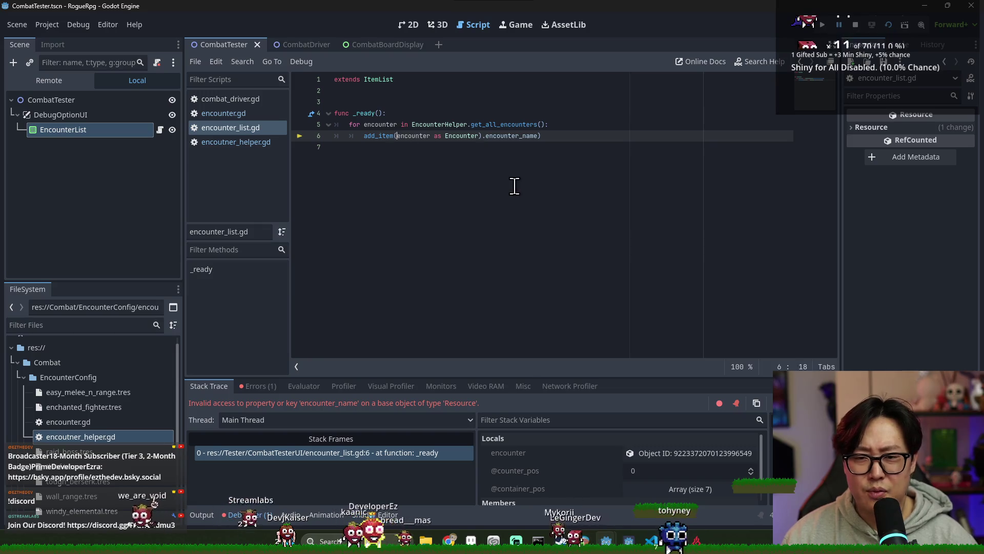
{"action": "type", "text": "("}
{"action": "left_click", "coordinate": [572, 137]}
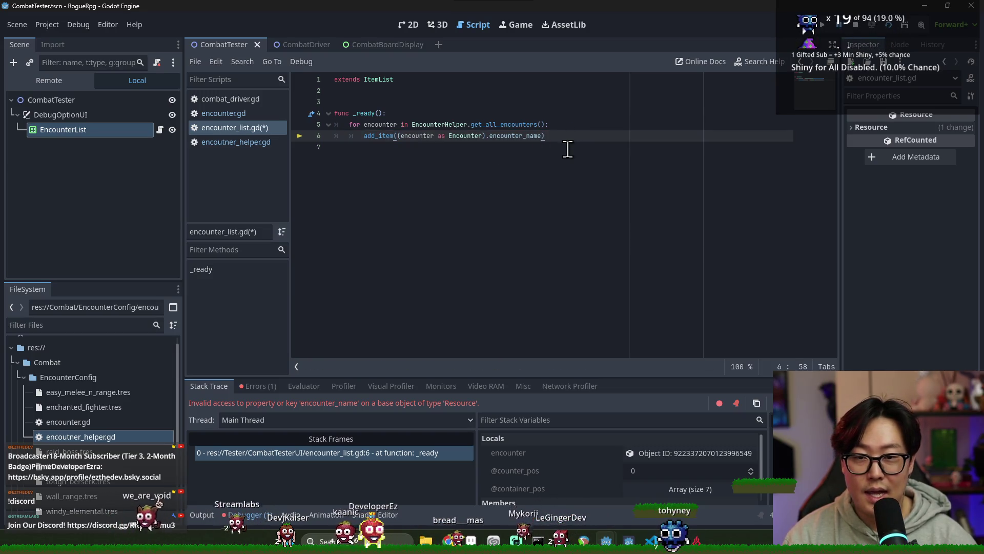
{"action": "left_click", "coordinate": [823, 25]}
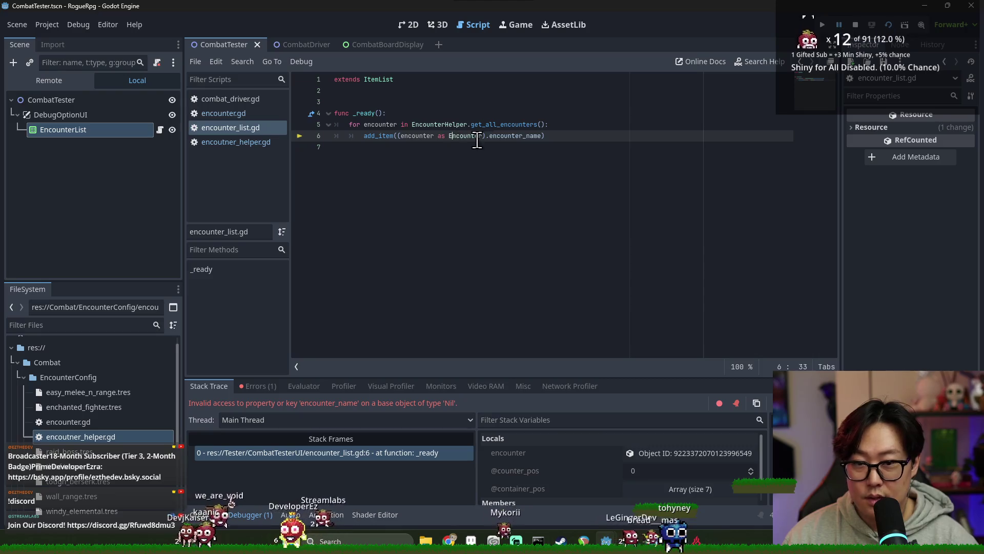
Set a breakpoint on get_all_encounters' return ENCOUNTER_RSRCS line and restart the game under the debugger.
{"action": "left_click", "coordinate": [499, 118], "text": "ctrl"}
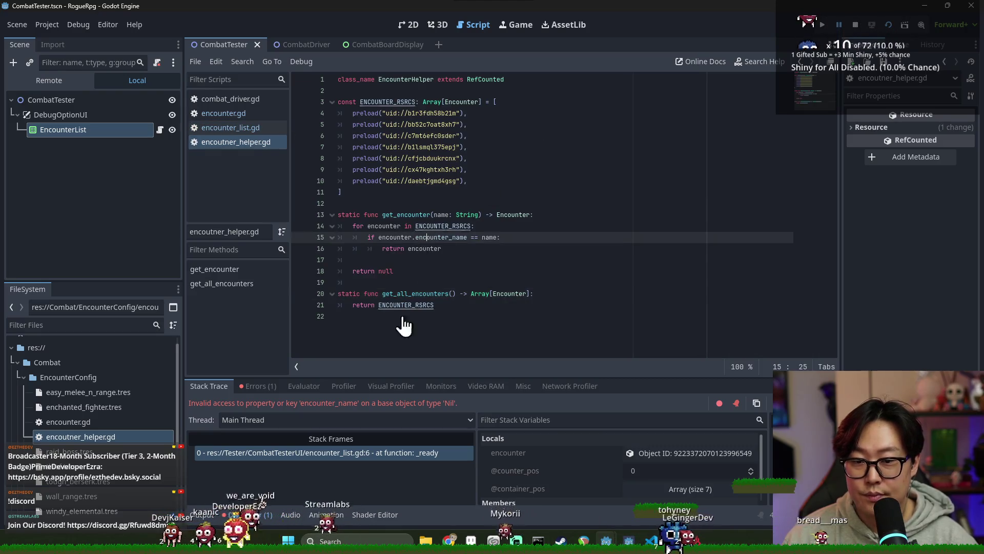
{"action": "left_click", "coordinate": [484, 293]}
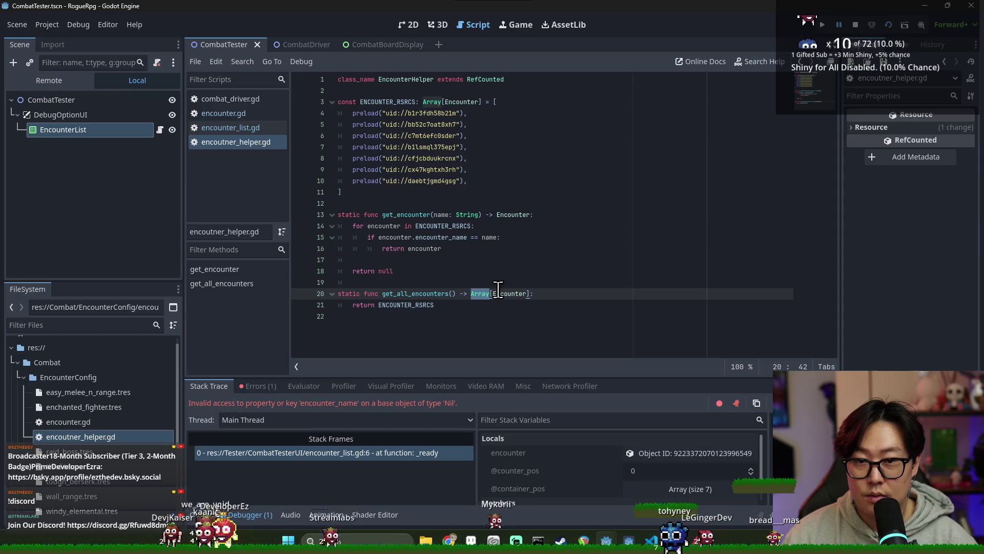
{"action": "left_click", "coordinate": [405, 305], "text": "ctrl"}
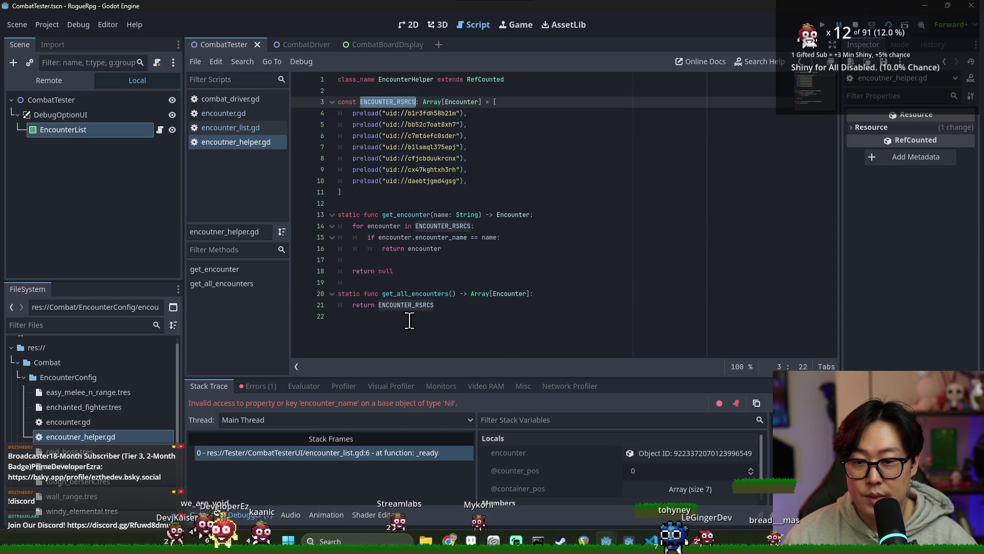
{"action": "double_click", "coordinate": [405, 305]}
{"action": "double_click", "coordinate": [405, 293]}
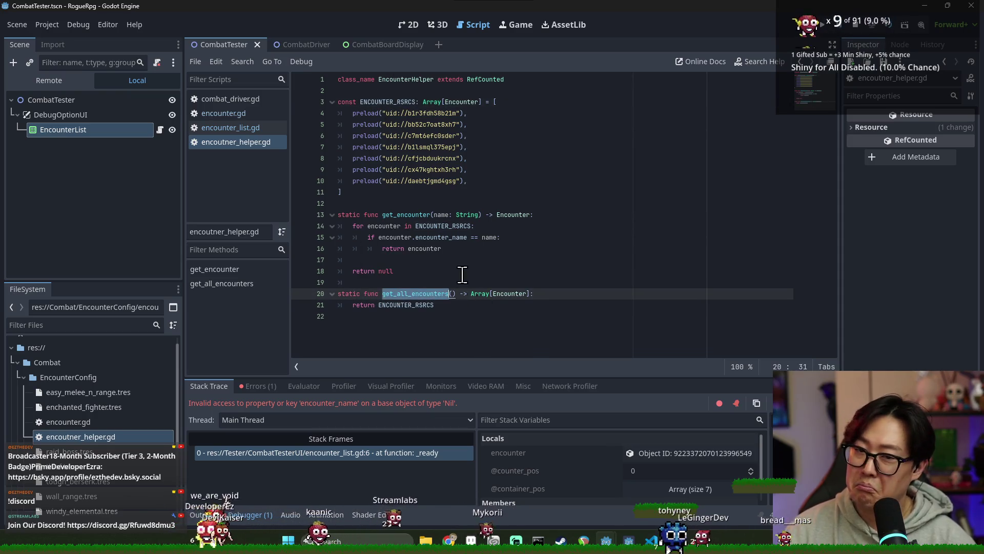
{"action": "left_click", "coordinate": [299, 305]}
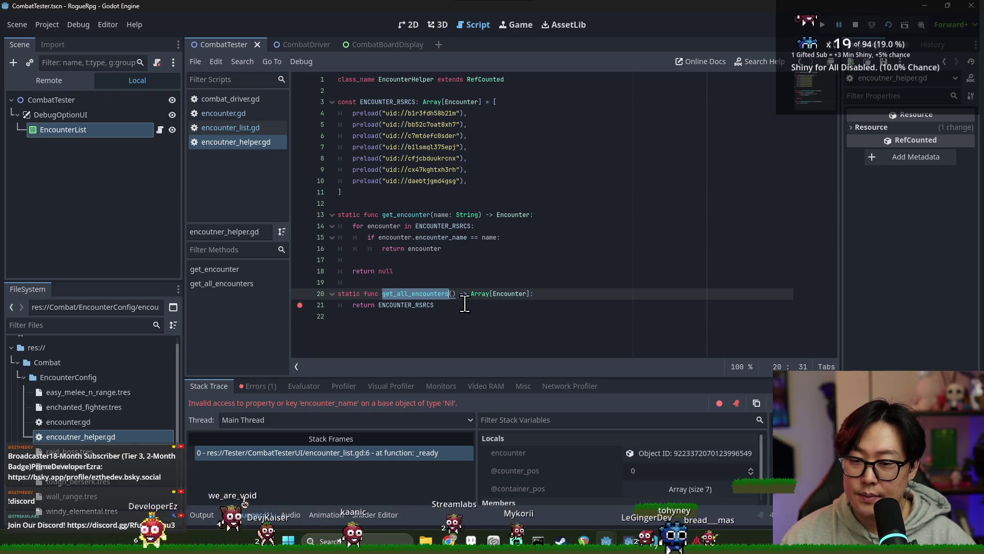
{"action": "left_click", "coordinate": [890, 23]}
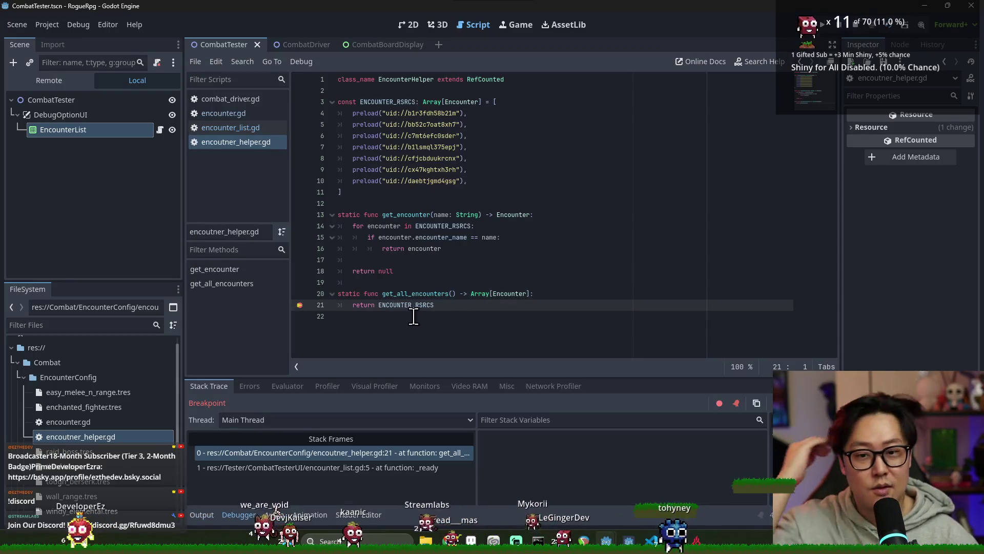
Inspect ENCOUNTER_RSRCS by filtering Stack Variables for 'ENCOUNTER_RSR', then stop the game.
{"action": "mouse_move", "coordinate": [396, 306]}
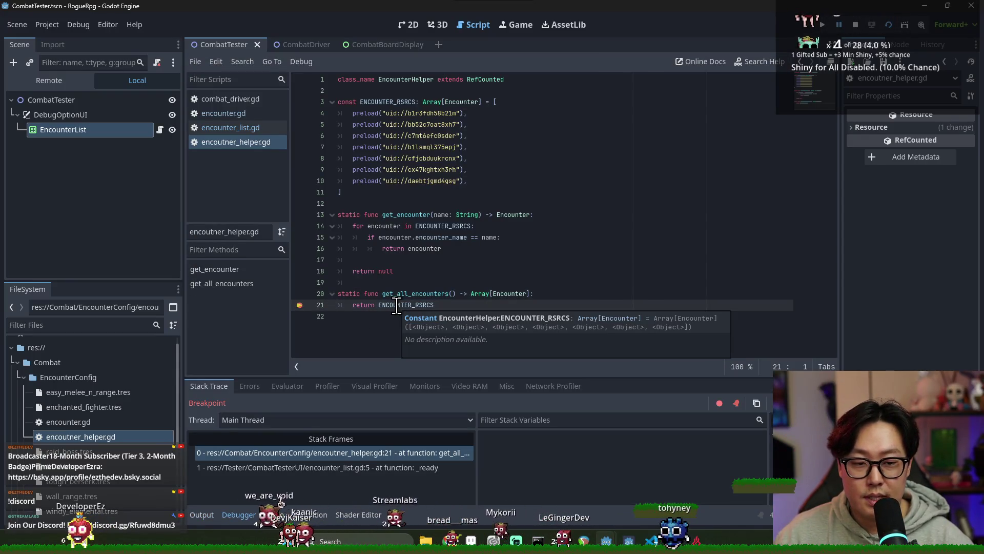
{"action": "left_click", "coordinate": [620, 415]}
{"action": "type", "text": "En"}
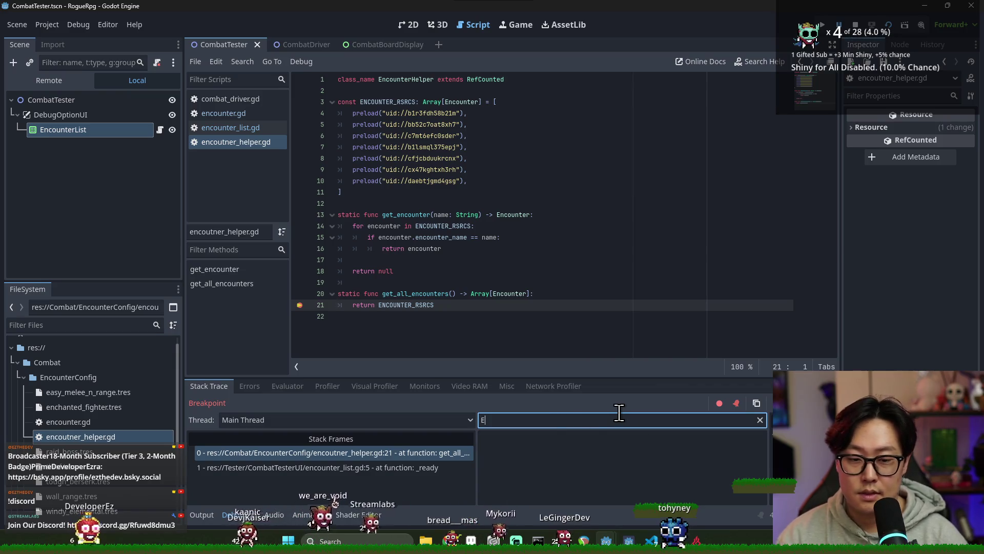
{"action": "key", "text": "BackSpace"}
{"action": "key", "text": "BackSpace"}
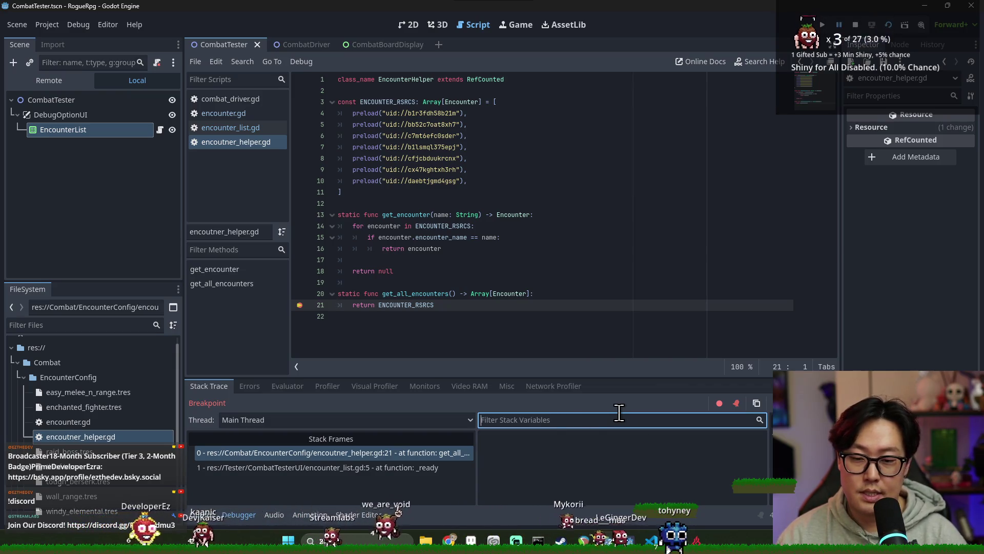
{"action": "type", "text": "ENCOUNTER_R"}
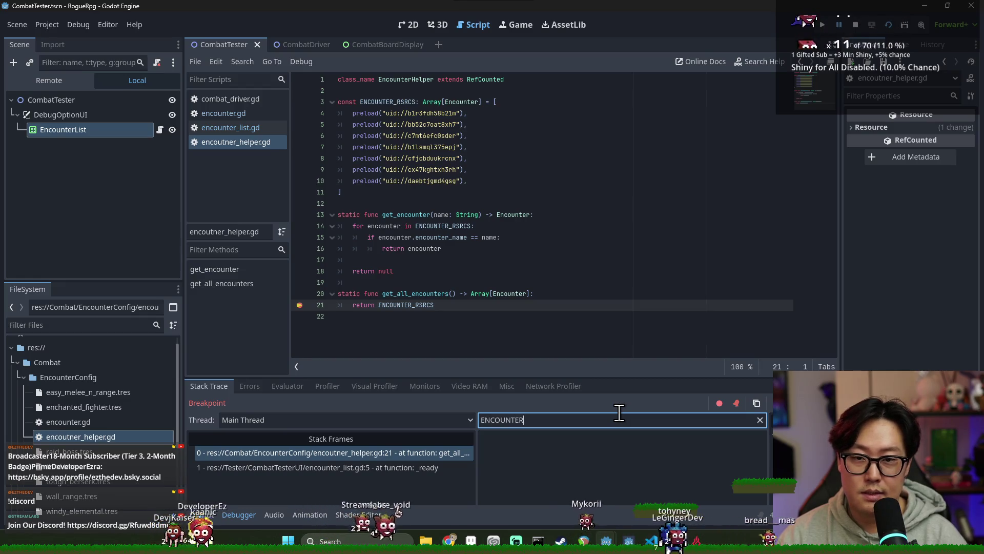
{"action": "type", "text": "SRC"}
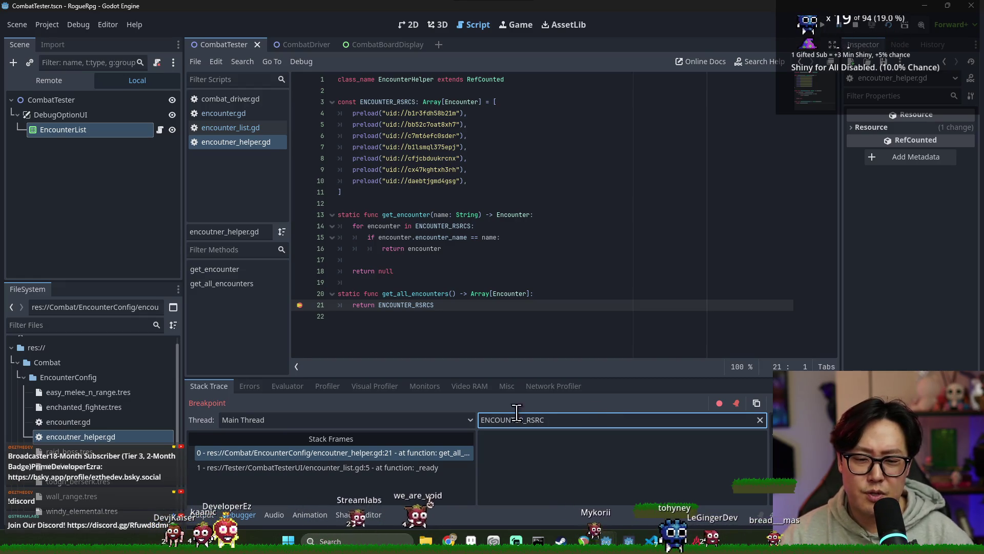
{"action": "left_click", "coordinate": [421, 192]}
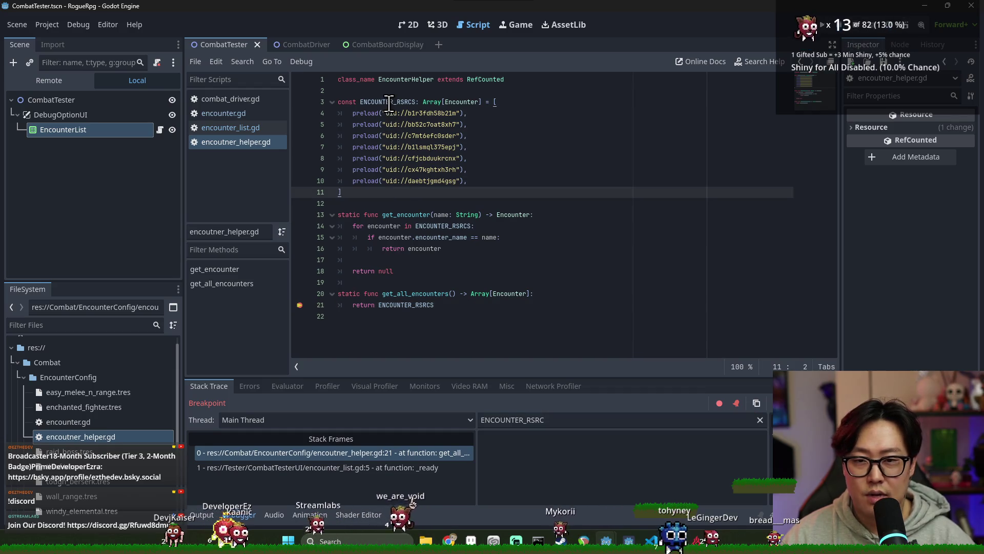
{"action": "left_click", "coordinate": [760, 419]}
{"action": "left_click", "coordinate": [403, 304]}
{"action": "double_click", "coordinate": [403, 304]}
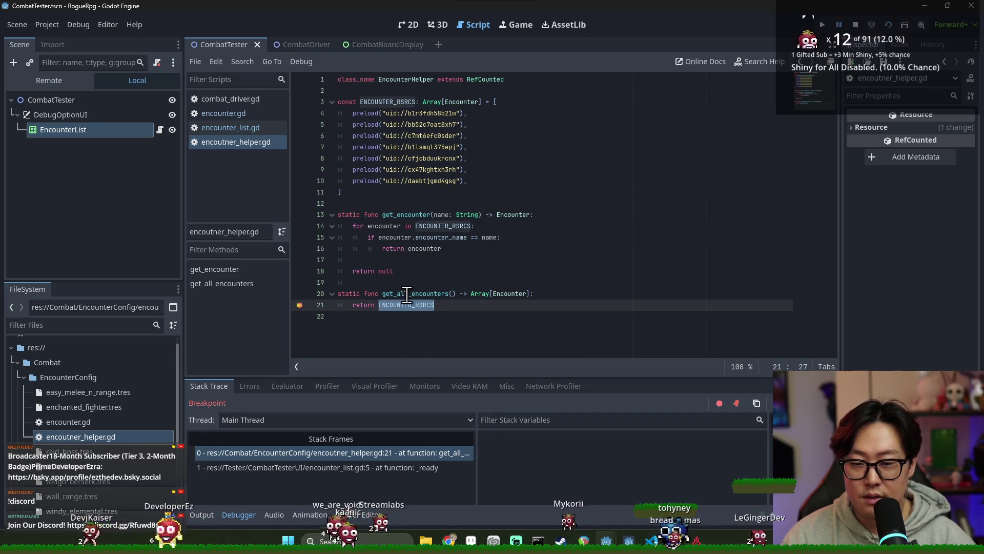
{"action": "double_click", "coordinate": [410, 293]}
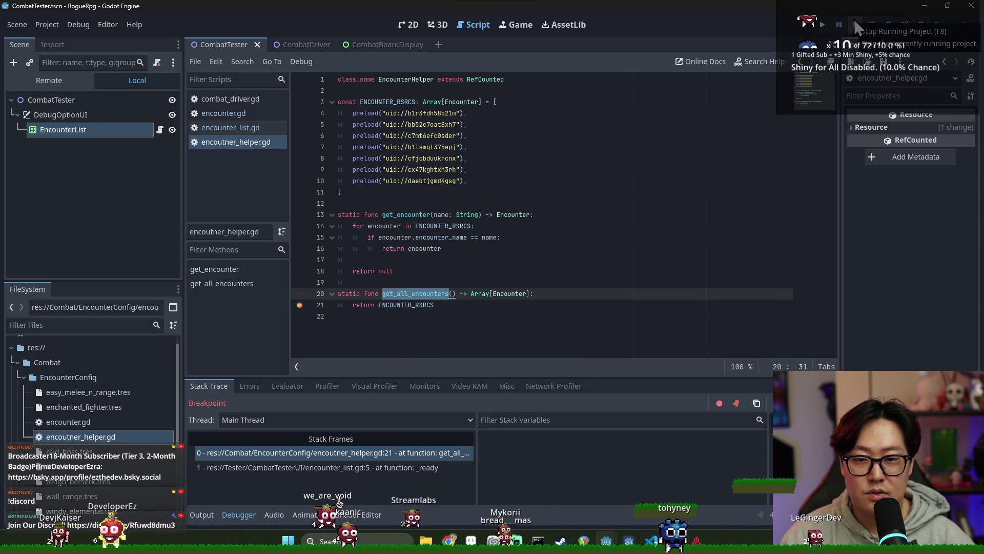
{"action": "left_click", "coordinate": [855, 25]}
{"action": "left_click", "coordinate": [339, 305], "text": "shift"}
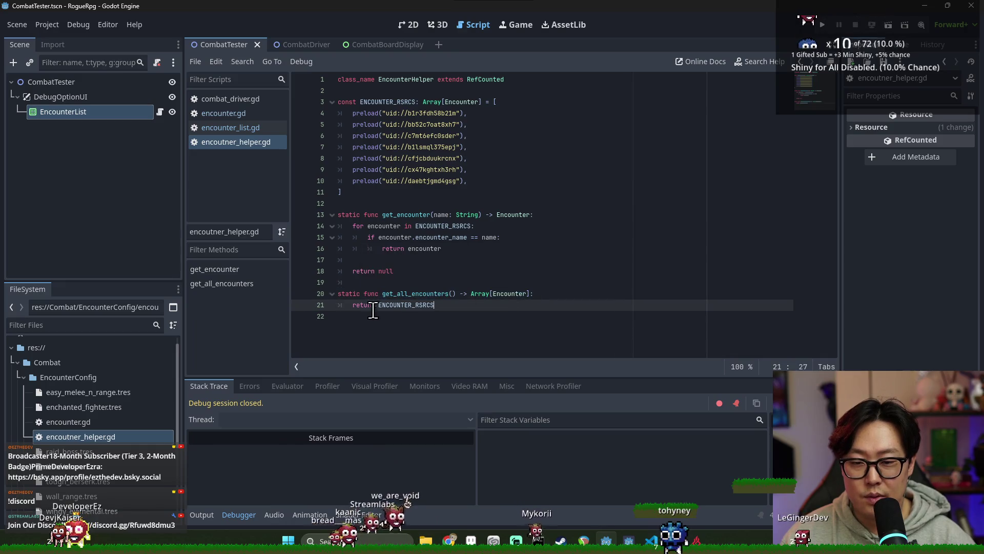
Add 'var result: Array[Encounter] = []' and a loop over ENCOUNTER_RSRCS calling result.push_back(...).
{"action": "key", "text": "ctrl+shift+Return"}
{"action": "type", "text": "var"}
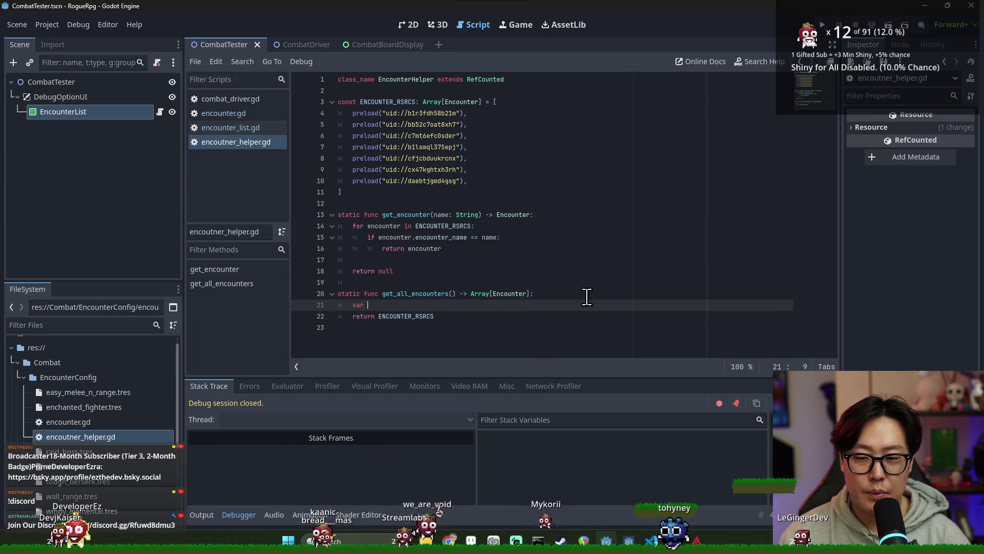
{"action": "type", "text": " result: Array[Encounter]"}
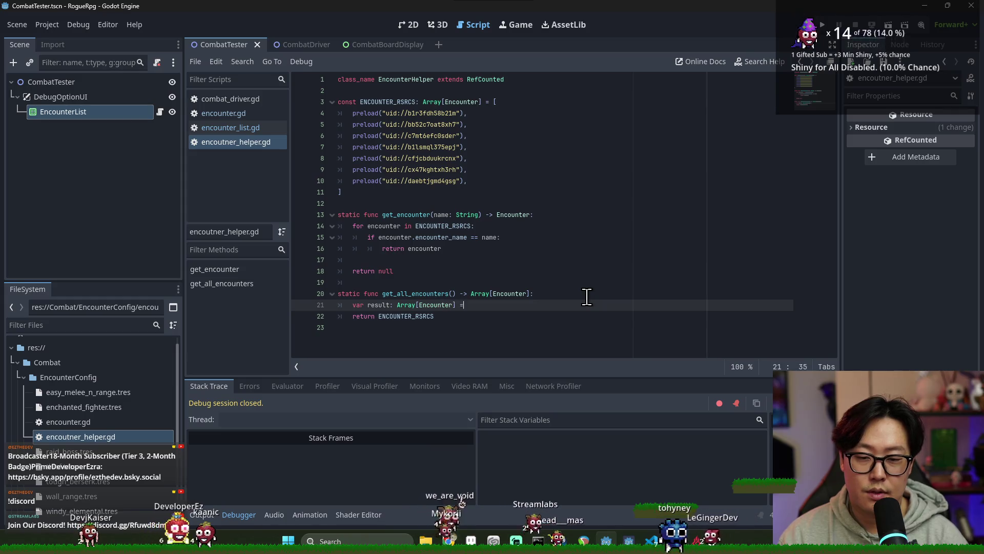
{"action": "type", "text": " = []"}
{"action": "key", "text": "Return"}
{"action": "type", "text": "for encounter in"}
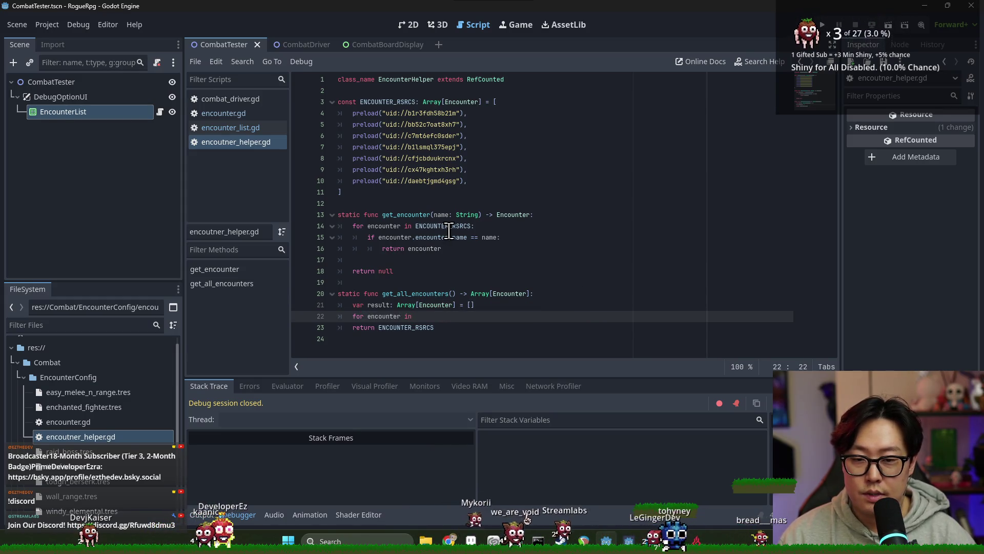
{"action": "type", "text": "ENCOUNTER_RSRCS"}
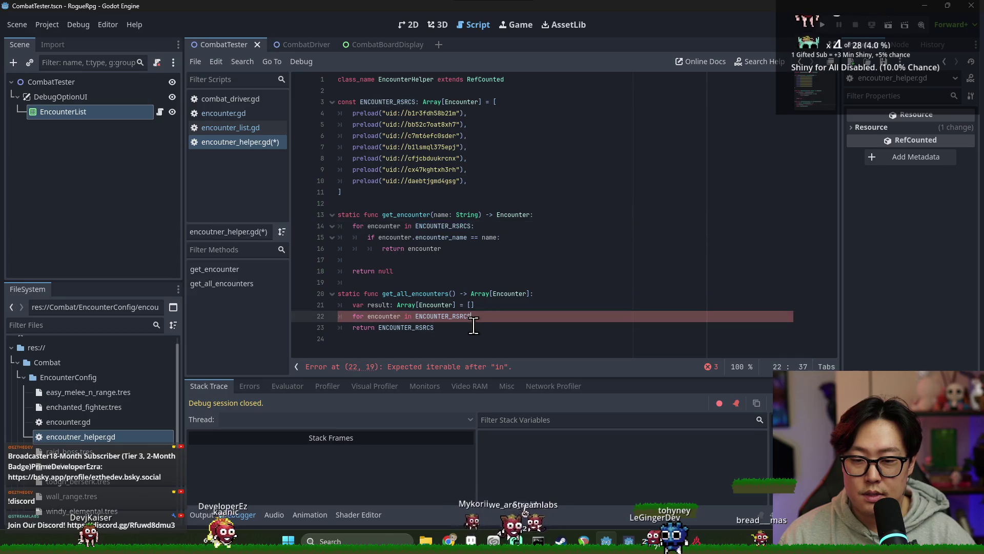
{"action": "type", "text": ":"}
{"action": "key", "text": "Return"}
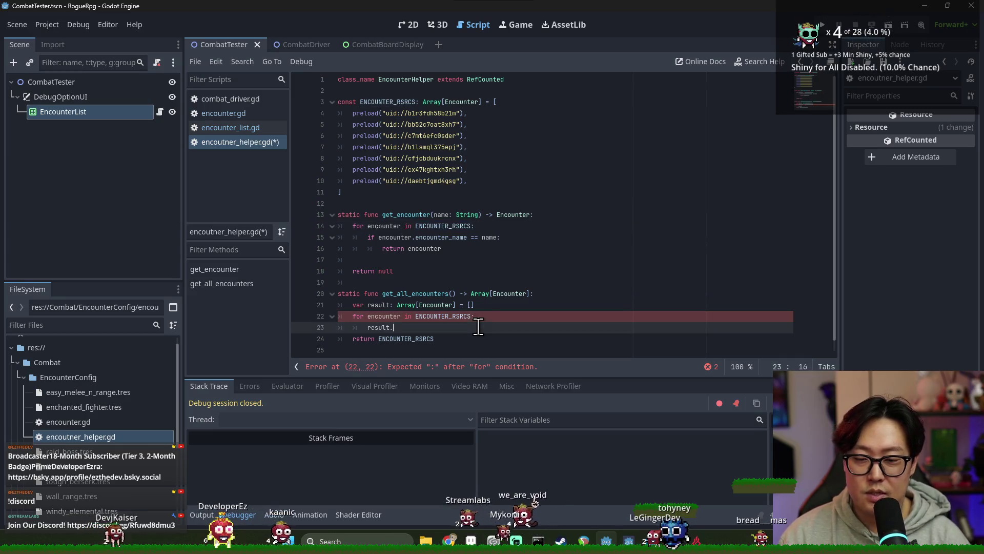
{"action": "key", "text": "BackSpace"}
{"action": "key", "text": "BackSpace"}
{"action": "key", "text": "BackSpace"}
{"action": "type", "text": ".push_back"}
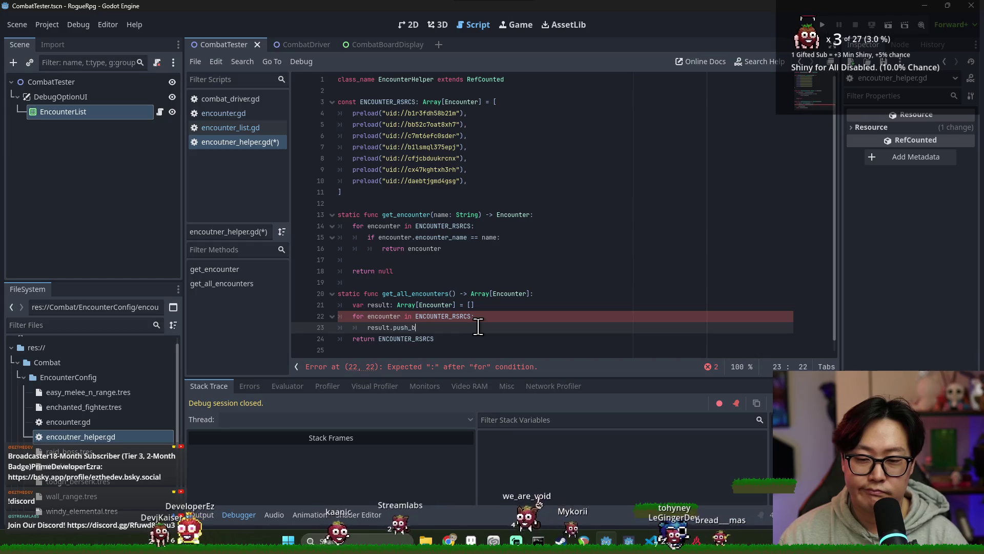
{"action": "type", "text": "(result."}
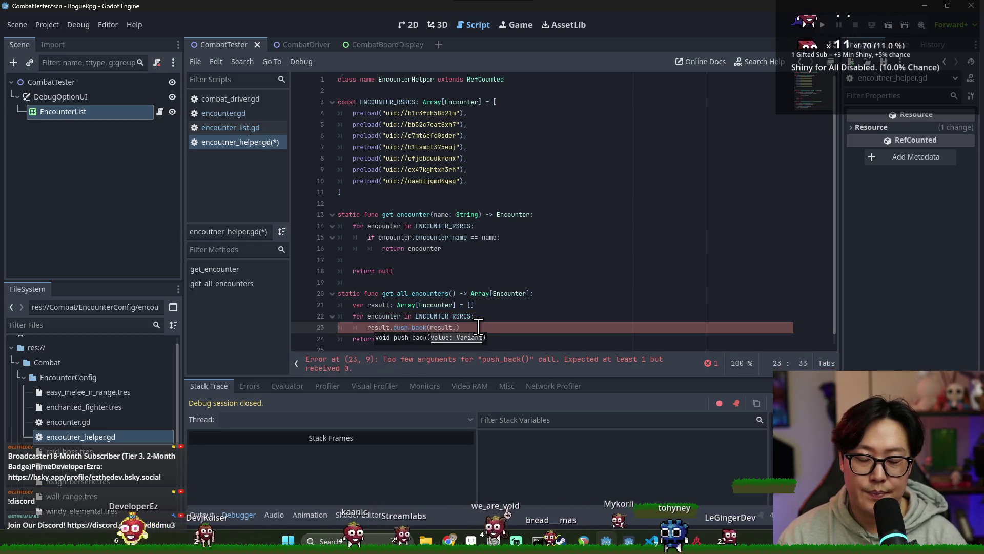
{"action": "type", "text": "dup"}
{"action": "key", "text": "Return"}
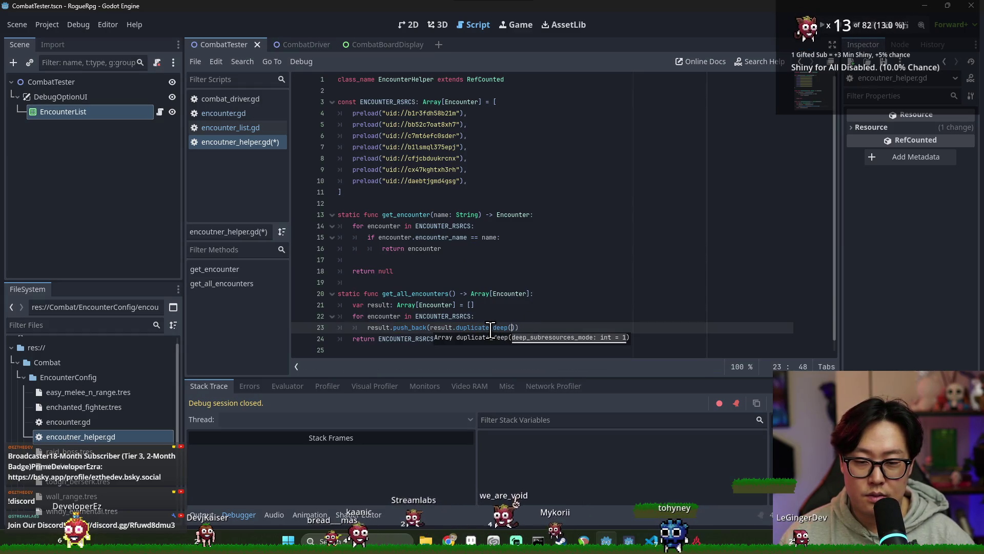
Use result.duplicate() in the push_back, return result, save, and breakpoint the return line.
{"action": "double_click", "coordinate": [490, 328]}
{"action": "type", "text": "e"}
{"action": "key", "text": "ctrl+s"}
{"action": "left_click", "coordinate": [483, 283]}
{"action": "left_click", "coordinate": [398, 331]}
{"action": "double_click", "coordinate": [405, 339]}
{"action": "type", "text": "result"}
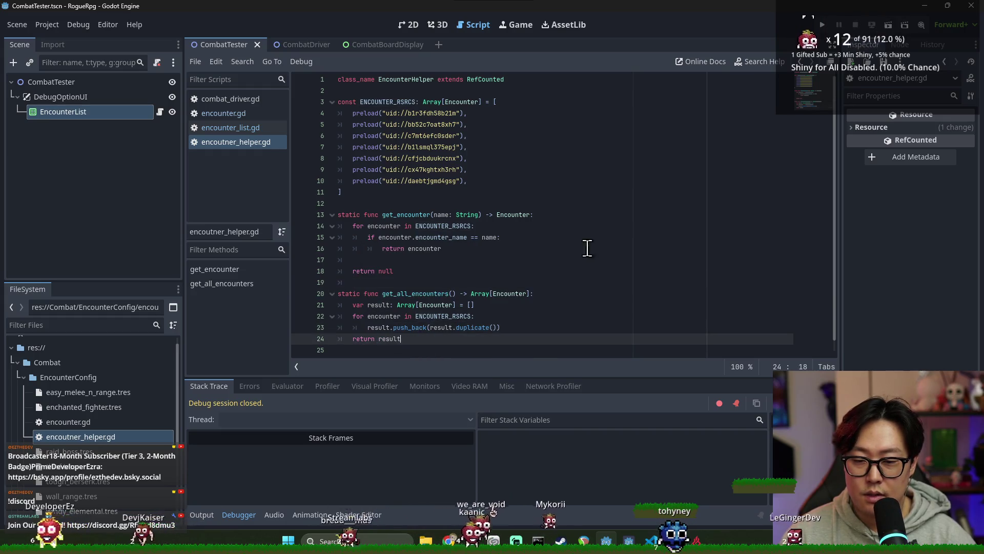
{"action": "left_click", "coordinate": [513, 191]}
{"action": "left_click", "coordinate": [299, 339]}
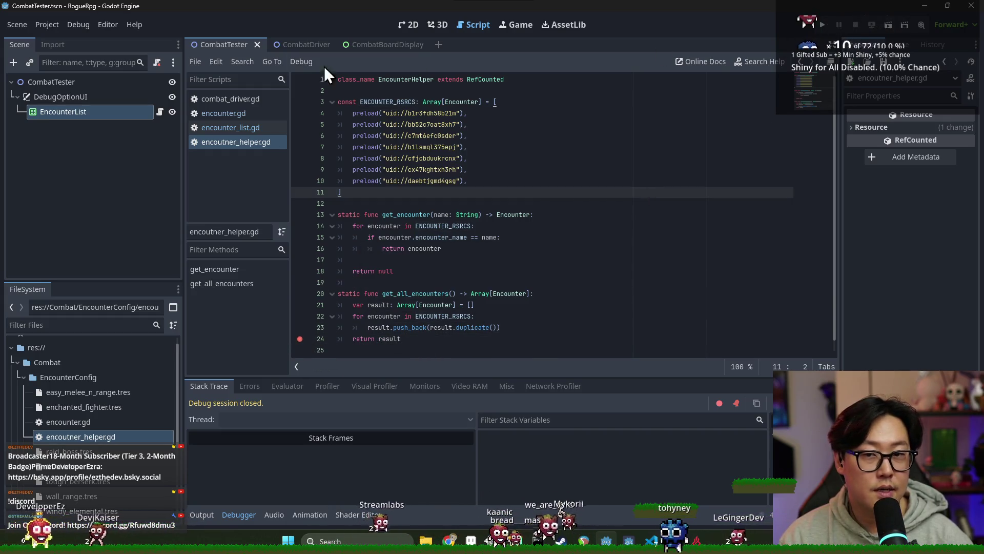
Run to the breakpoint, inspect result and ENCOUNTER_RSRCS, then change the const's type from Array[Encounter] to Array.
{"action": "left_click", "coordinate": [892, 25]}
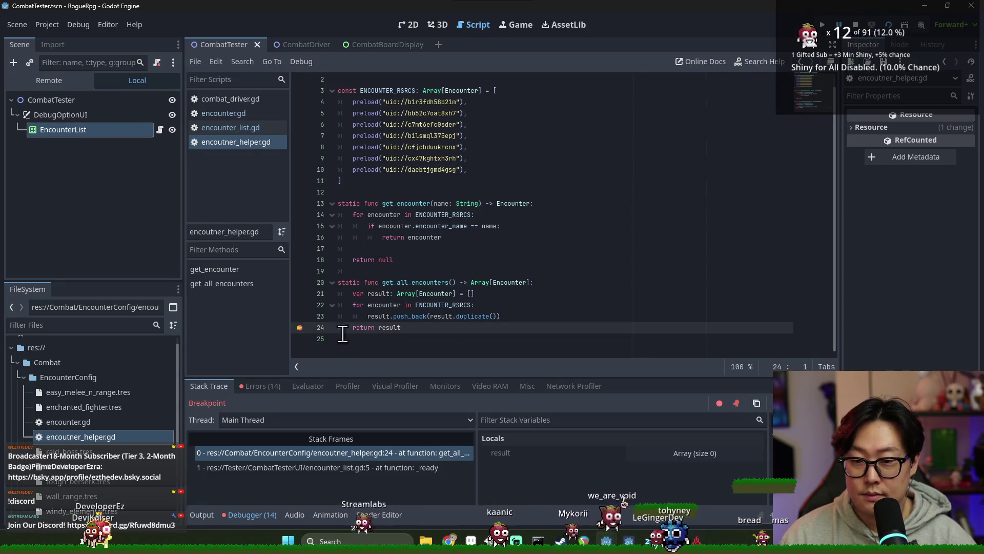
{"action": "mouse_move", "coordinate": [384, 319]}
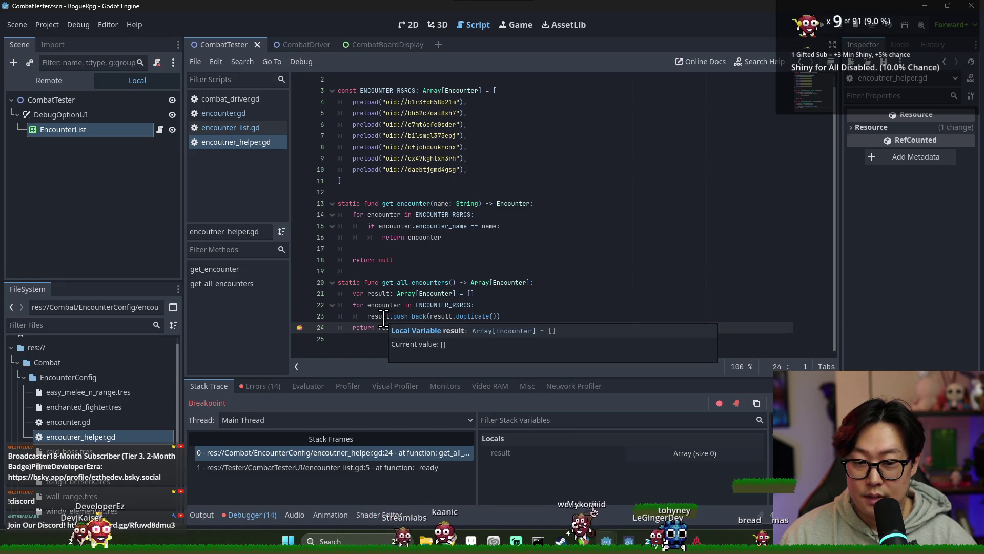
{"action": "double_click", "coordinate": [444, 305]}
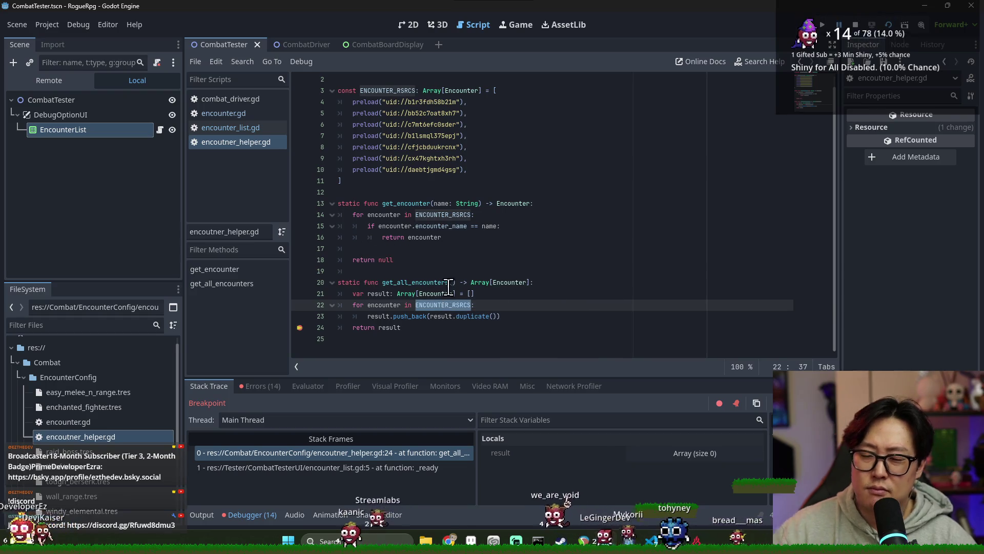
{"action": "mouse_move", "coordinate": [445, 305]}
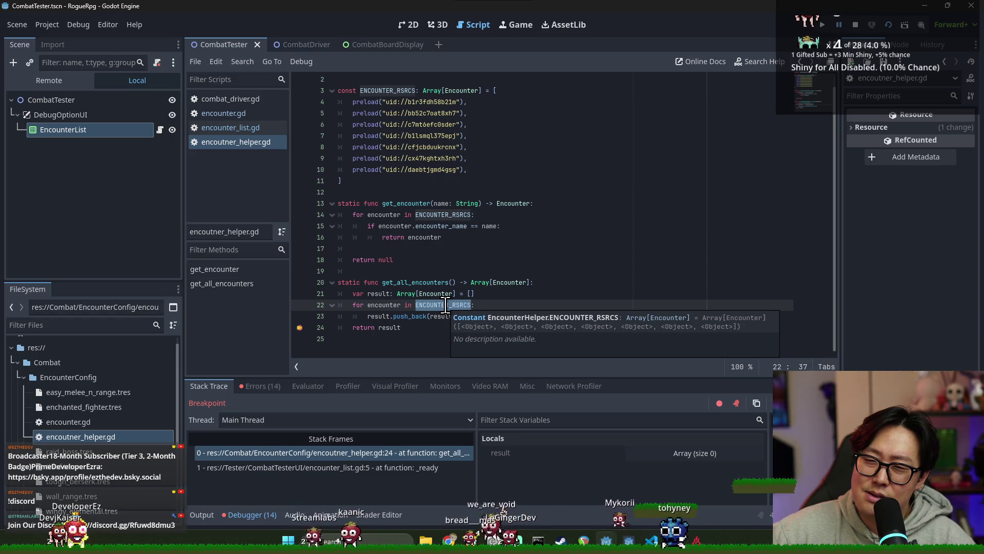
{"action": "double_click", "coordinate": [462, 91]}
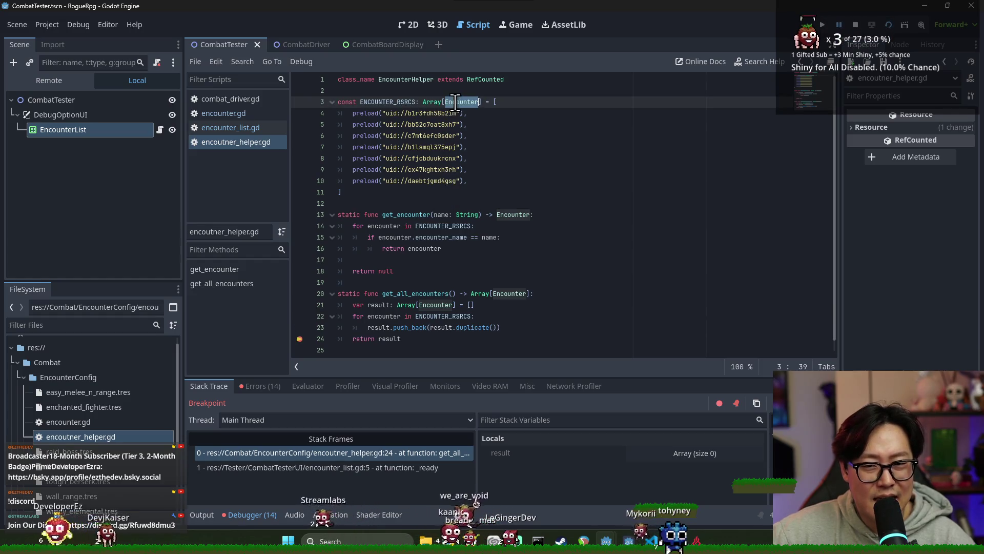
{"action": "key", "text": "BackSpace"}
{"action": "key", "text": "BackSpace"}
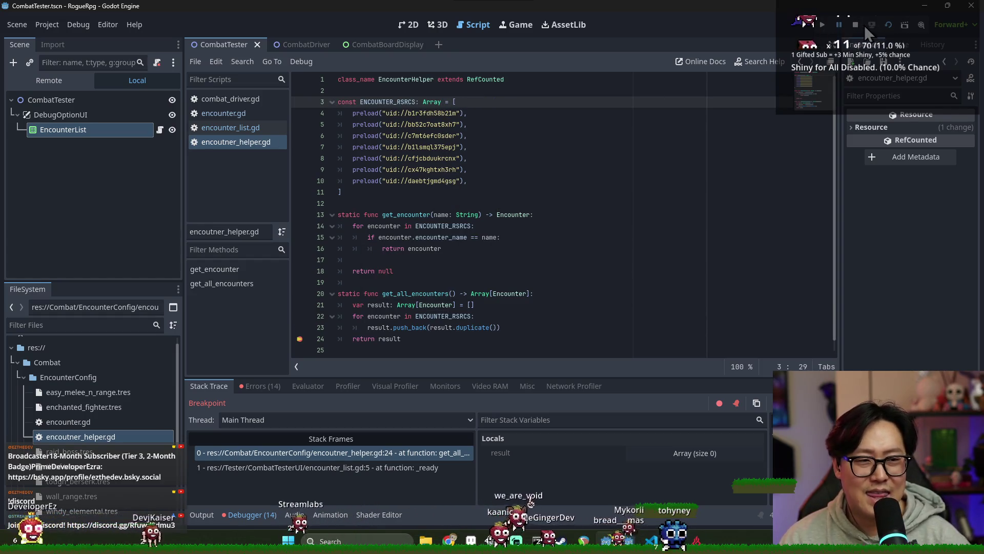
Stop the paused session, run the game again, and stop it with F8.
{"action": "left_click", "coordinate": [856, 25]}
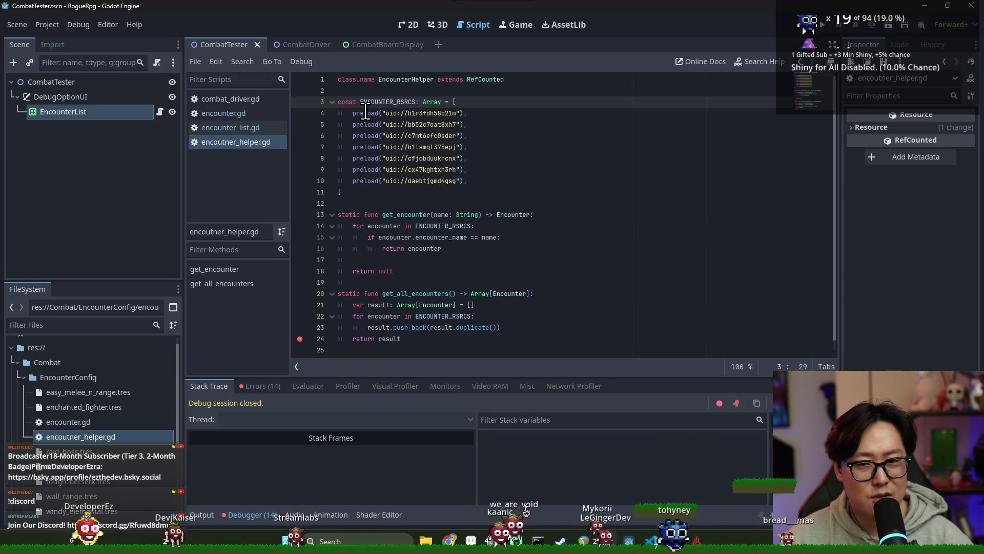
{"action": "left_click", "coordinate": [822, 25]}
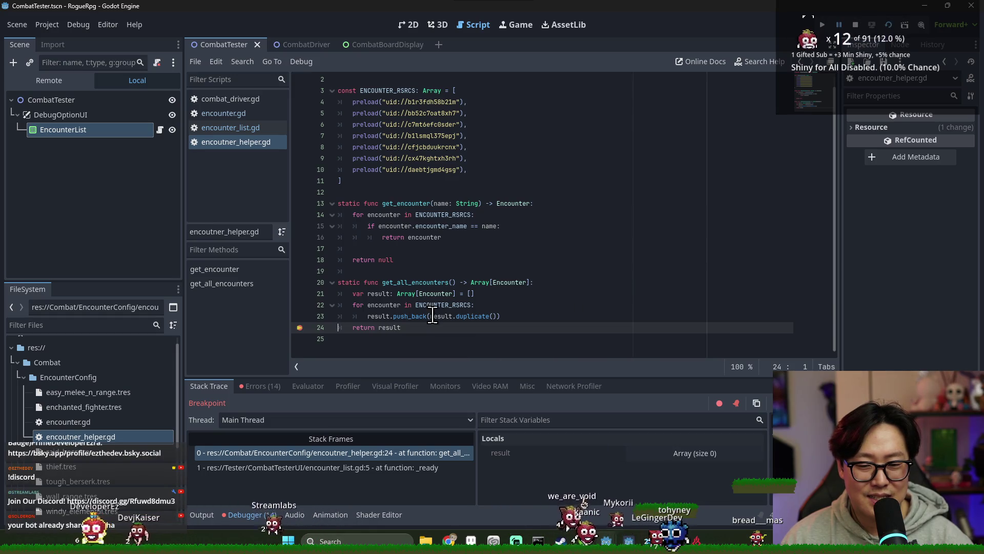
{"action": "key", "text": "F8"}
Append 'as Encounter' after result.duplicate() on line 23 and run the scene with F6.
{"action": "left_click", "coordinate": [497, 316]}
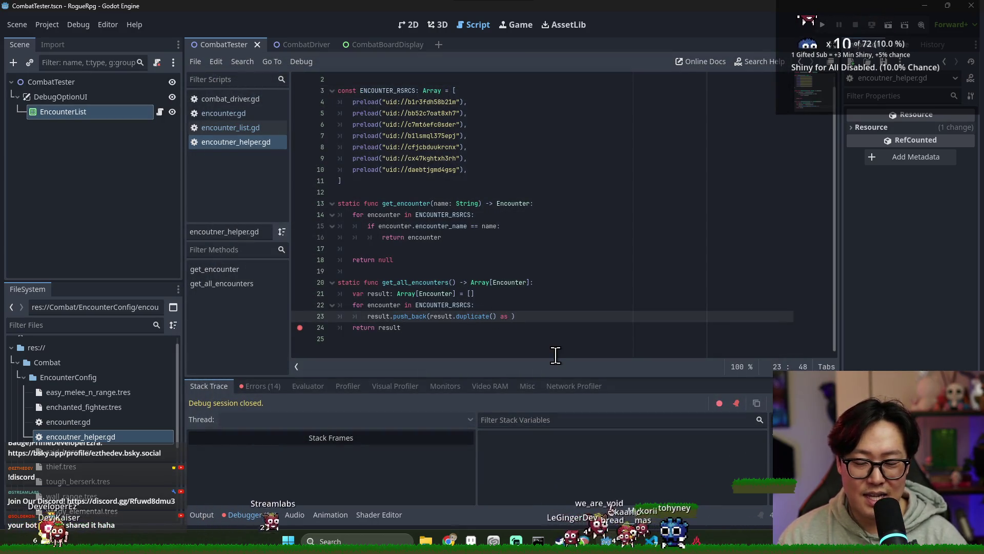
{"action": "type", "text": "as Encounter"}
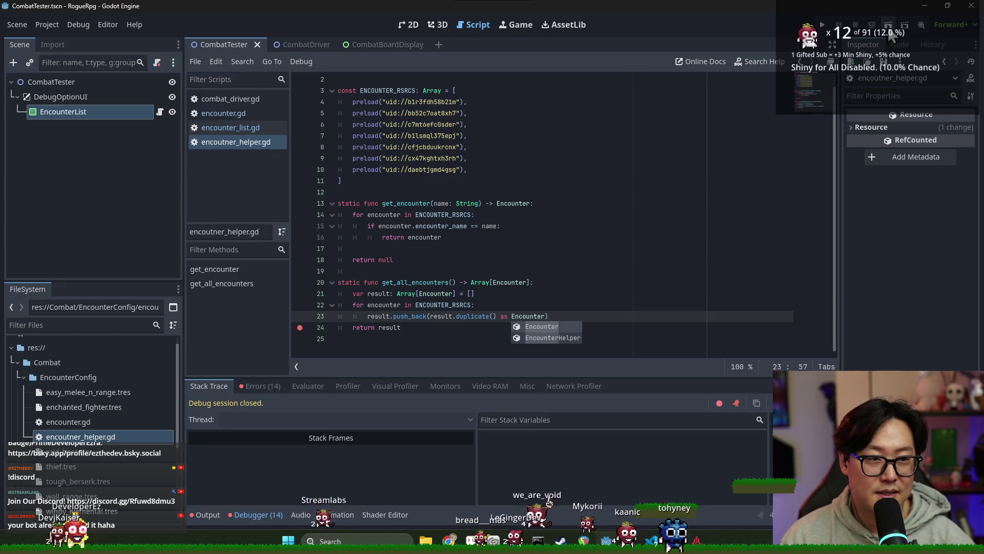
{"action": "key", "text": "F6"}
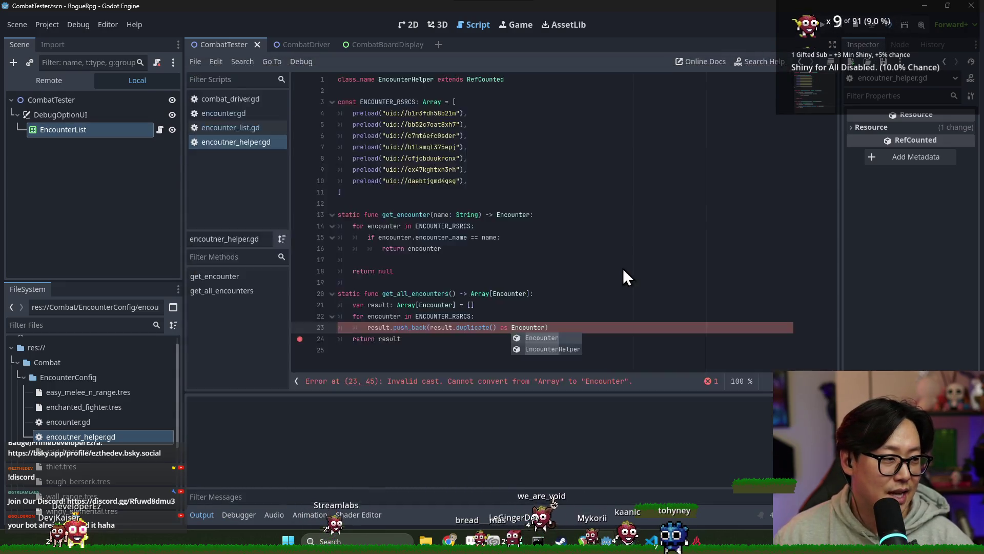
{"action": "key", "text": "F6"}
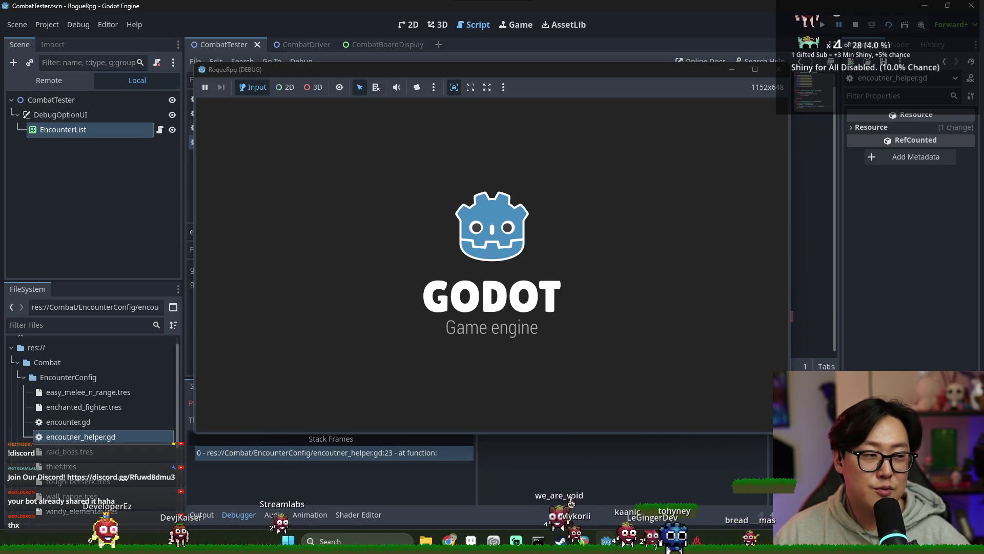
Cancel the accidental Add Metadata dialog, stop the failed session, and rerun the game.
{"action": "left_click", "coordinate": [916, 156]}
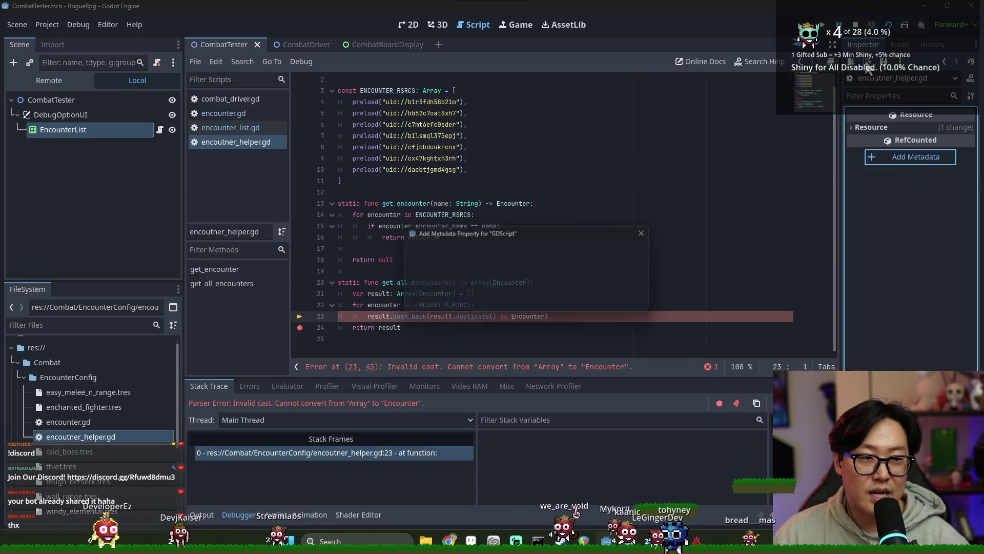
{"action": "left_click", "coordinate": [582, 301]}
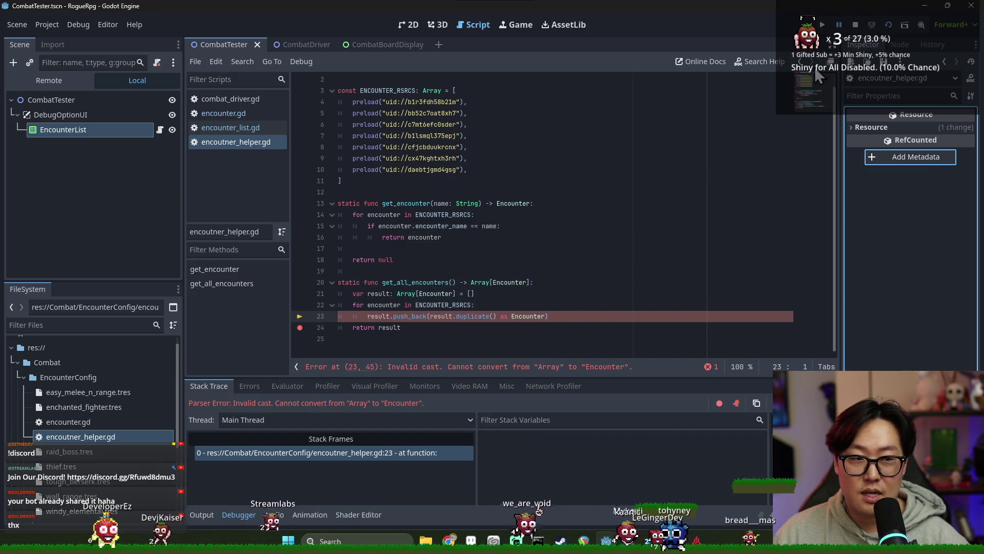
{"action": "left_click", "coordinate": [854, 23]}
{"action": "left_click", "coordinate": [887, 24]}
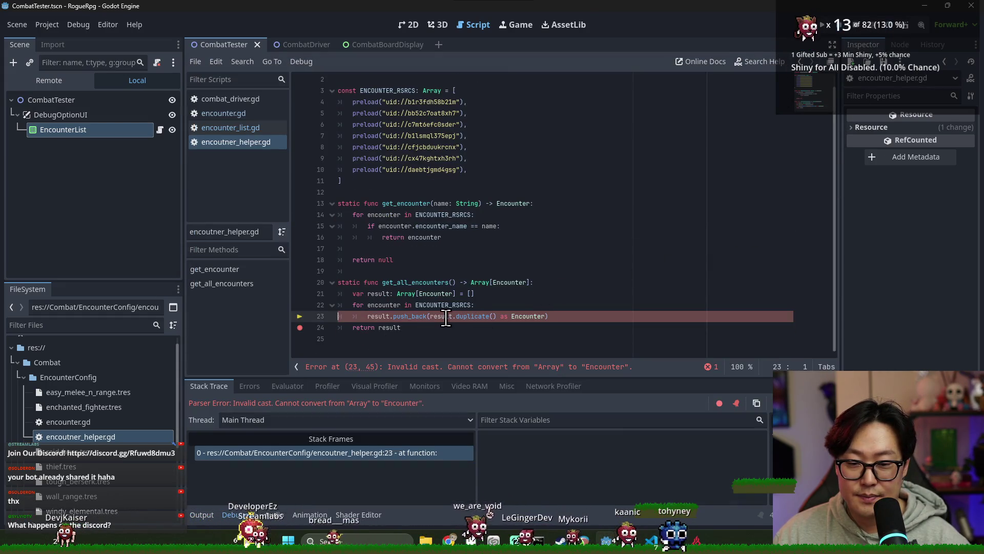
Delete ' as Encounter' from line 23 and run the game in debug mode again.
{"action": "mouse_move", "coordinate": [446, 317]}
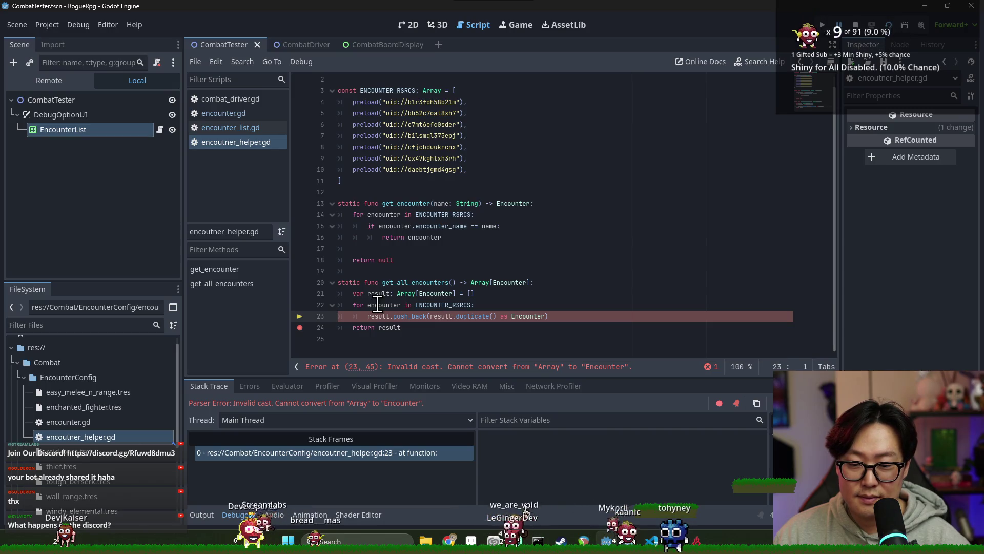
{"action": "left_click_drag", "start_coordinate": [302, 319], "coordinate": [480, 215]}
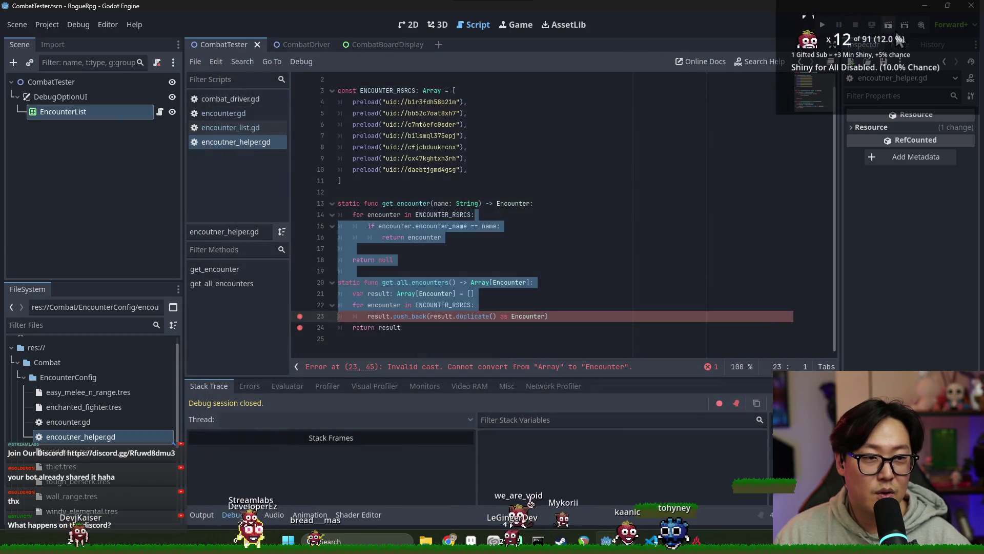
{"action": "left_click_drag", "start_coordinate": [547, 317], "coordinate": [500, 315]}
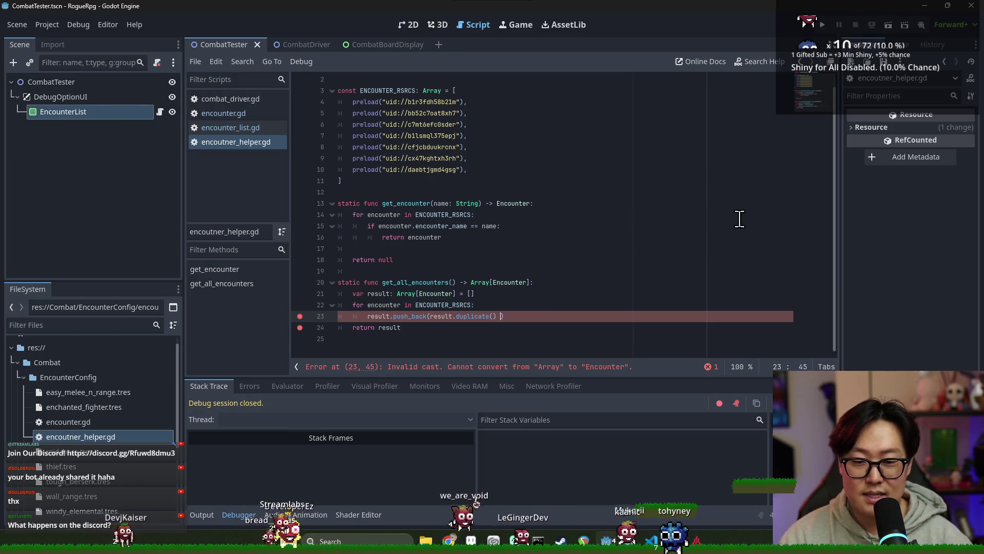
{"action": "key", "text": "BackSpace"}
{"action": "left_click", "coordinate": [887, 25]}
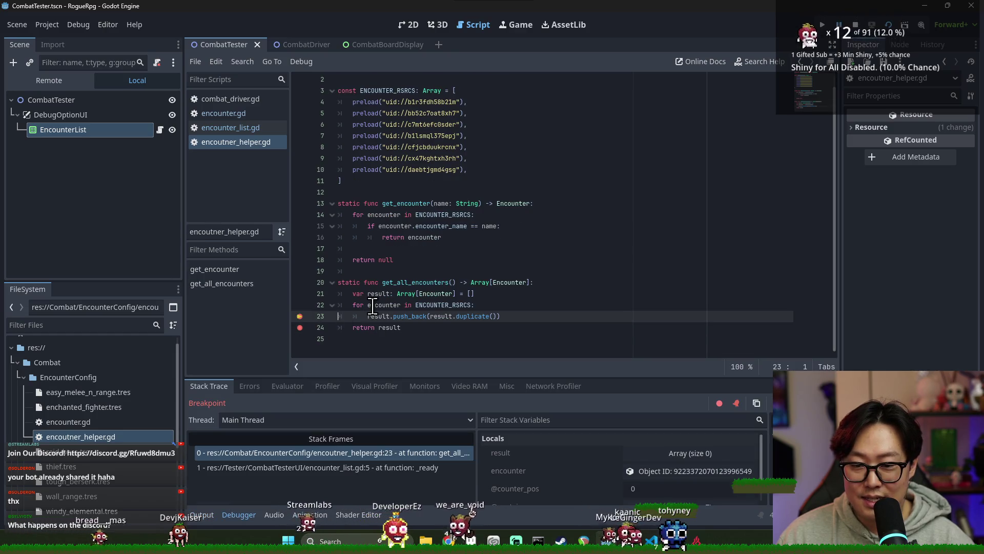
Filter the debugger locals for 'enc' and view the paused encounter object in the Inspector.
{"action": "mouse_move", "coordinate": [372, 306]}
{"action": "left_click", "coordinate": [579, 419]}
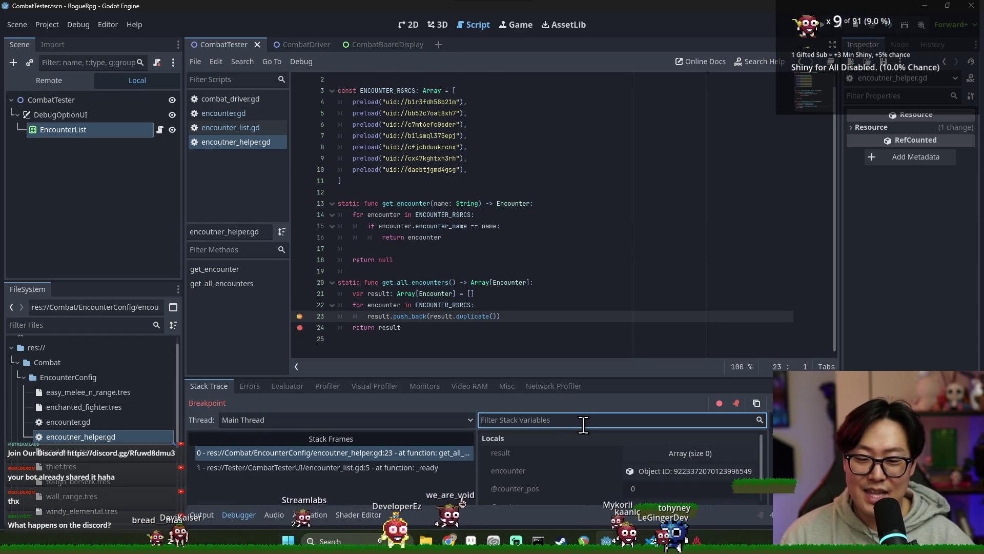
{"action": "type", "text": "encoun"}
{"action": "left_click", "coordinate": [630, 452]}
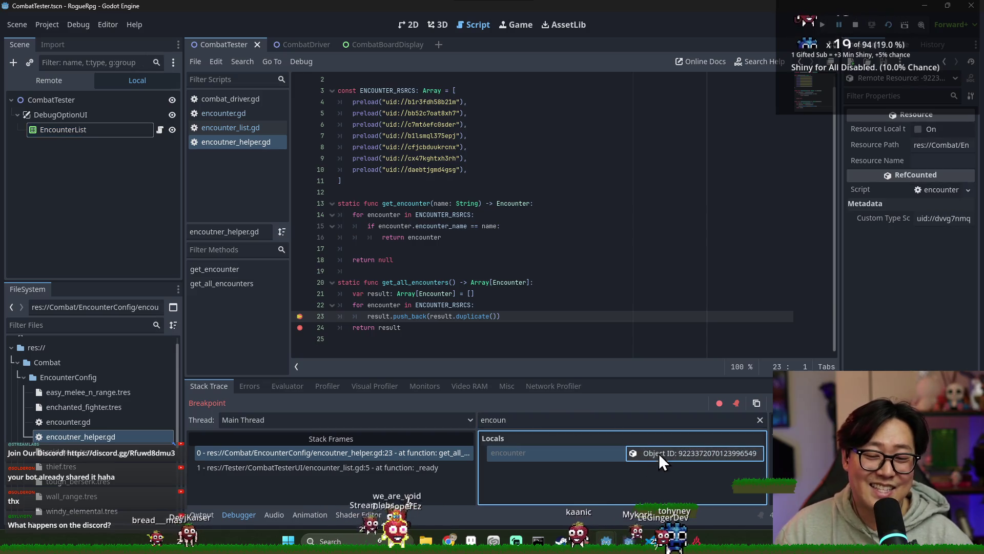
{"action": "left_click", "coordinate": [942, 189]}
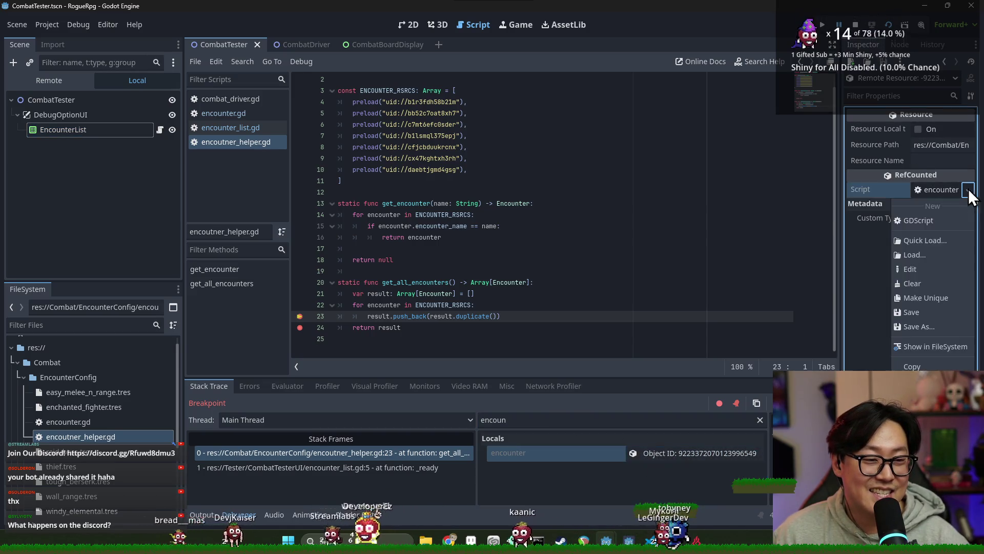
{"action": "key", "text": "Escape"}
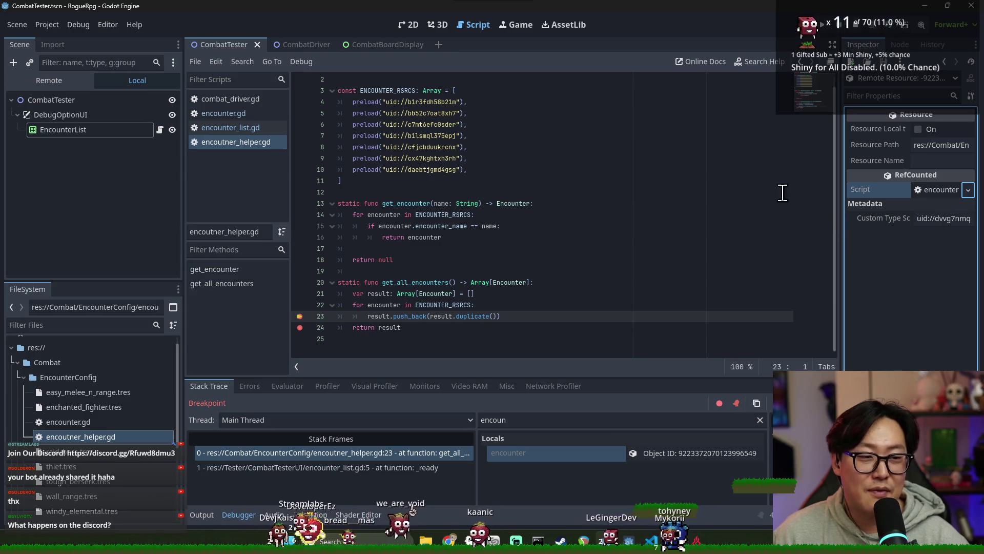
Stop the game, change line 23 to push encounter.duplicate(), and run it again.
{"action": "left_click", "coordinate": [853, 26]}
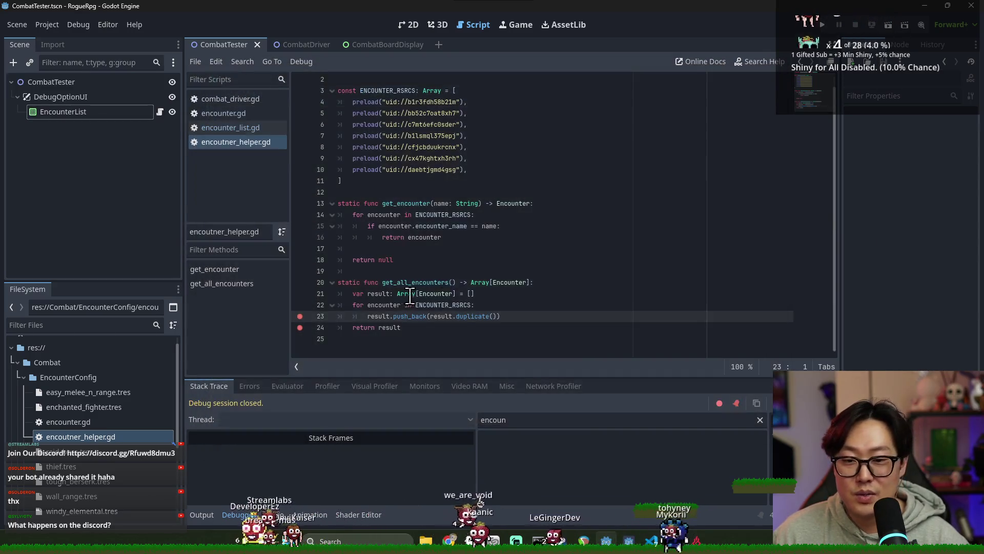
{"action": "right_click", "coordinate": [439, 317]}
{"action": "left_click", "coordinate": [472, 316]}
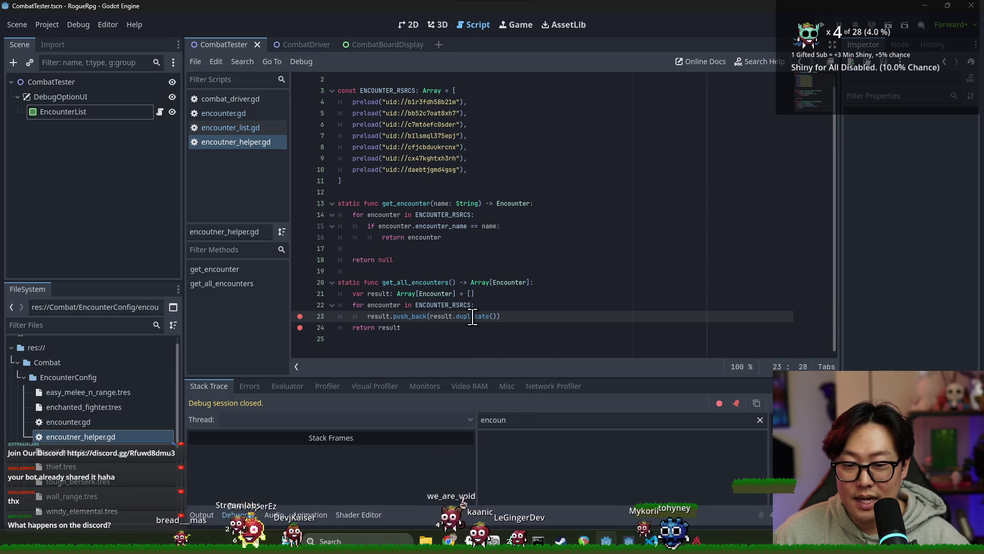
{"action": "double_click", "coordinate": [472, 316]}
{"action": "double_click", "coordinate": [442, 316]}
{"action": "type", "text": "encounter"}
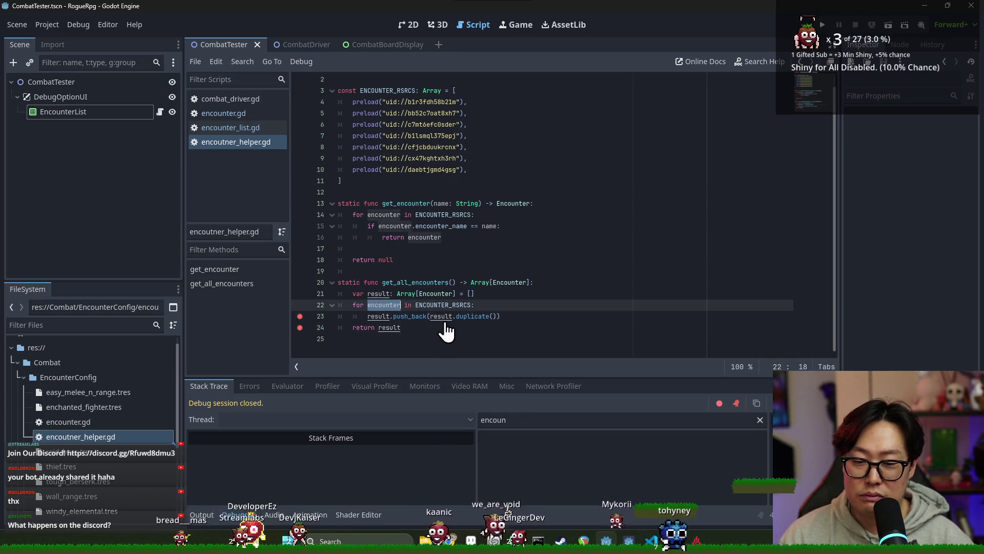
{"action": "left_click", "coordinate": [563, 271]}
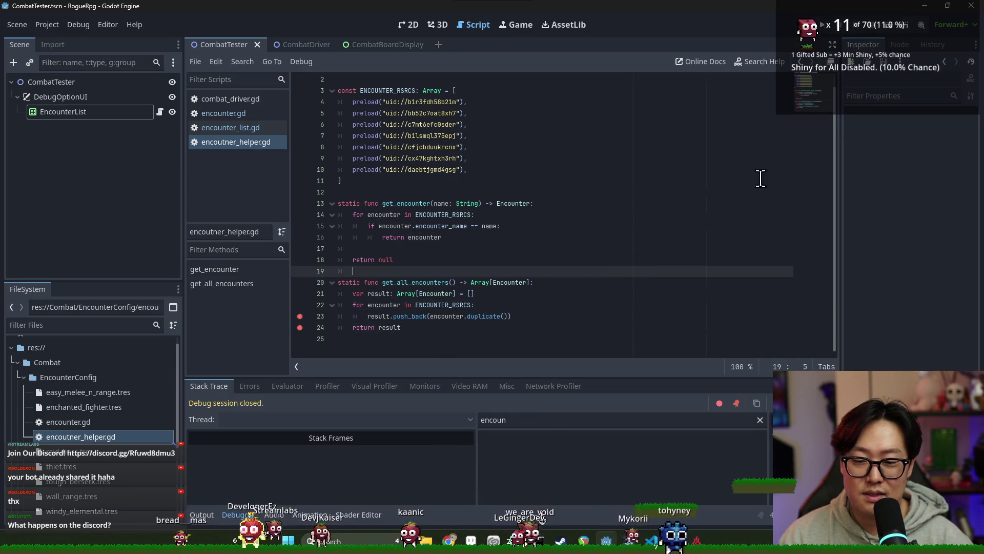
{"action": "left_click", "coordinate": [886, 29]}
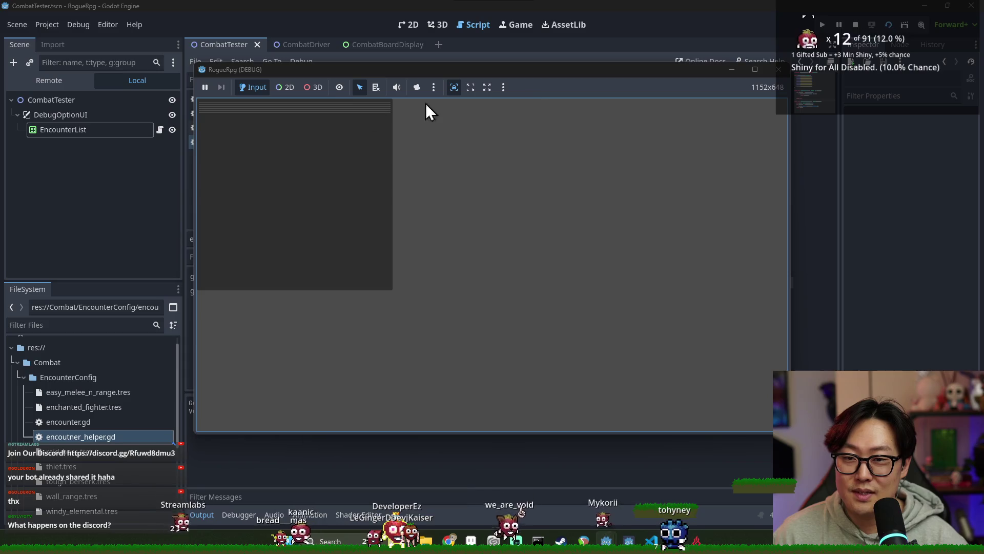
Close the game window and rerun the current scene to pause at line 24 of get_all_encounters.
{"action": "key", "text": "F8"}
{"action": "left_click_drag", "start_coordinate": [304, 347], "coordinate": [305, 293]}
{"action": "left_click", "coordinate": [896, 24]}
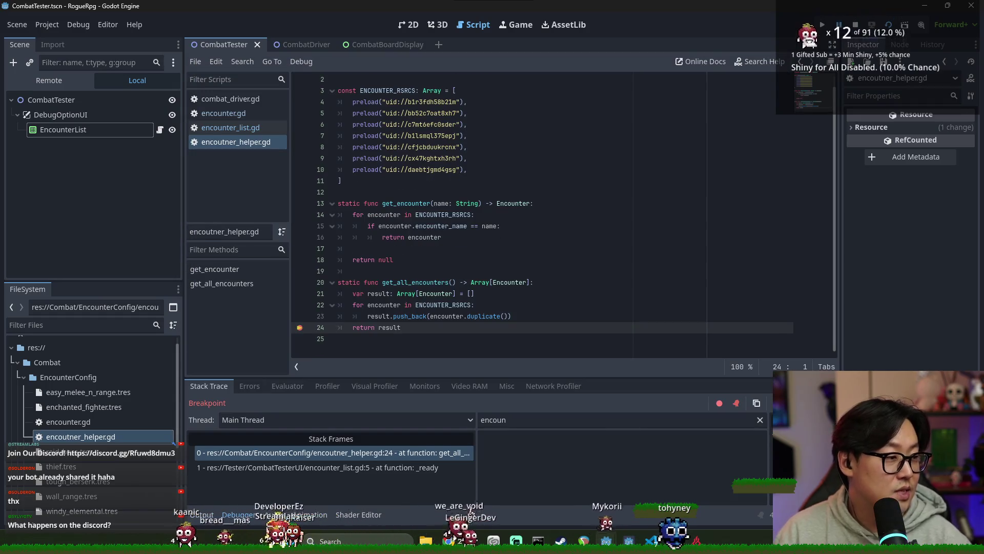
{"action": "key", "text": "alt+Tab"}
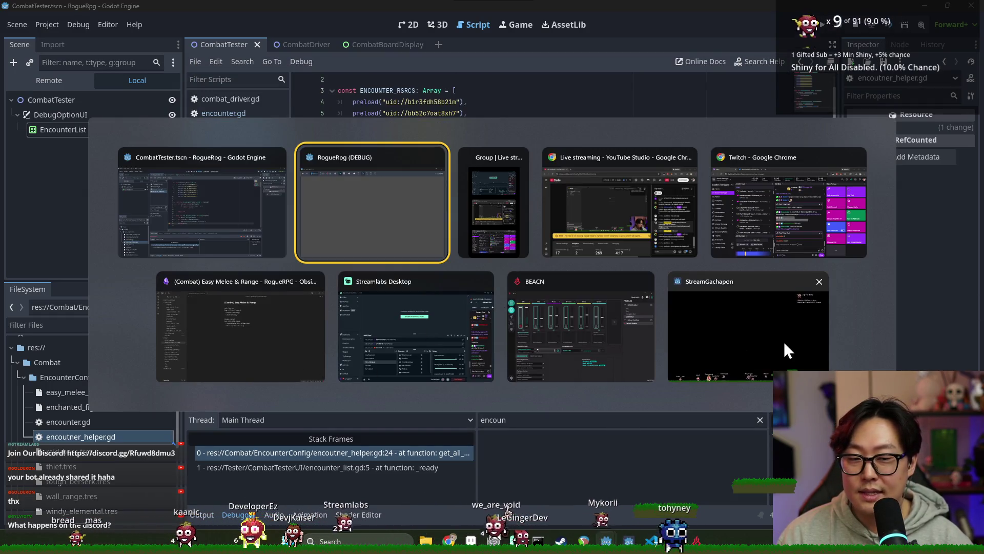
{"action": "key", "text": "Escape"}
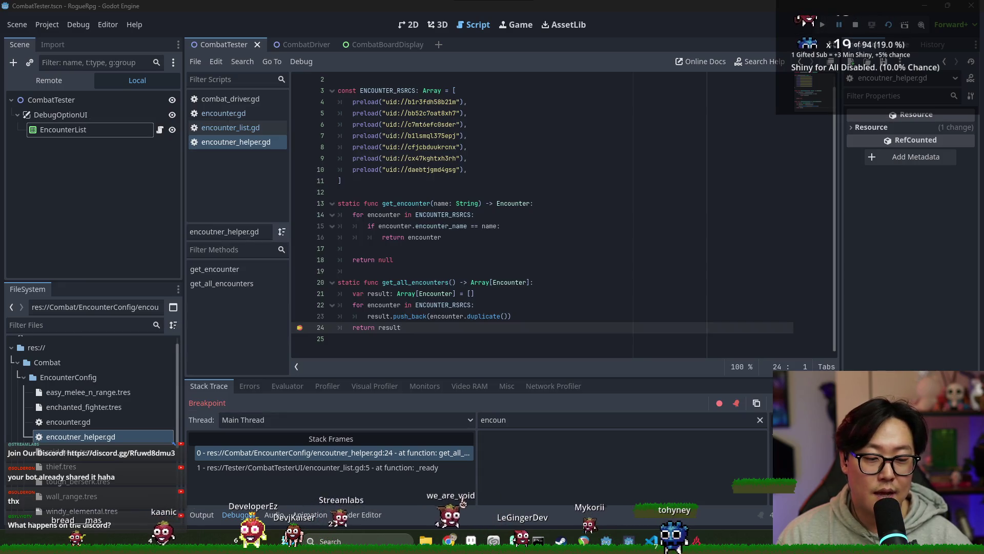
{"action": "key", "text": "alt+Tab"}
Switch to Discord, maximize it, and open the #my-game-progress channel.
{"action": "key", "text": "Escape"}
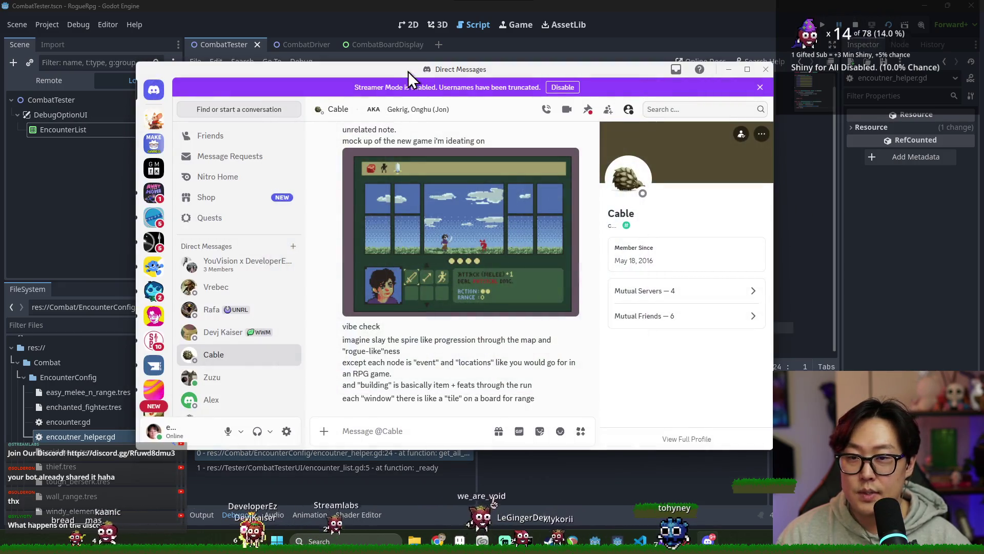
{"action": "key", "text": "alt+Tab"}
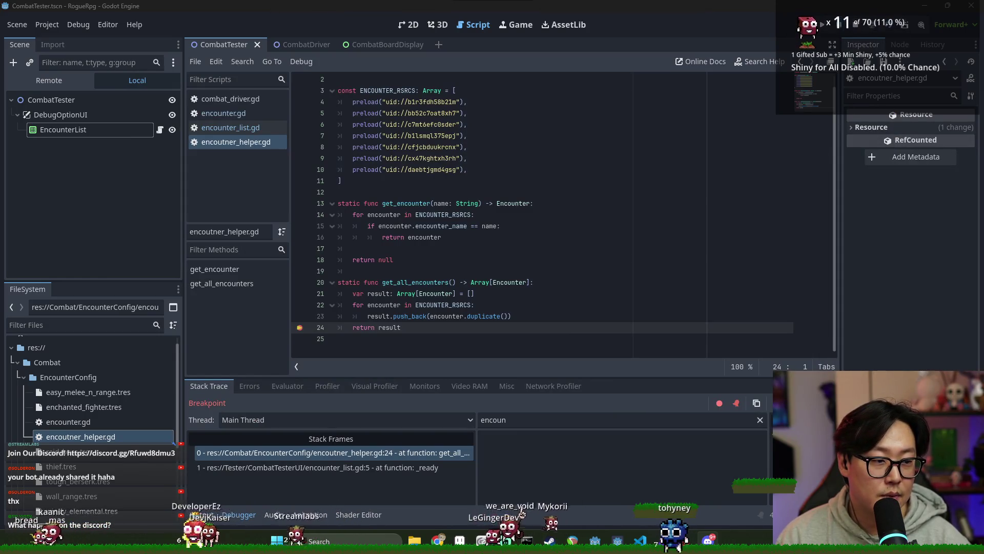
{"action": "key", "text": "alt+Tab"}
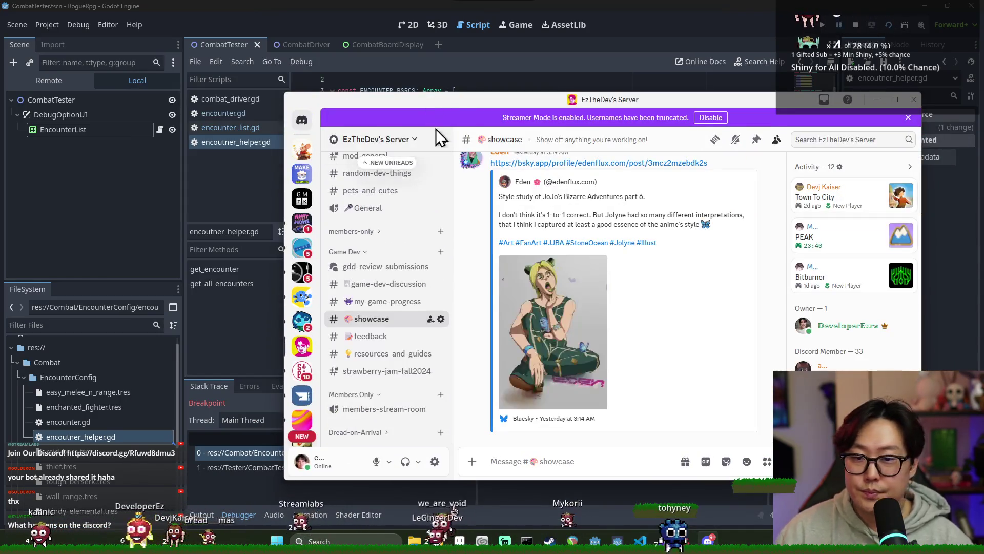
{"action": "key", "text": "super+Up"}
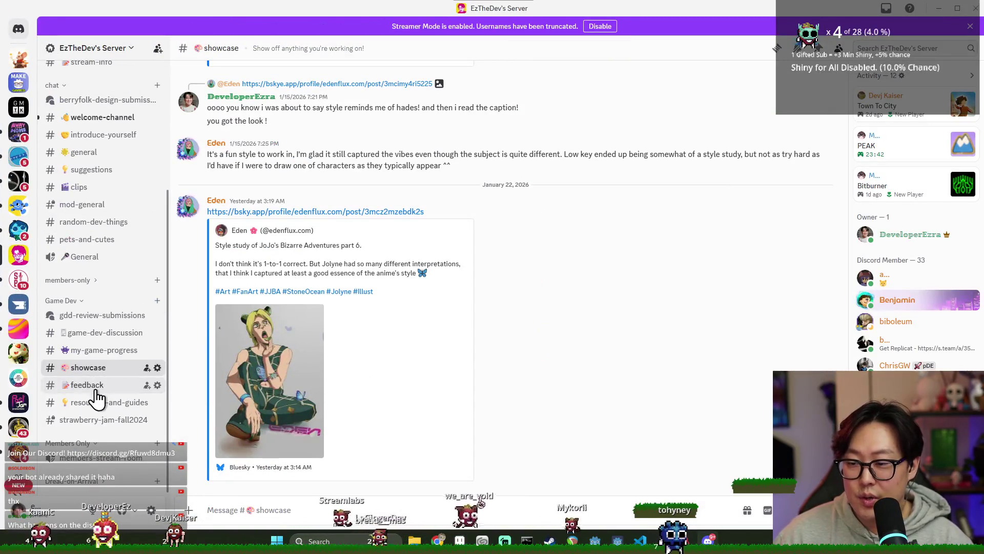
{"action": "left_click", "coordinate": [102, 353]}
{"action": "mouse_move", "coordinate": [165, 343]}
{"action": "left_mouse_down"}
{"action": "mouse_move", "coordinate": [222, 347]}
{"action": "mouse_move", "coordinate": [190, 347]}
{"action": "left_mouse_up"}
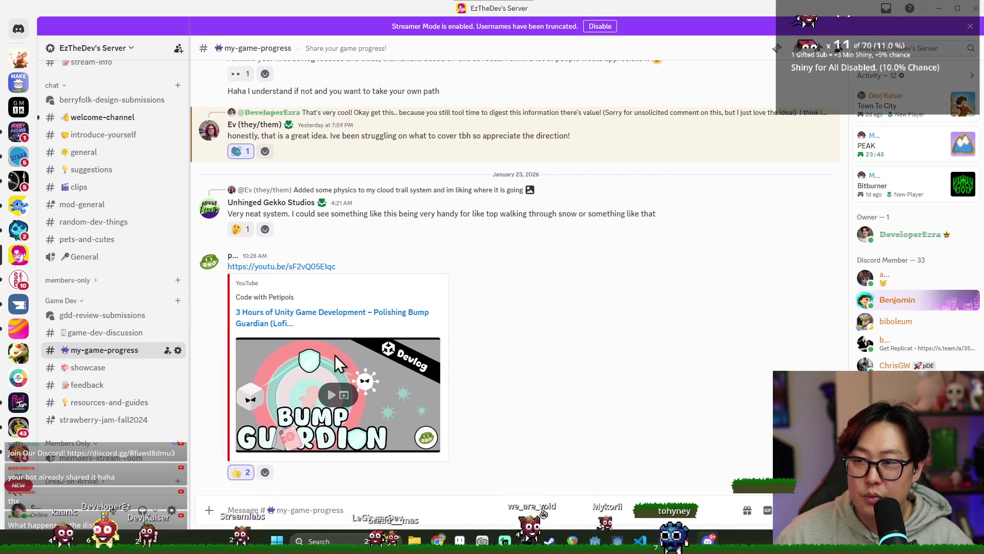
Scroll through the my-game-progress messages, then close Discord.
{"action": "scroll", "coordinate": [552, 389], "scroll_direction": "up", "scroll_amount": 3}
{"action": "scroll", "coordinate": [553, 389], "scroll_direction": "up", "scroll_amount": 5}
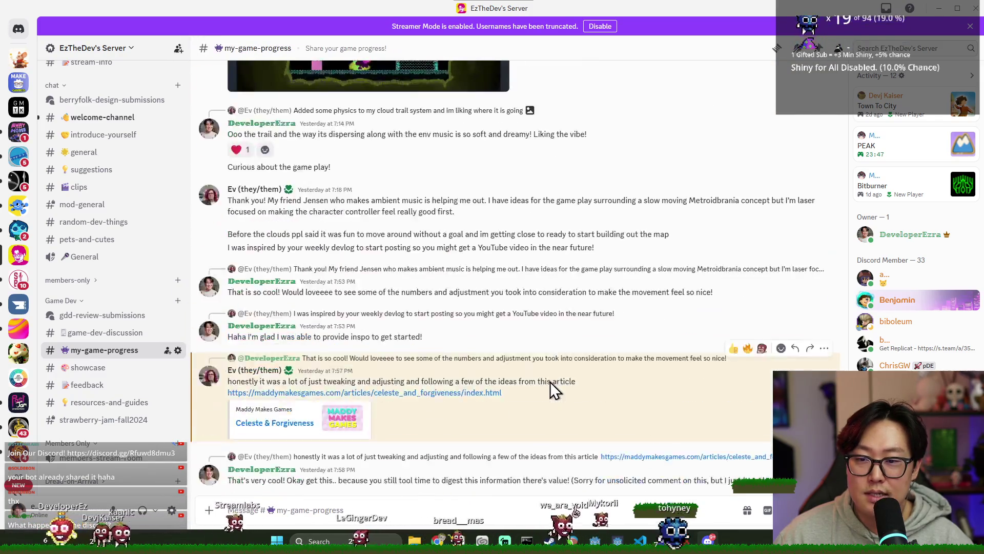
{"action": "scroll", "coordinate": [552, 390], "scroll_direction": "down", "scroll_amount": 8}
{"action": "scroll", "coordinate": [553, 394], "scroll_direction": "up", "scroll_amount": 10}
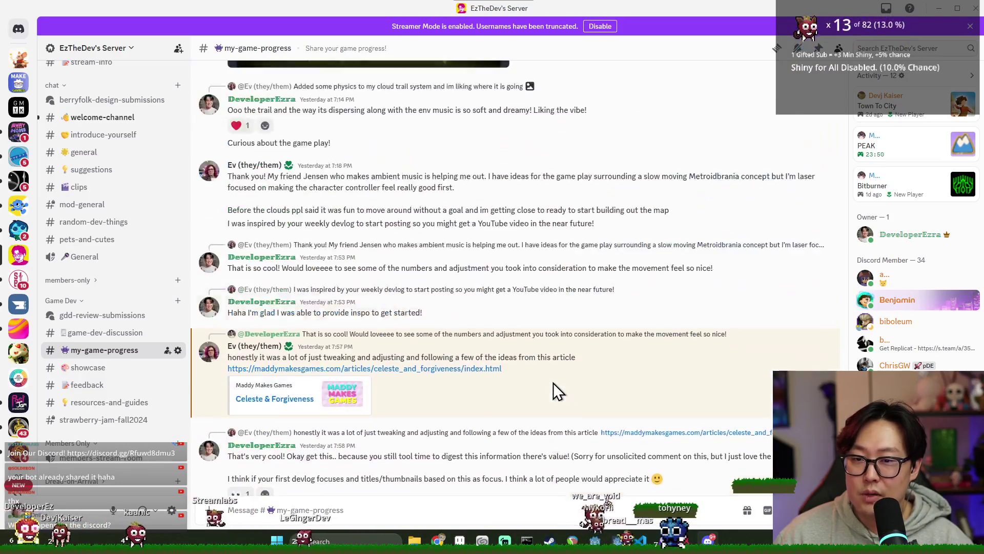
{"action": "scroll", "coordinate": [551, 389], "scroll_direction": "up", "scroll_amount": 10}
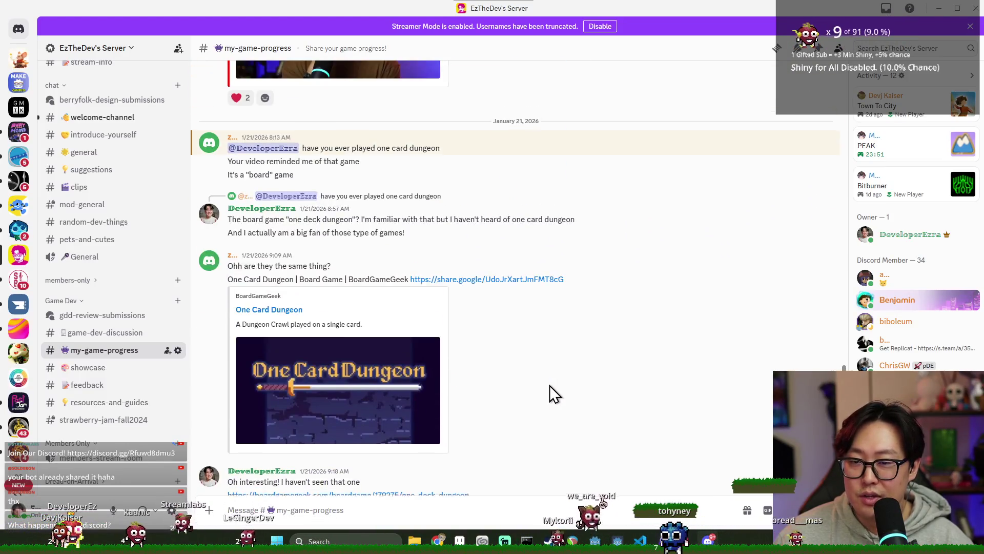
{"action": "scroll", "coordinate": [405, 302], "scroll_direction": "down", "scroll_amount": 10}
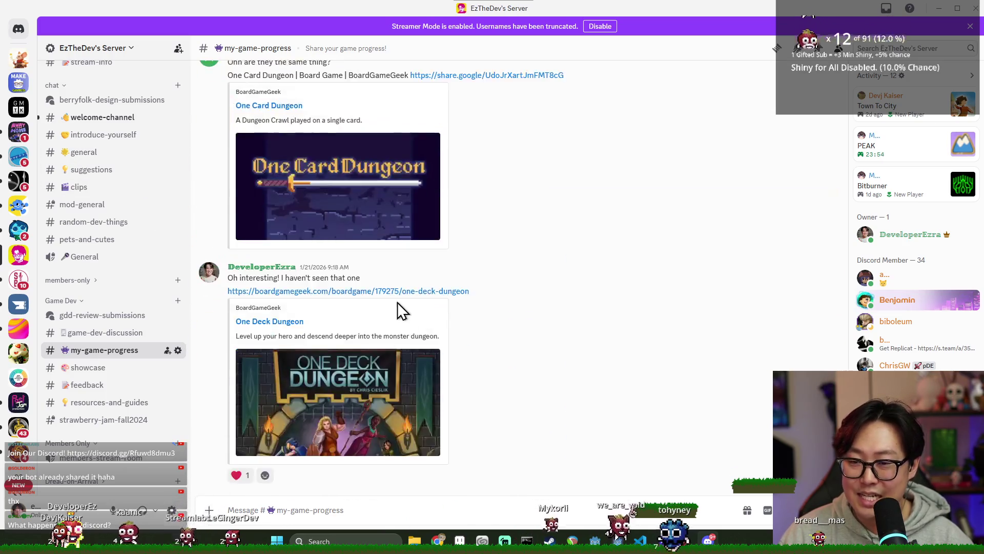
{"action": "scroll", "coordinate": [472, 334], "scroll_direction": "down", "scroll_amount": 10}
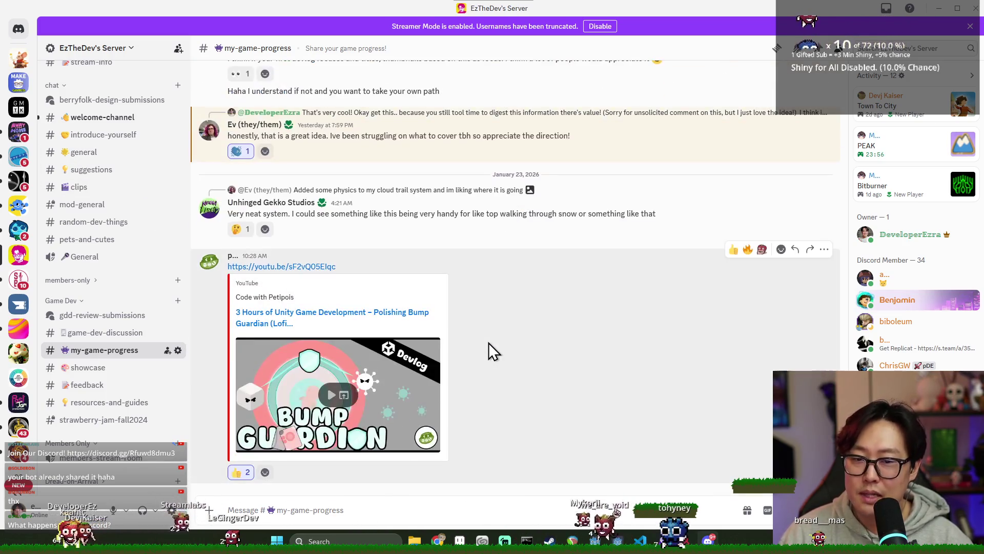
{"action": "scroll", "coordinate": [131, 236], "scroll_direction": "up", "scroll_amount": 4}
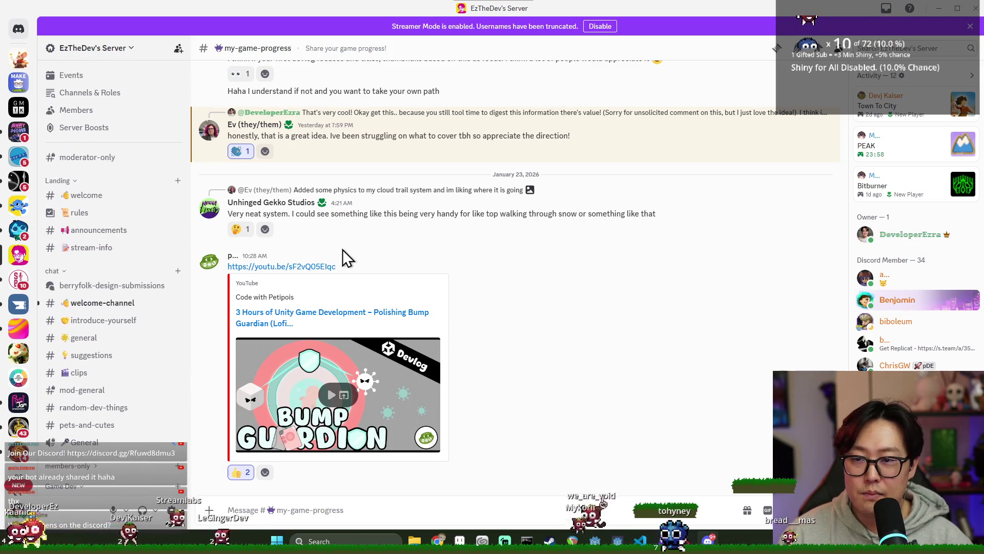
{"action": "scroll", "coordinate": [479, 269], "scroll_direction": "up", "scroll_amount": 5}
{"action": "scroll", "coordinate": [476, 264], "scroll_direction": "up", "scroll_amount": 15}
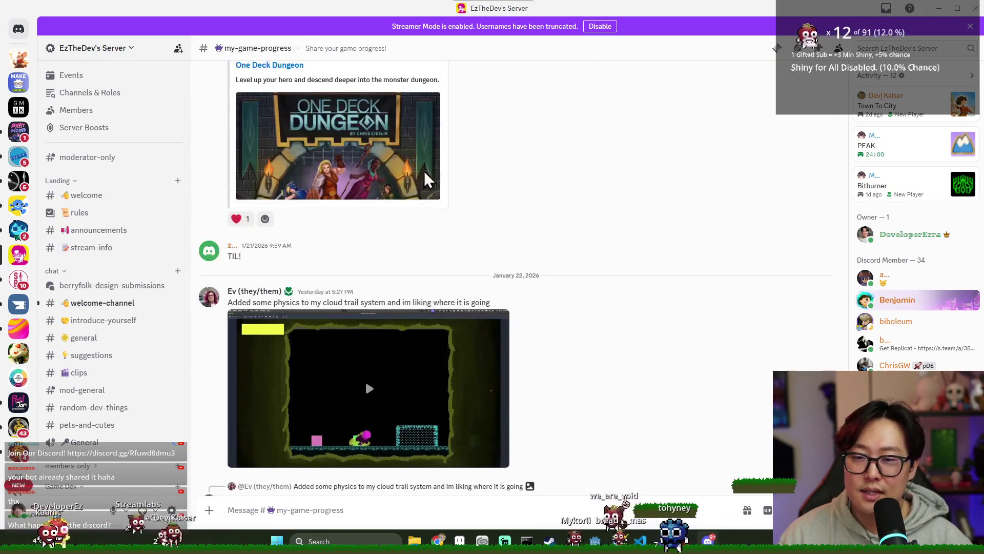
{"action": "scroll", "coordinate": [293, 186], "scroll_direction": "up", "scroll_amount": 3}
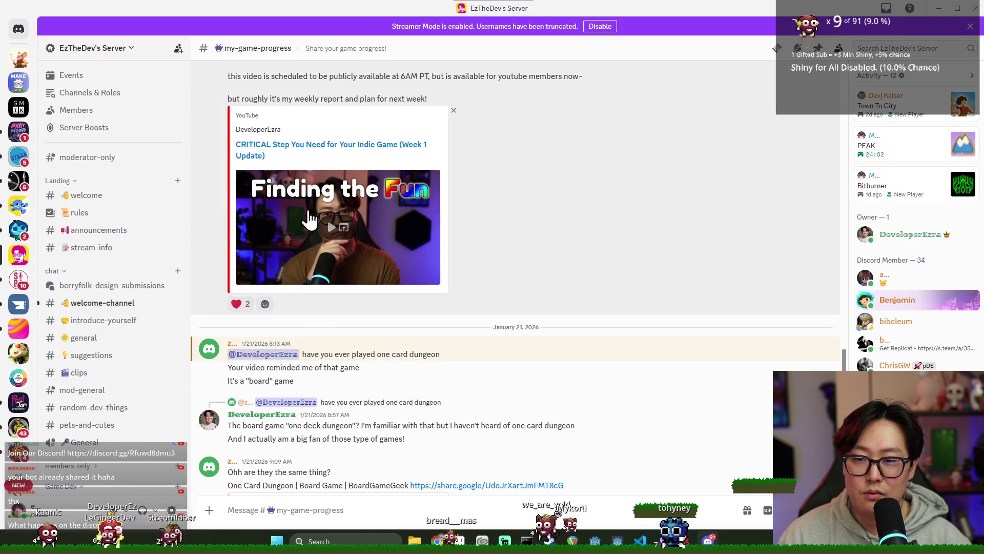
{"action": "scroll", "coordinate": [525, 253], "scroll_direction": "down", "scroll_amount": 18}
{"action": "left_click", "coordinate": [974, 11]}
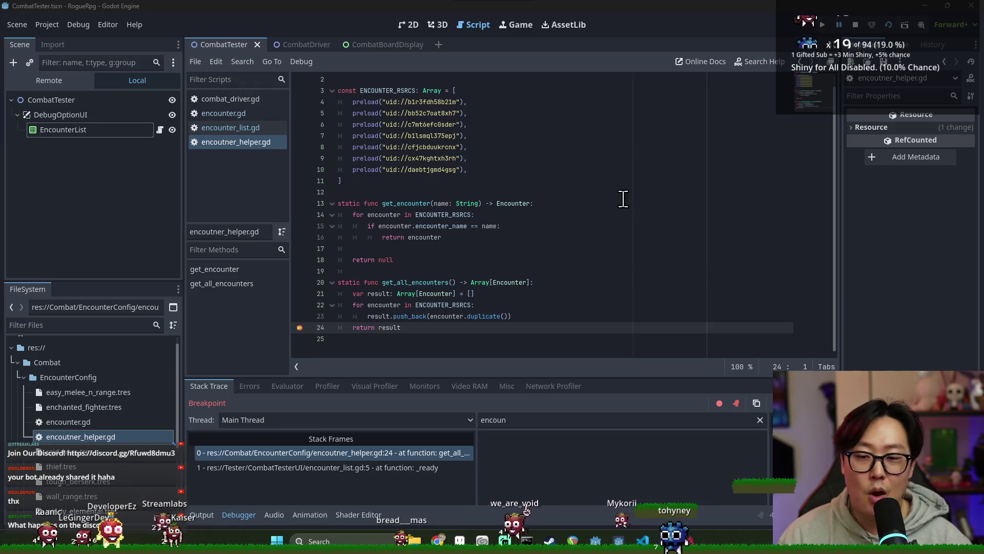
Filter Locals for 'result', expand the array, and inspect its first three encounter objects.
{"action": "mouse_move", "coordinate": [388, 330]}
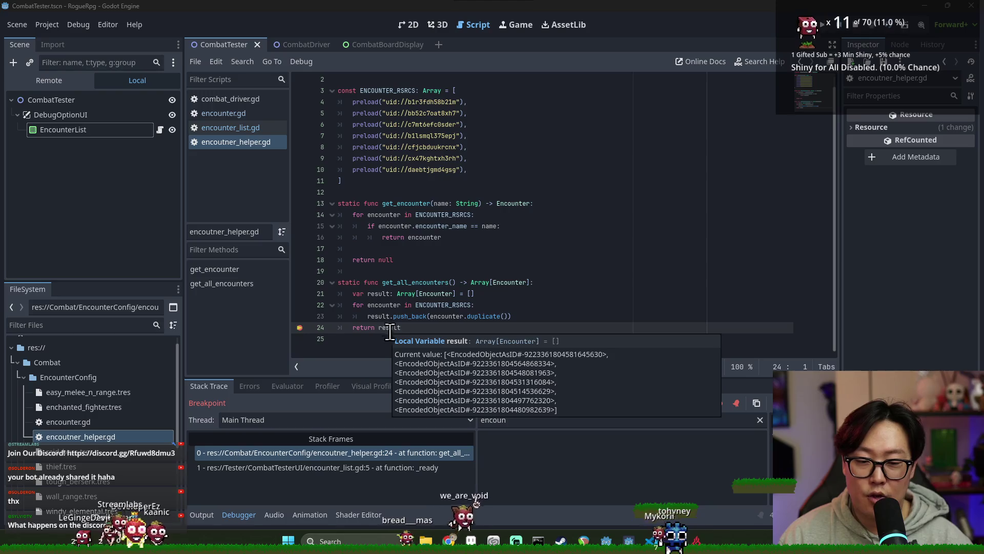
{"action": "double_click", "coordinate": [520, 419]}
{"action": "type", "text": "result"}
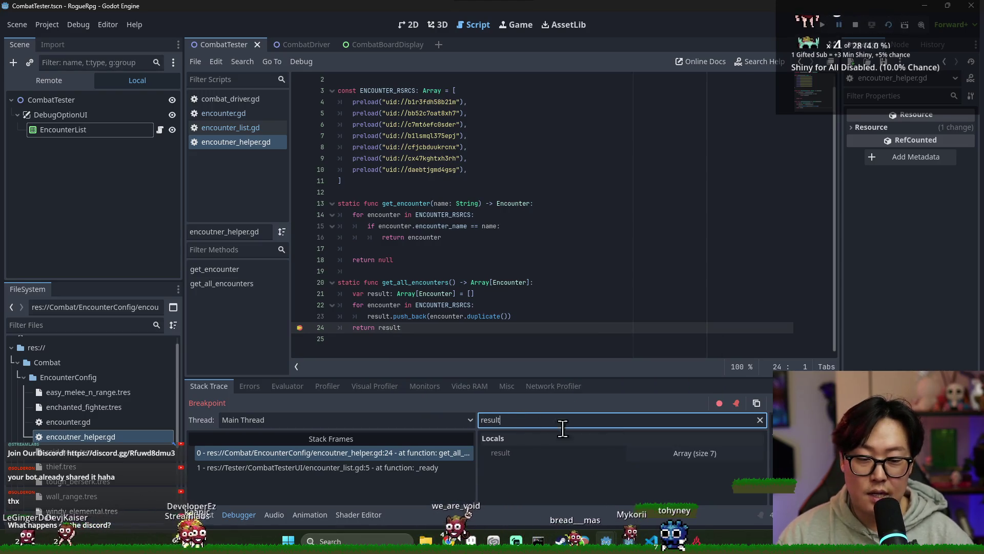
{"action": "left_click", "coordinate": [669, 452]}
{"action": "left_click_drag", "start_coordinate": [641, 377], "coordinate": [638, 236]}
{"action": "left_click", "coordinate": [660, 352]}
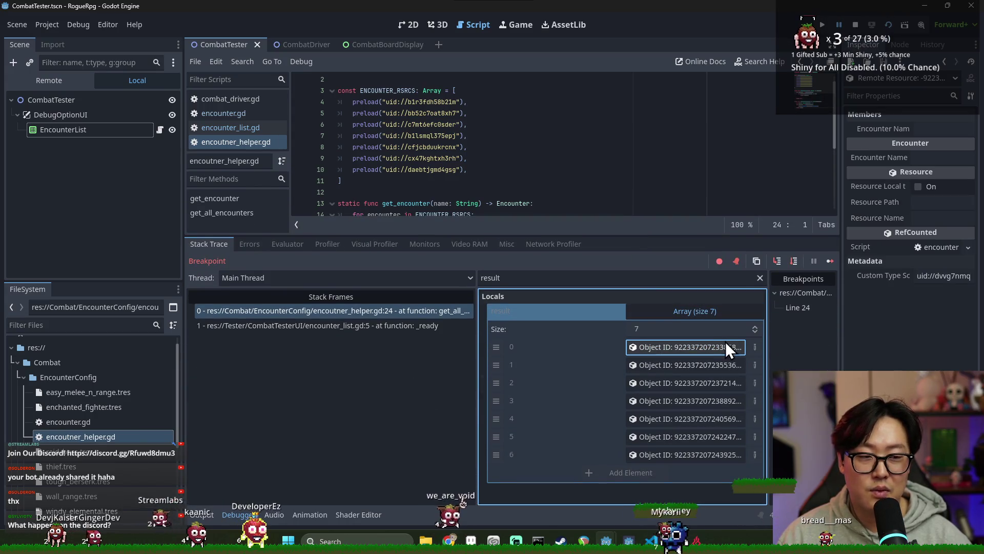
{"action": "left_click", "coordinate": [680, 365]}
{"action": "left_click", "coordinate": [676, 382]}
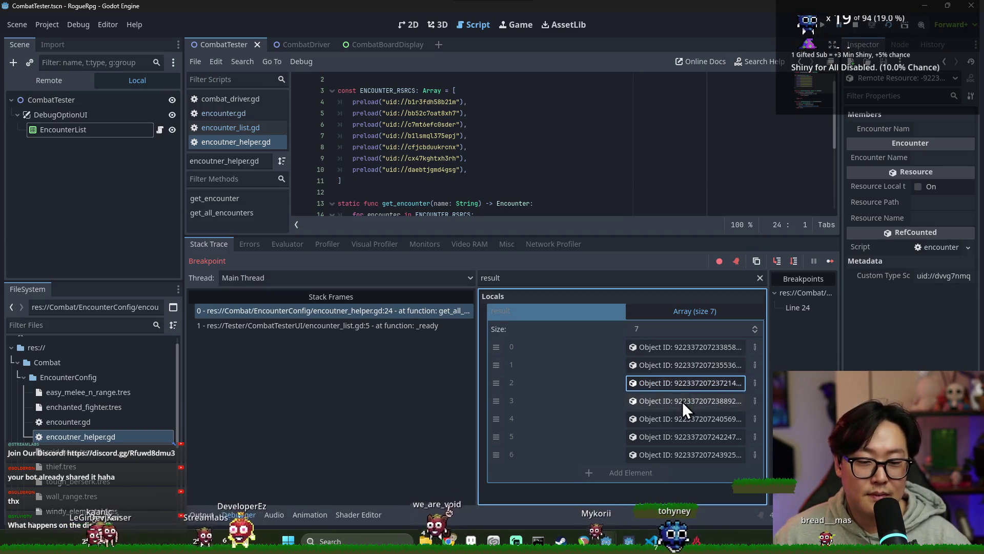
{"action": "left_click_drag", "start_coordinate": [661, 236], "coordinate": [664, 357]}
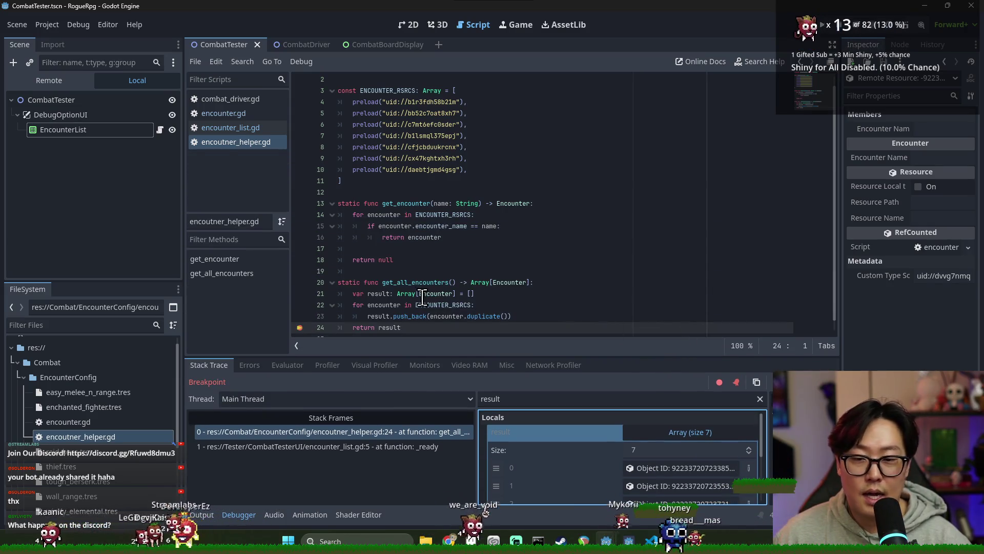
Set a breakpoint on line 23 inside the loop, stop, and rerun the scene.
{"action": "left_click", "coordinate": [419, 281]}
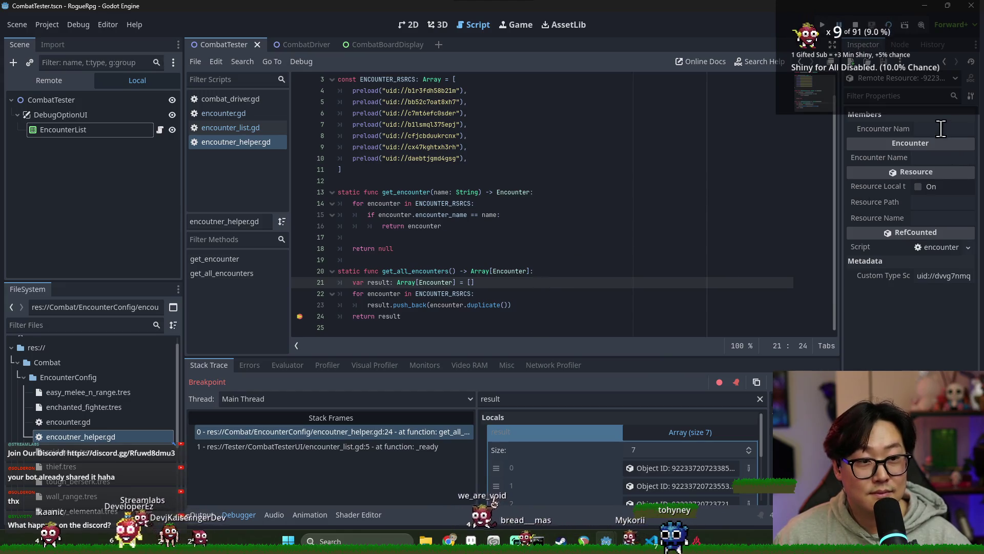
{"action": "left_click", "coordinate": [298, 316], "text": "shift"}
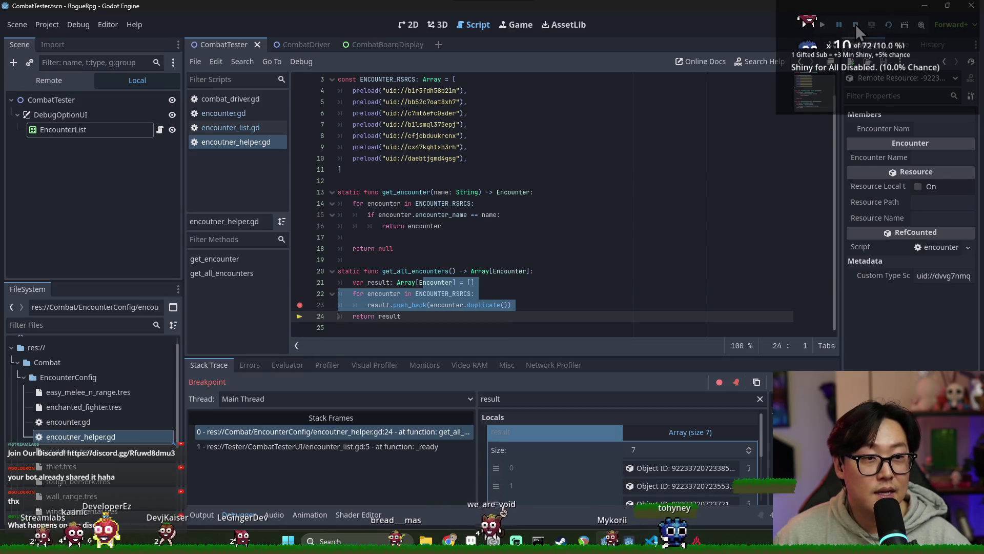
{"action": "left_click", "coordinate": [855, 25]}
{"action": "left_click", "coordinate": [888, 25]}
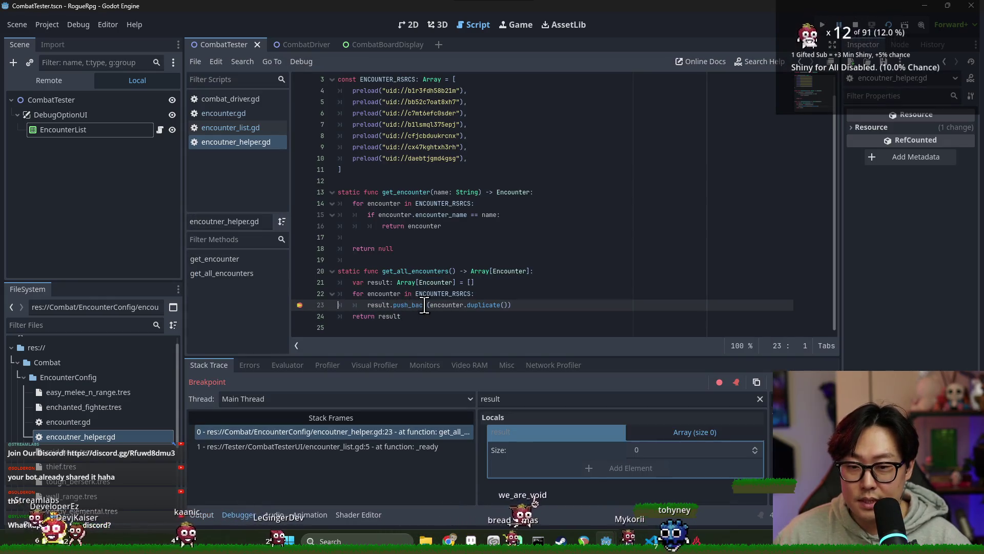
Filter Locals for 'encounter' and check its resource file path in the Inspector.
{"action": "mouse_move", "coordinate": [447, 306]}
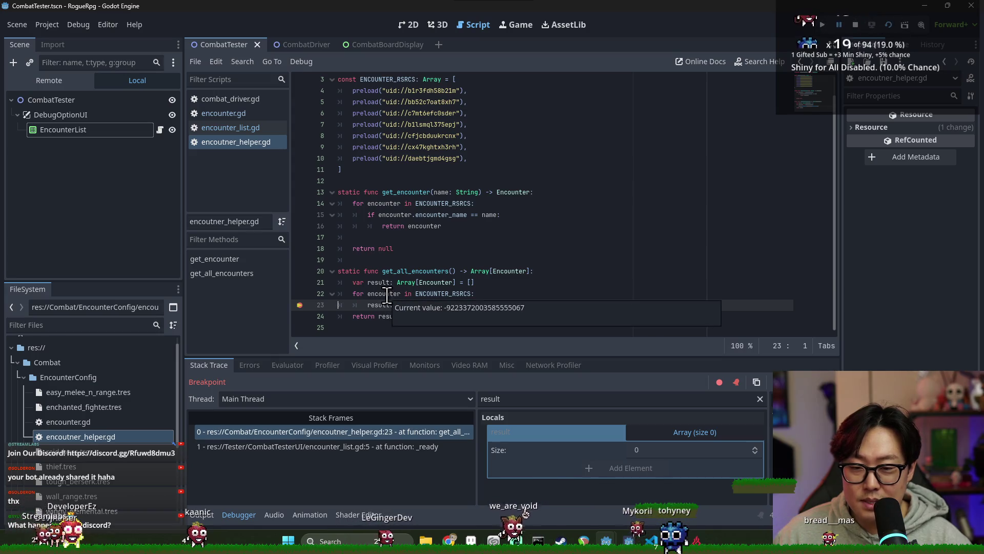
{"action": "left_click", "coordinate": [559, 391]}
{"action": "type", "text": "encounter"}
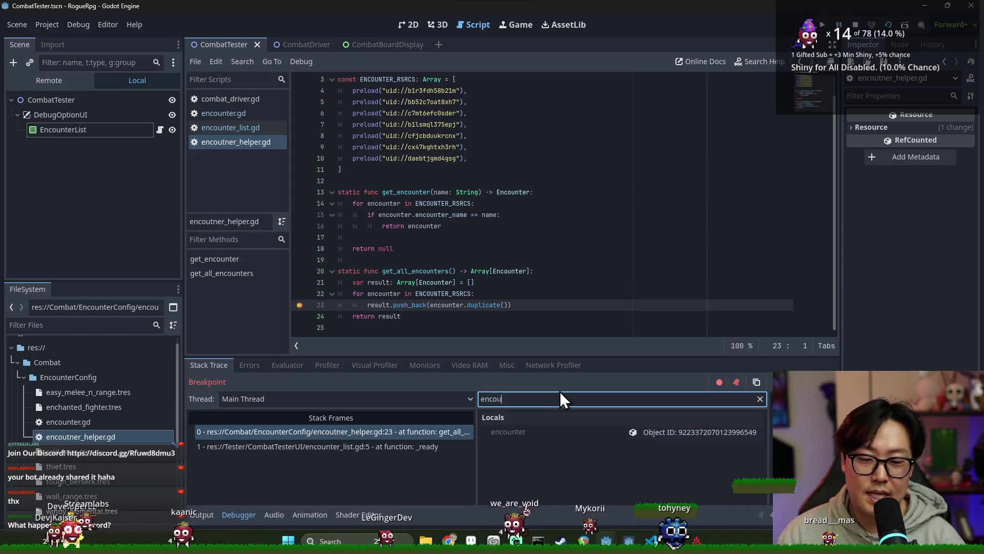
{"action": "left_click", "coordinate": [679, 431]}
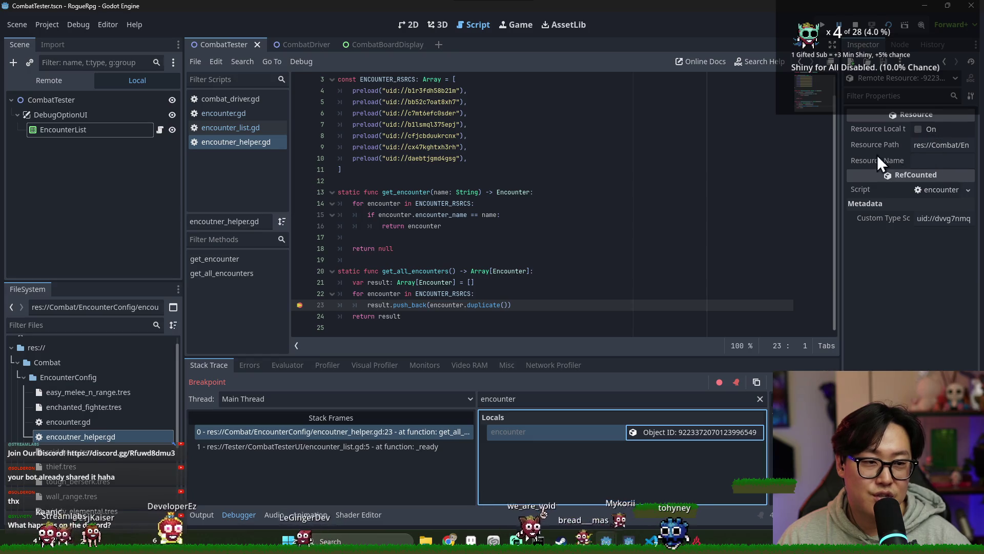
{"action": "left_click_drag", "start_coordinate": [844, 161], "coordinate": [712, 178]}
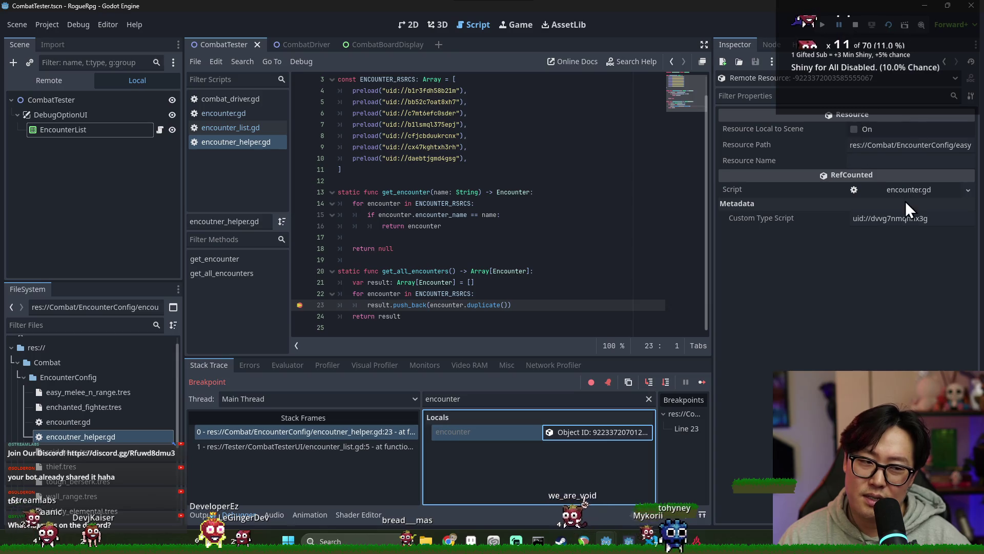
{"action": "left_click", "coordinate": [85, 393]}
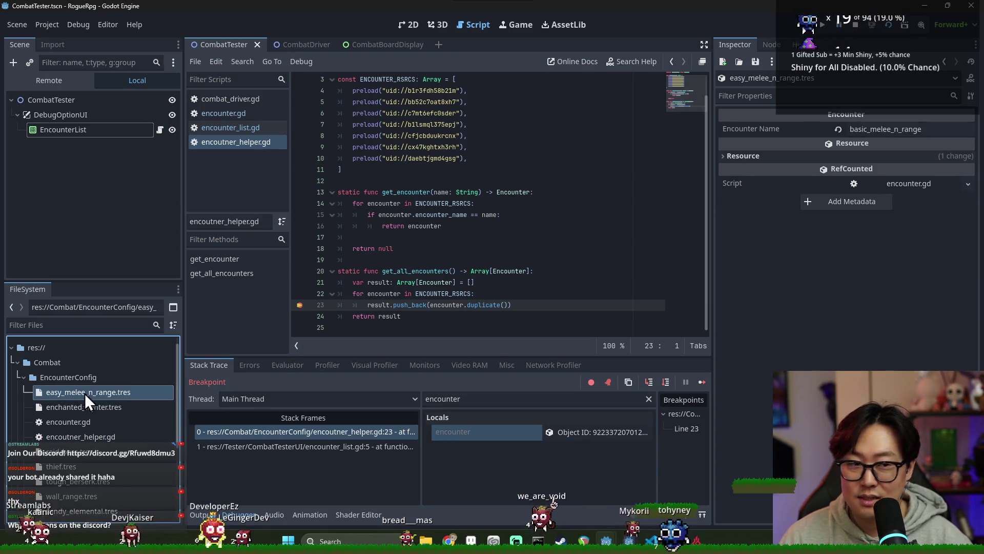
{"action": "left_click", "coordinate": [836, 156]}
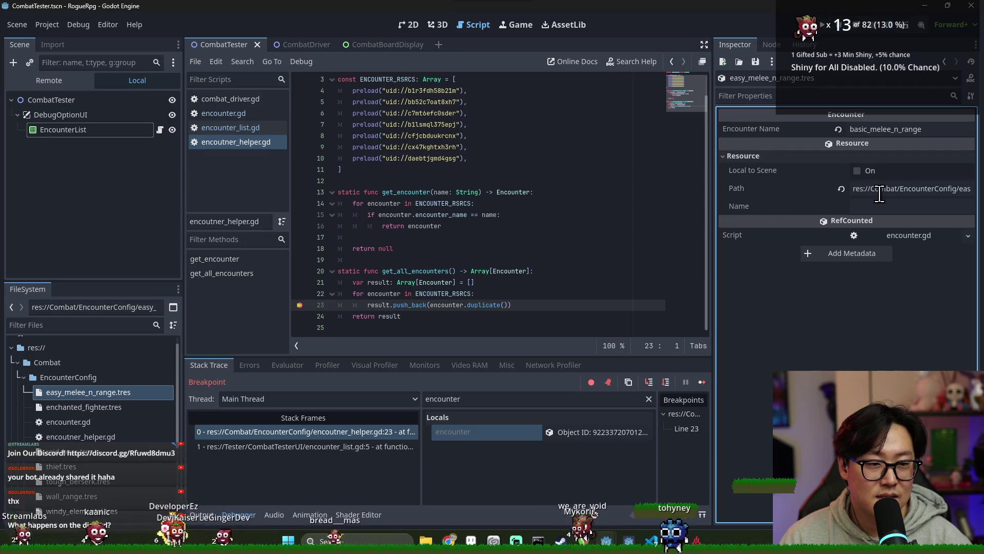
{"action": "left_click", "coordinate": [907, 192]}
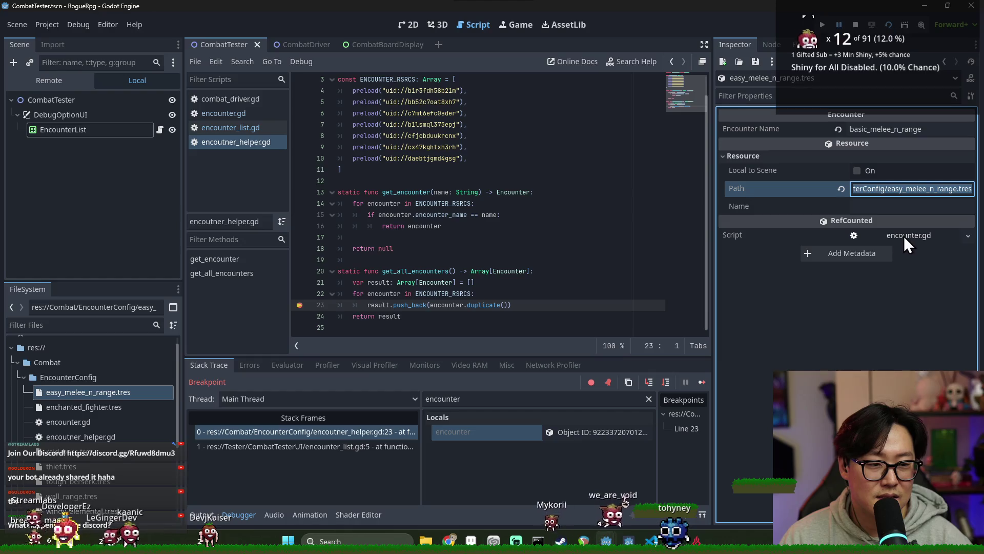
{"action": "left_click", "coordinate": [578, 432]}
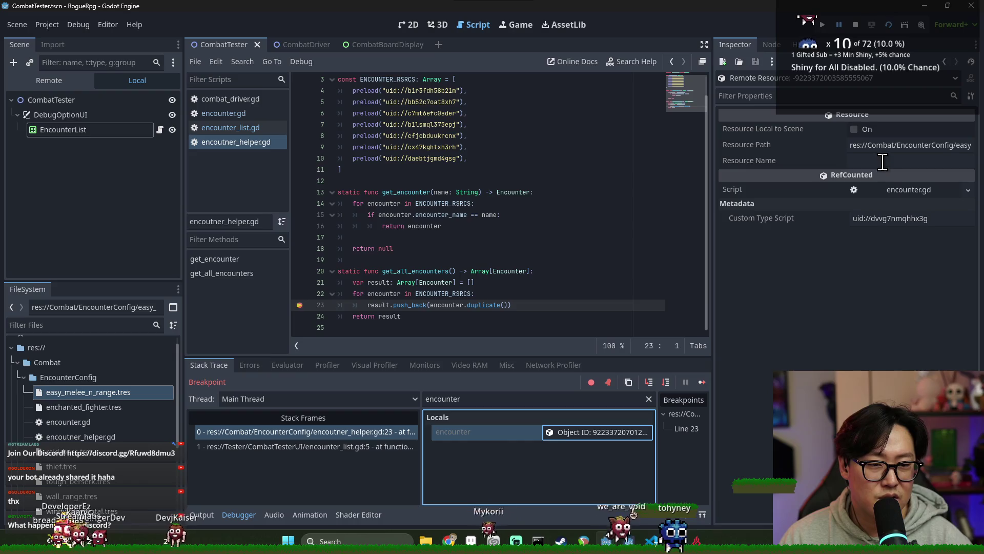
{"action": "left_click", "coordinate": [912, 145]}
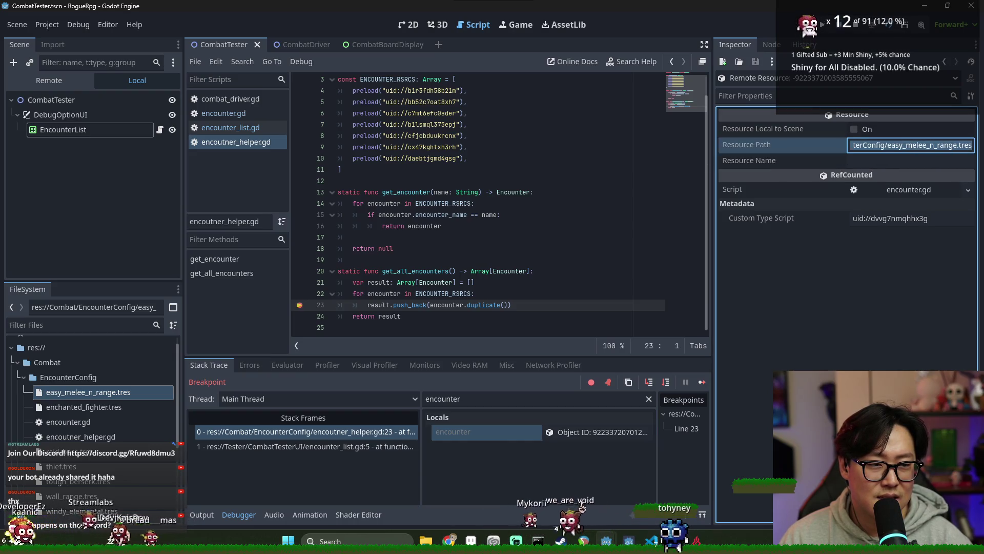
Look up the preload documentation in the ENCOUNTER_RSRCS list, then stop debugging.
{"action": "left_click", "coordinate": [474, 237]}
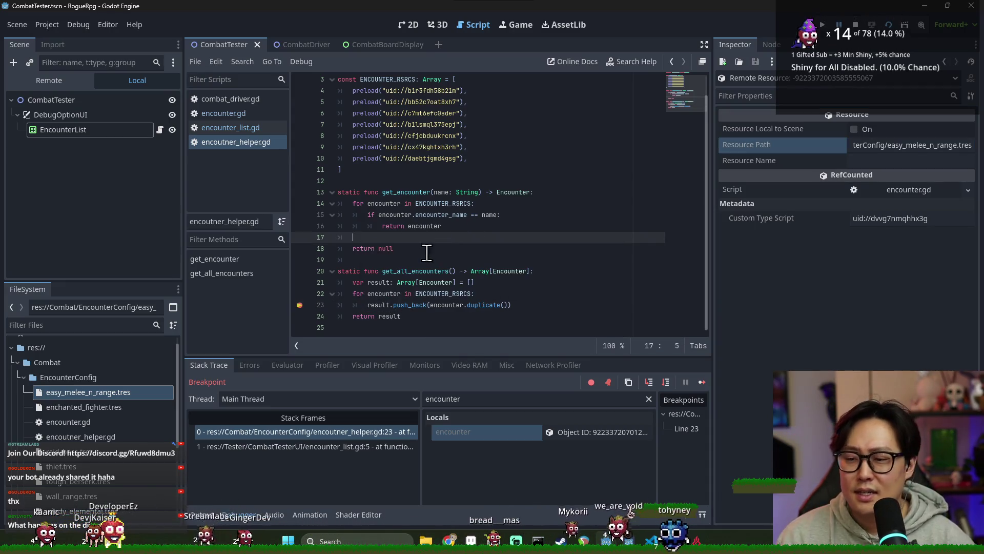
{"action": "left_click", "coordinate": [453, 203]}
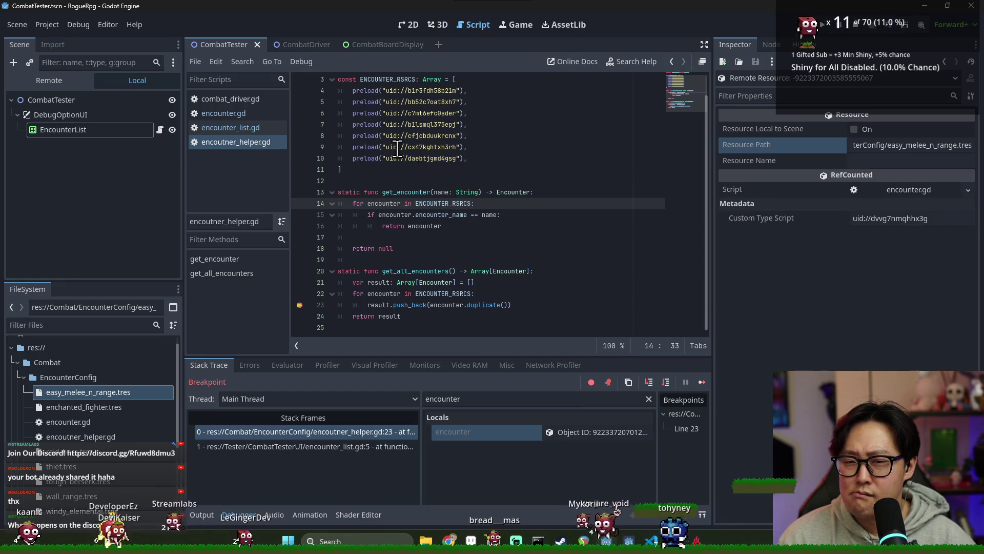
{"action": "double_click", "coordinate": [367, 91]}
{"action": "mouse_move", "coordinate": [370, 101]}
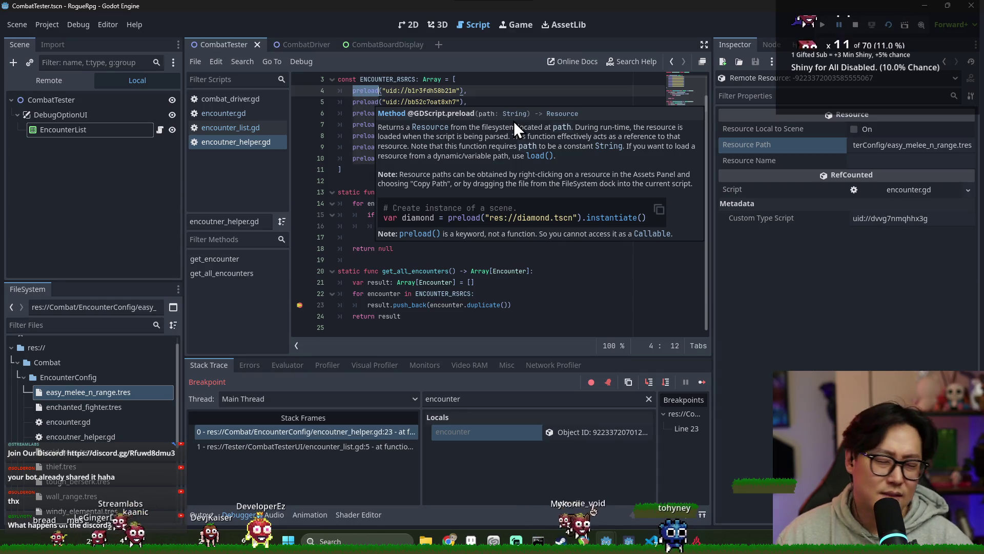
{"action": "left_click", "coordinate": [448, 91]}
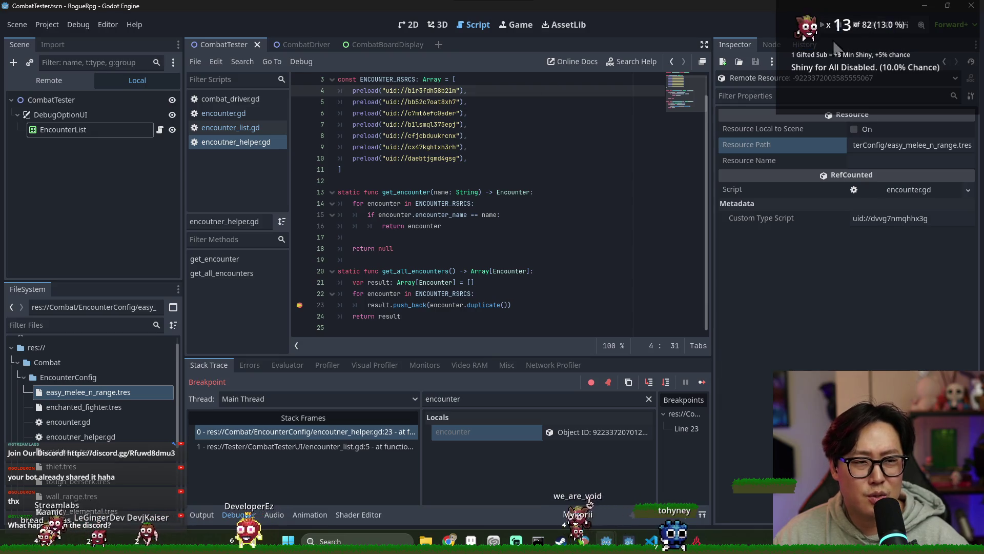
{"action": "left_click", "coordinate": [855, 25]}
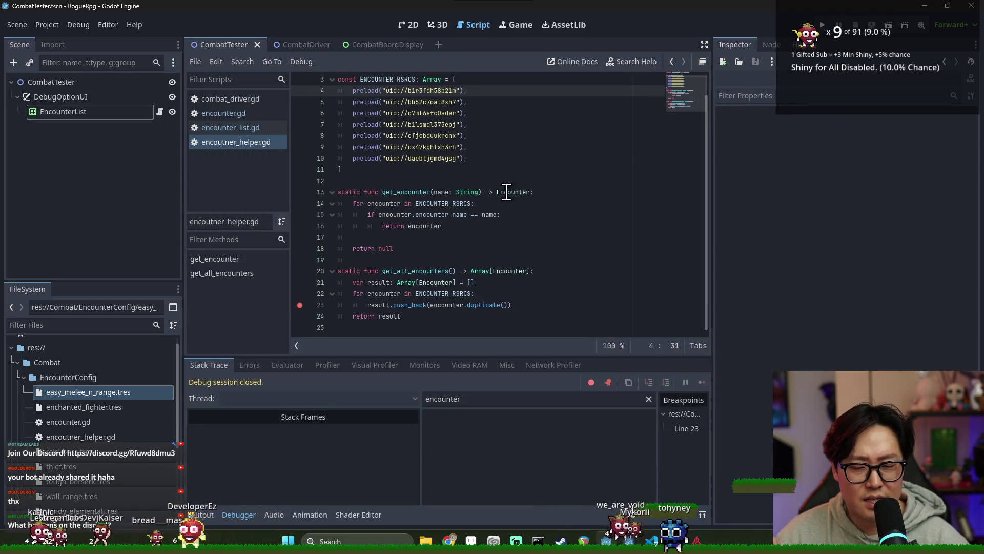
Remove .duplicate() from line 23 so it appends encounter itself, and save the script.
{"action": "right_click", "coordinate": [319, 283]}
{"action": "key", "text": "Escape"}
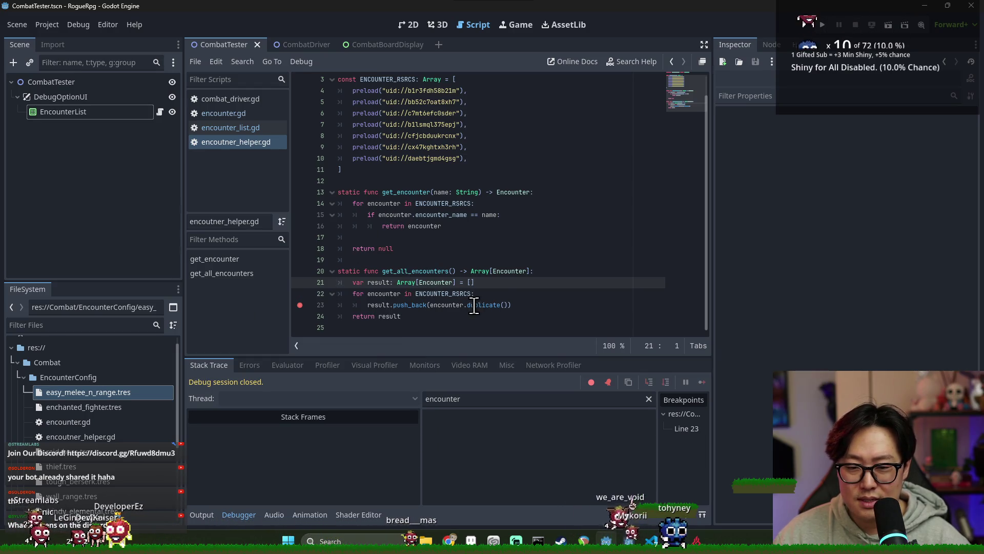
{"action": "left_click_drag", "start_coordinate": [468, 305], "coordinate": [497, 306]}
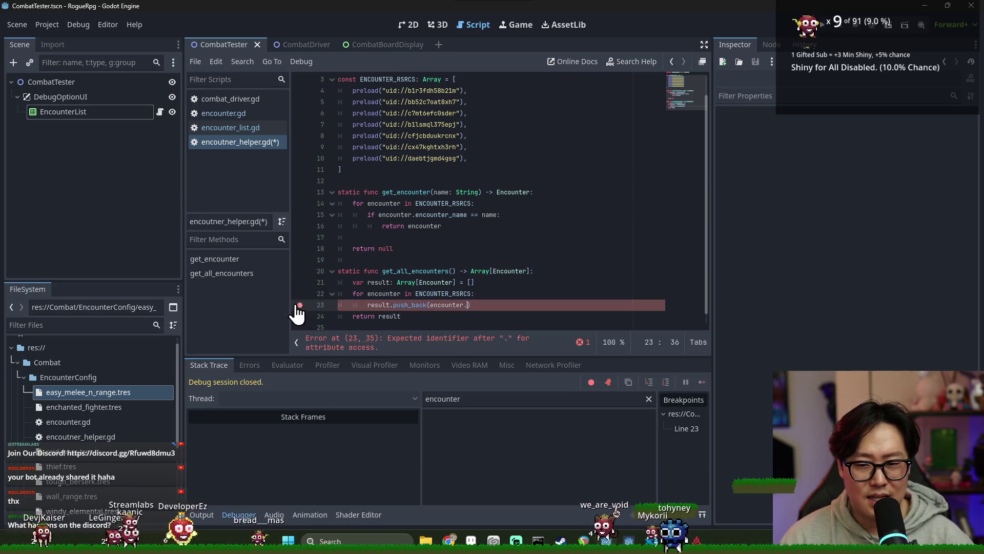
{"action": "key", "text": "Left"}
{"action": "key", "text": "Left"}
{"action": "key", "text": "Left"}
{"action": "key", "text": "BackSpace"}
{"action": "key", "text": "BackSpace"}
{"action": "type", "text": ")"}
{"action": "key", "text": "ctrl+s"}
Move the breakpoint to line 24 and run the current scene.
{"action": "left_click", "coordinate": [436, 236]}
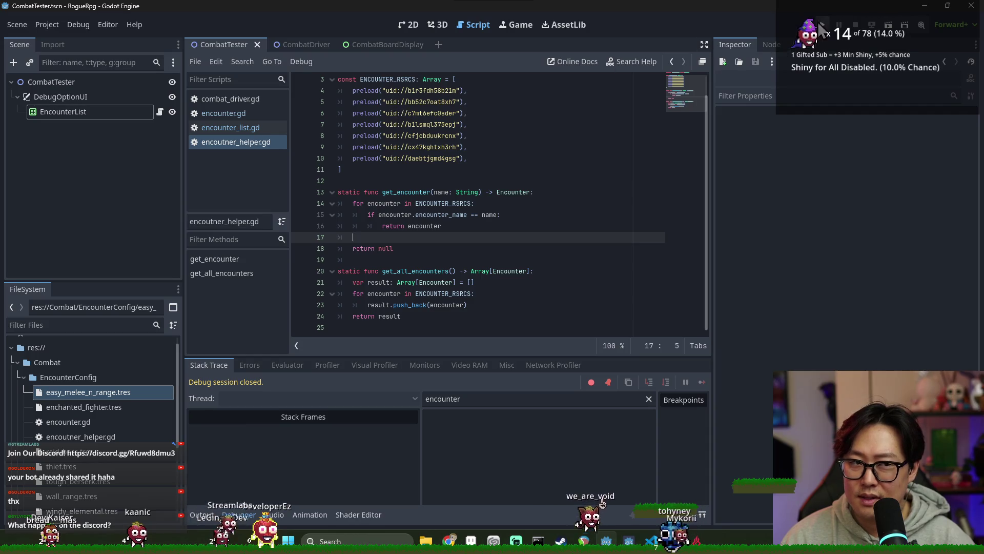
{"action": "left_click", "coordinate": [300, 305]}
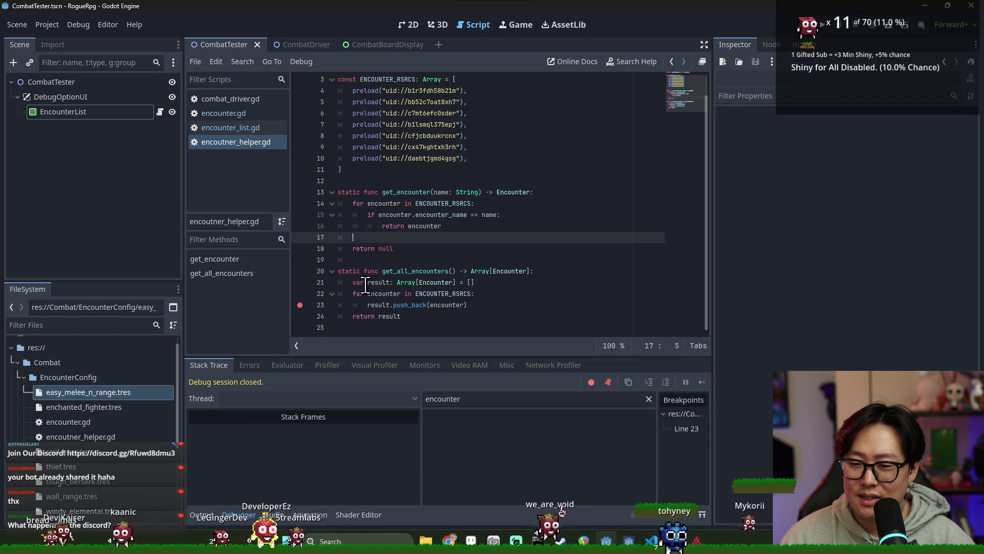
{"action": "left_click", "coordinate": [299, 316]}
{"action": "left_click", "coordinate": [300, 304]}
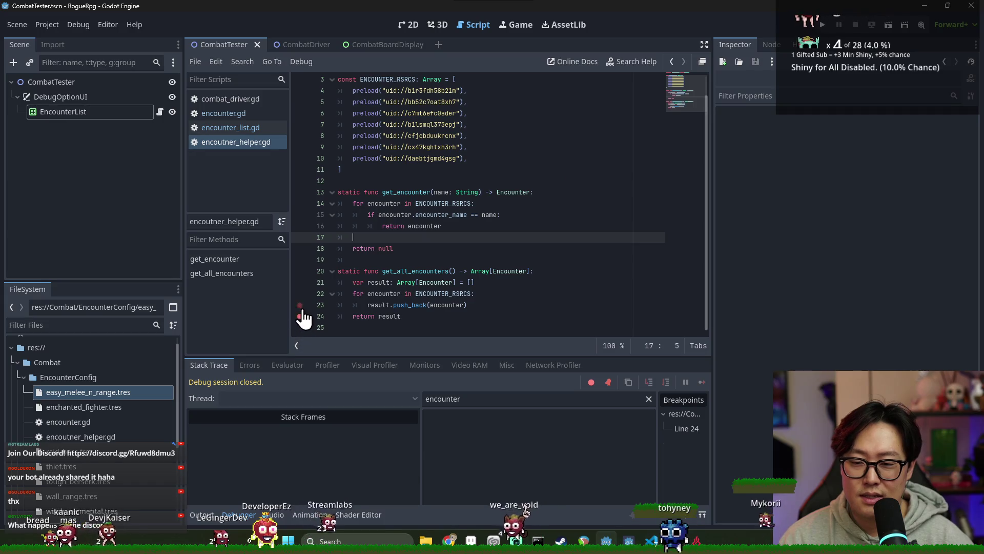
{"action": "left_click", "coordinate": [822, 25]}
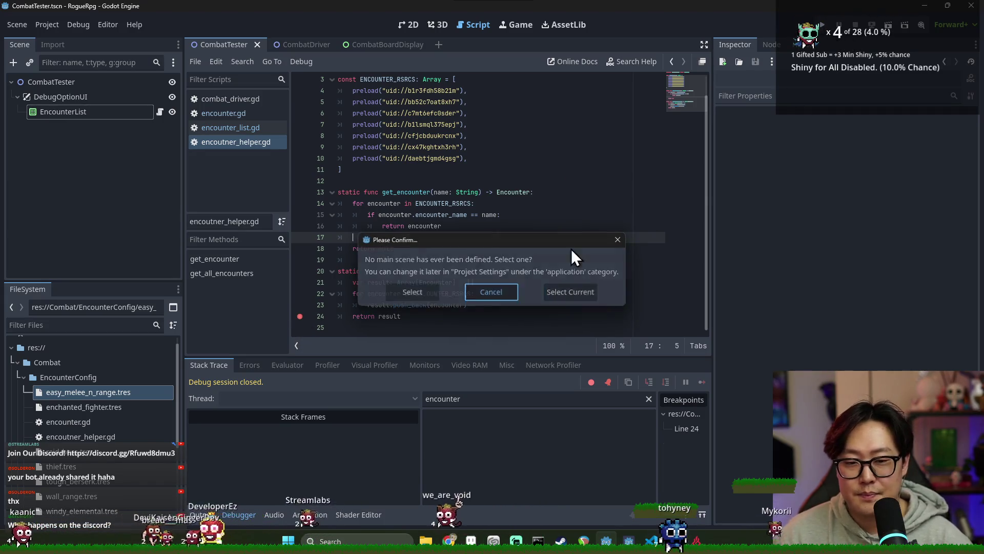
{"action": "left_click", "coordinate": [571, 292]}
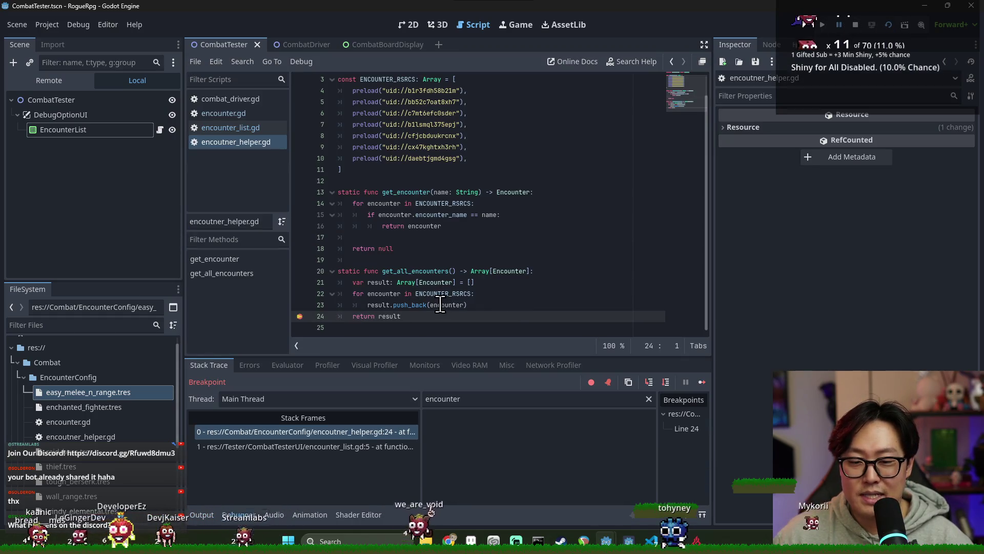
Filter Locals for 'result' and confirm its first item's path is easy_melee_n_range.tres.
{"action": "left_click", "coordinate": [501, 398]}
{"action": "key", "text": "ctrl+a"}
{"action": "key", "text": "BackSpace"}
{"action": "type", "text": "result"}
{"action": "left_click", "coordinate": [589, 468]}
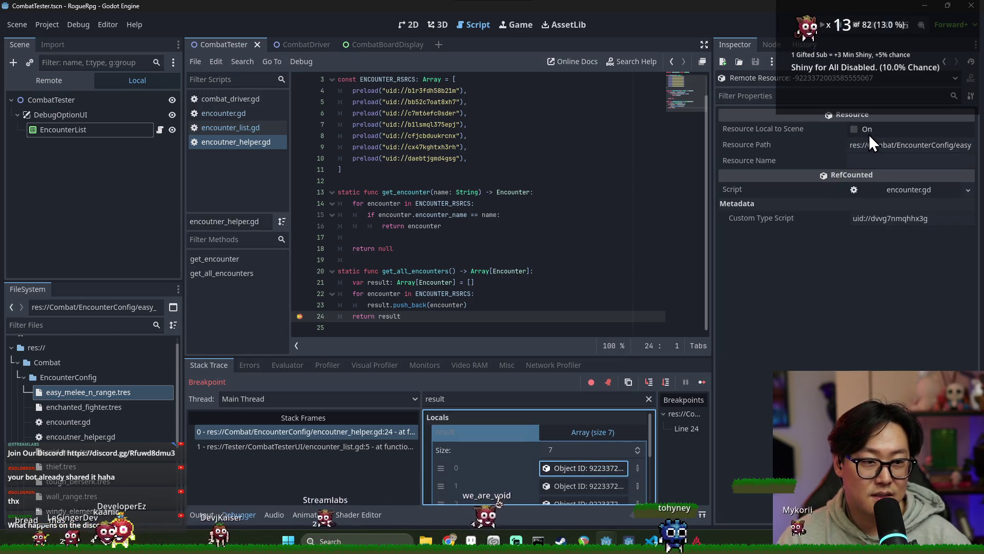
{"action": "double_click", "coordinate": [881, 145]}
{"action": "key", "text": "ctrl+a"}
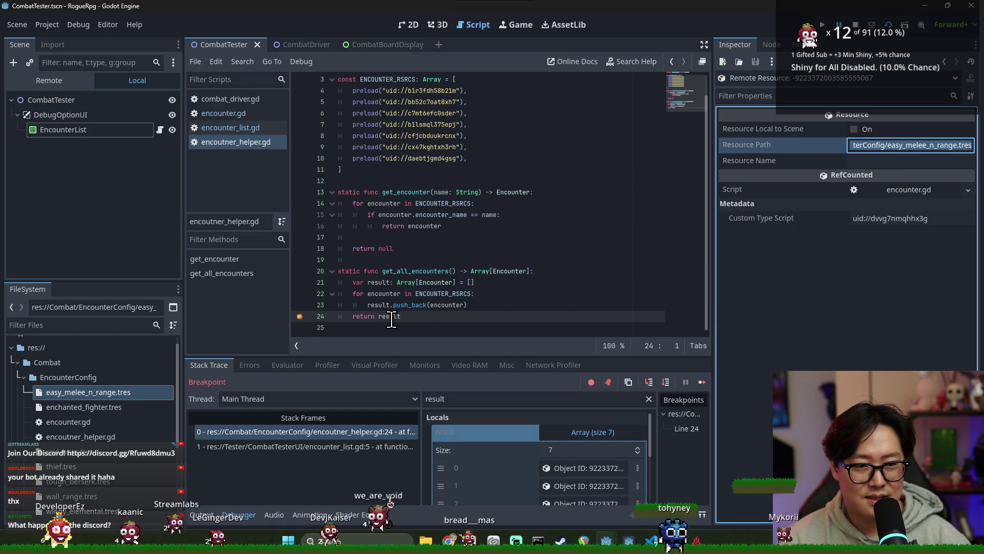
{"action": "mouse_move", "coordinate": [391, 319]}
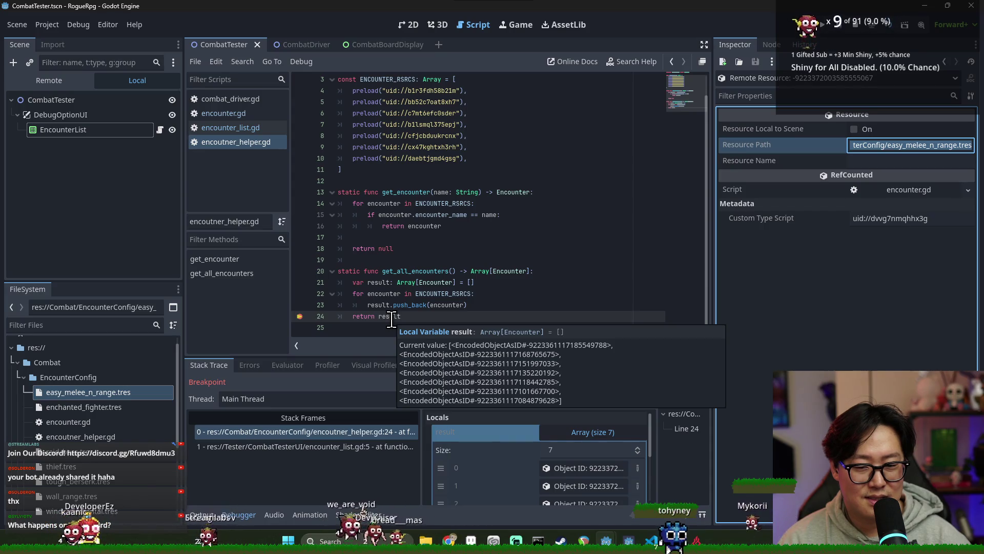
{"action": "scroll", "coordinate": [424, 285], "scroll_direction": "up", "scroll_amount": 1}
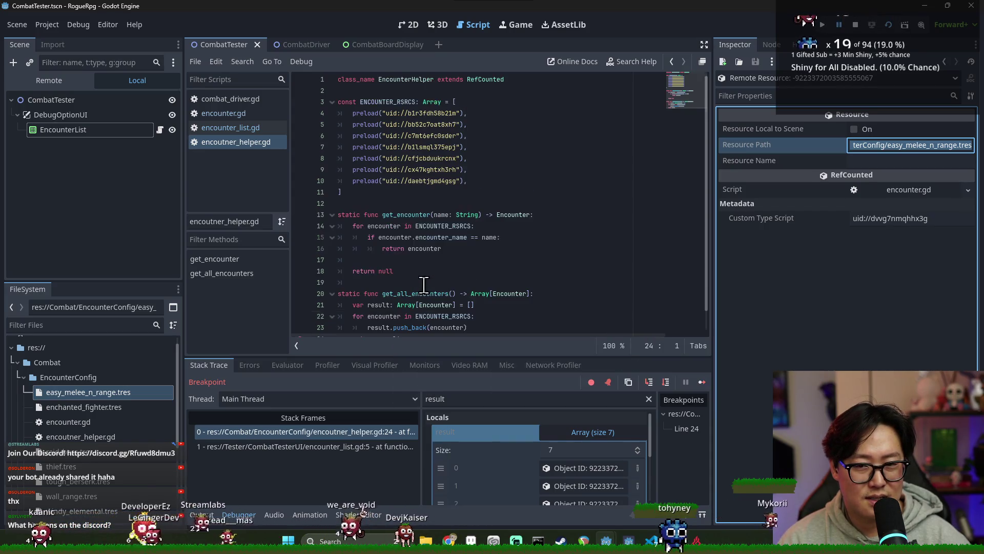
Stop debugging, type ENCOUNTER_RSRCS as Array[Encounter] via autocomplete, and save.
{"action": "left_click", "coordinate": [440, 102]}
{"action": "left_click", "coordinate": [855, 25]}
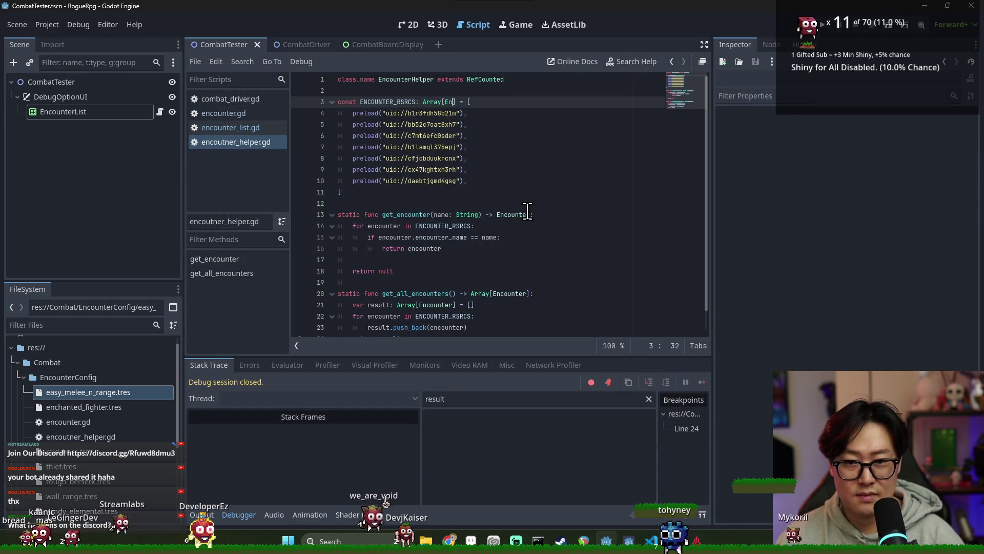
{"action": "type", "text": "count"}
{"action": "left_click", "coordinate": [566, 170]}
{"action": "key", "text": "ctrl+s"}
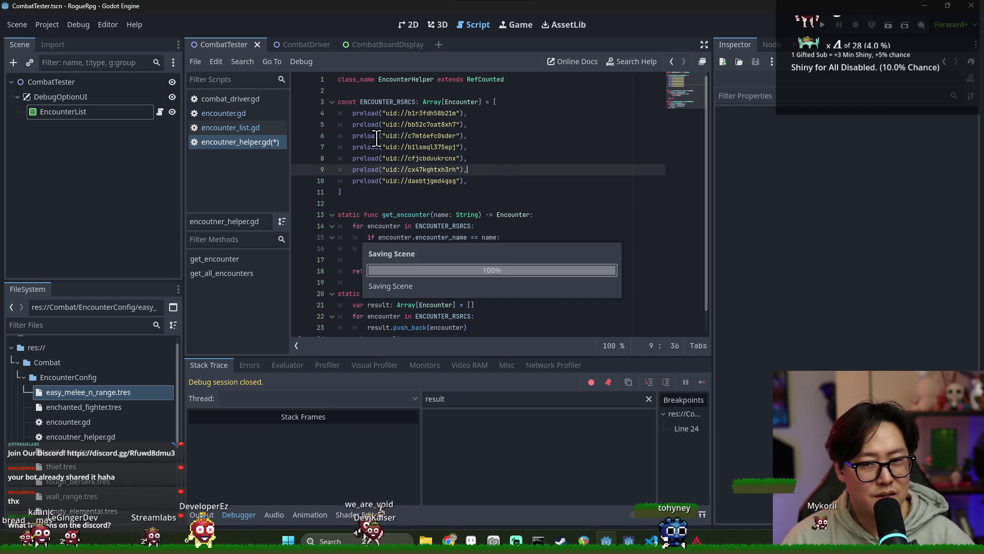
Drag easy_melee_n_range.tres in as an EASY_MELEE_N_RANGE preload, then delete that line.
{"action": "mouse_move", "coordinate": [129, 390]}
{"action": "left_mouse_down"}
{"action": "mouse_move", "coordinate": [444, 149]}
{"action": "mouse_move", "coordinate": [392, 91]}
{"action": "left_mouse_up"}
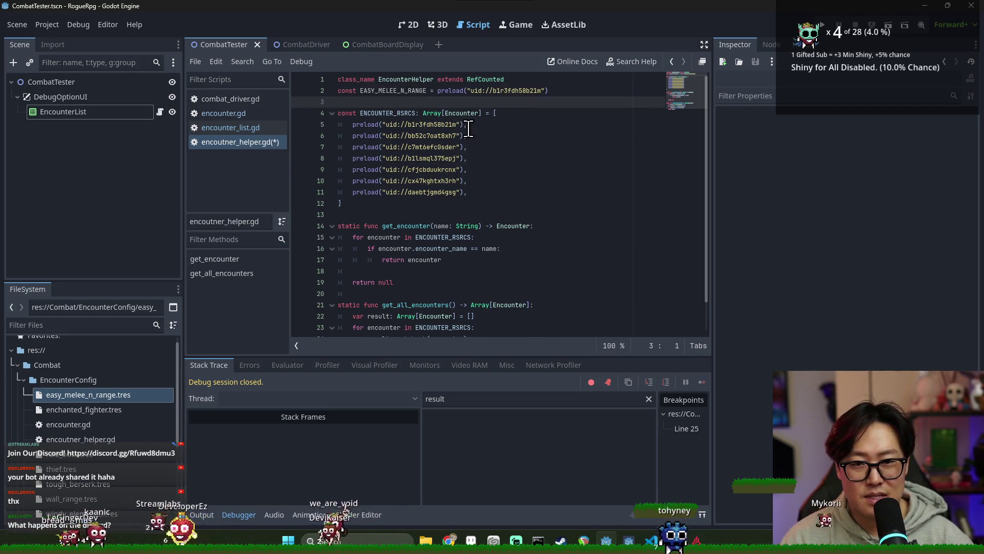
{"action": "left_click", "coordinate": [378, 92]}
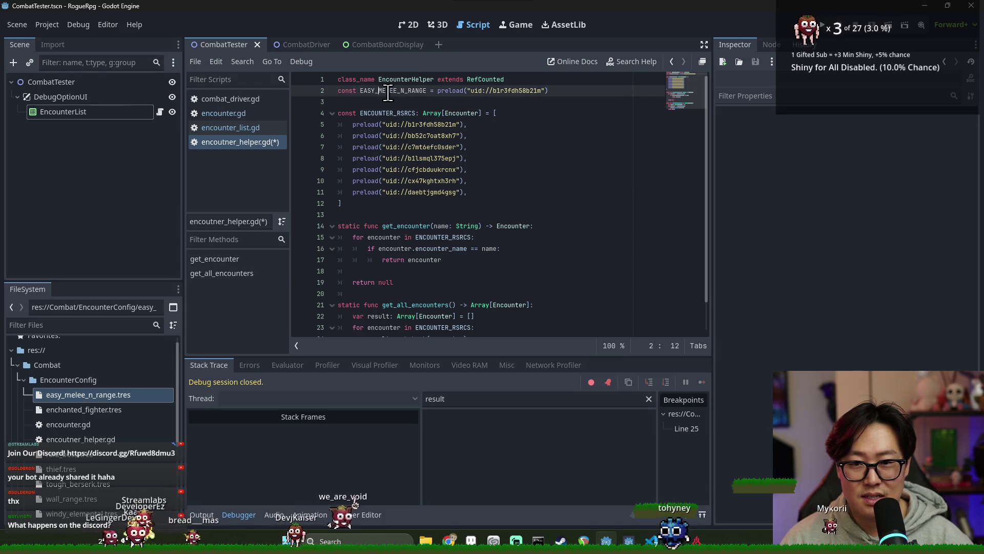
{"action": "triple_click", "coordinate": [451, 91]}
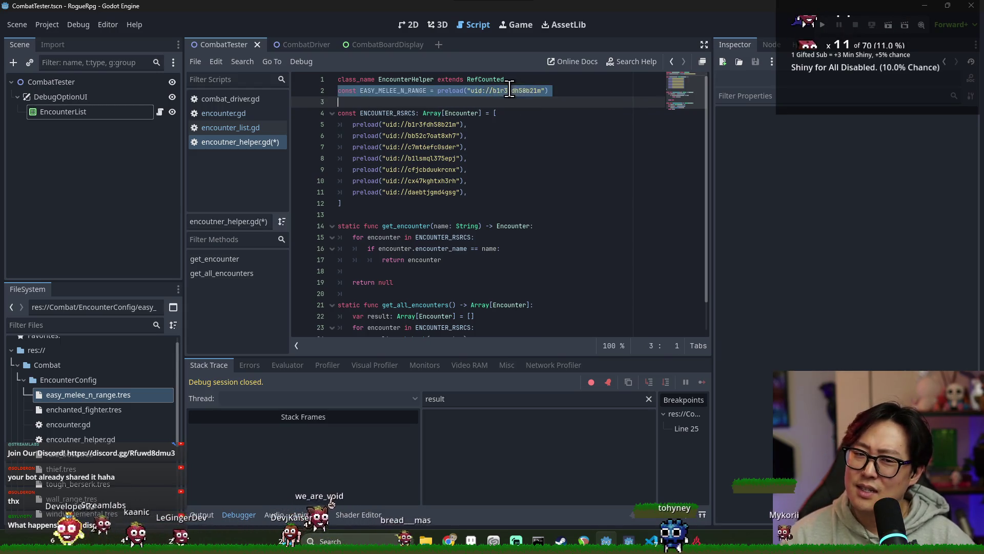
{"action": "key", "text": "BackSpace"}
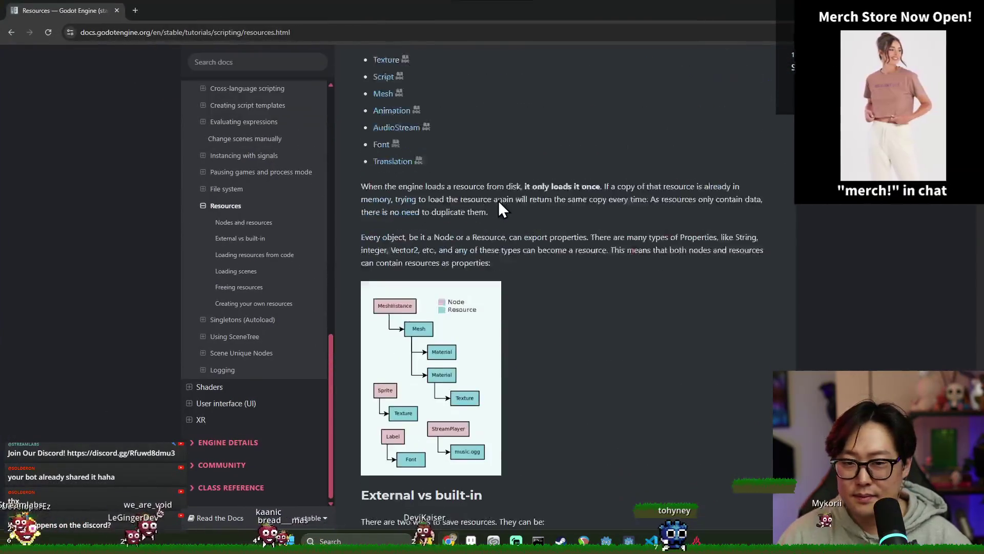
Jump to 'Loading resources from code' and read the paragraph on creating your own resources.
{"action": "scroll", "coordinate": [498, 201], "scroll_direction": "down", "scroll_amount": 1}
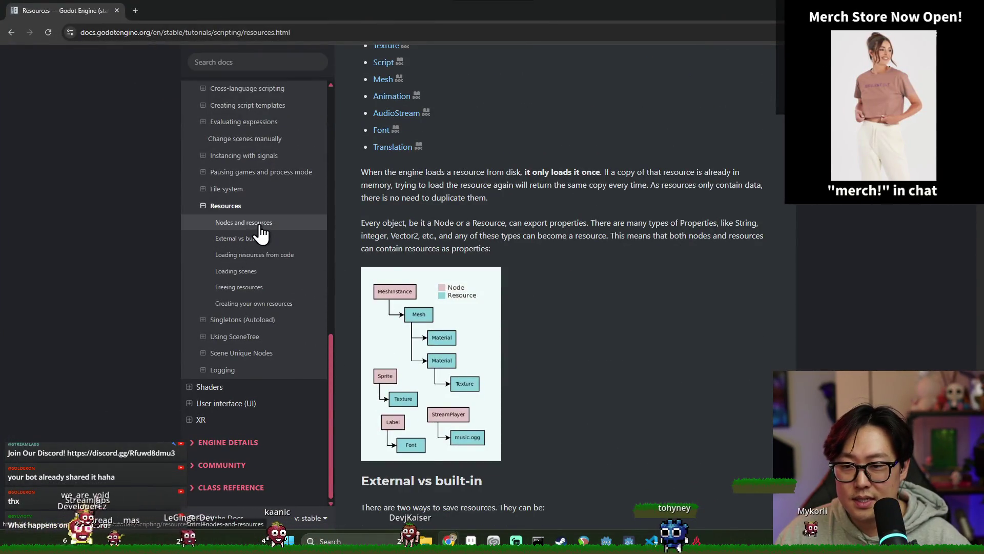
{"action": "left_click", "coordinate": [272, 256]}
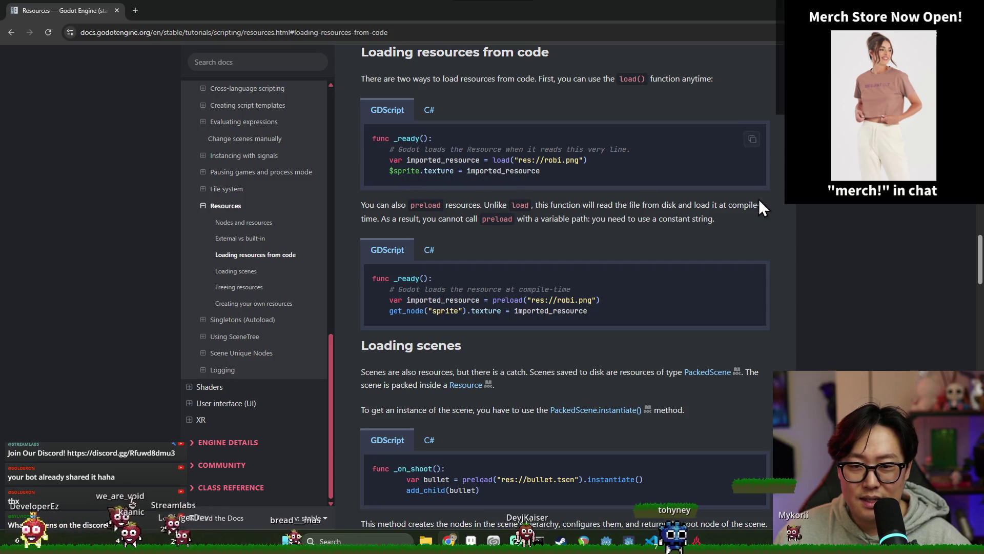
{"action": "scroll", "coordinate": [555, 174], "scroll_direction": "down", "scroll_amount": 2}
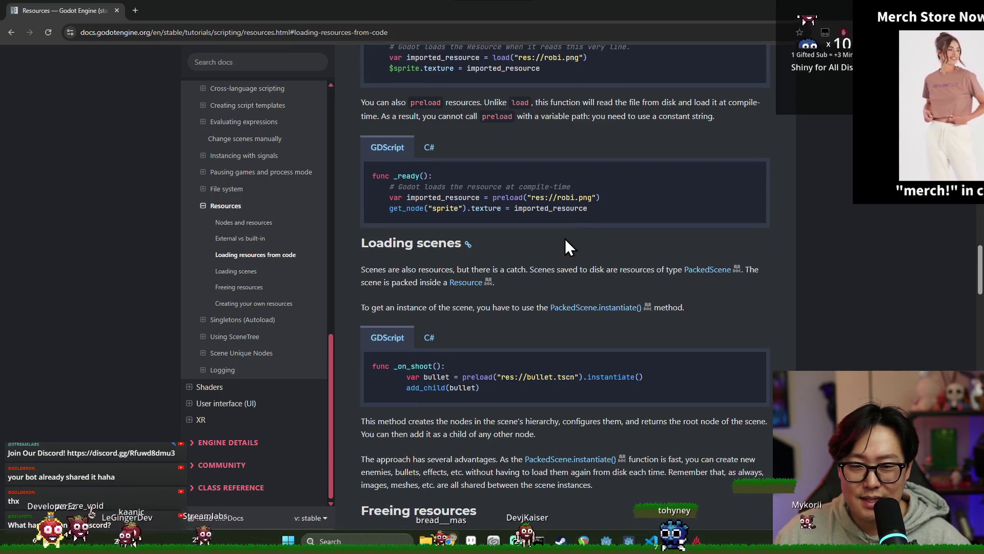
{"action": "scroll", "coordinate": [578, 249], "scroll_direction": "down", "scroll_amount": 2}
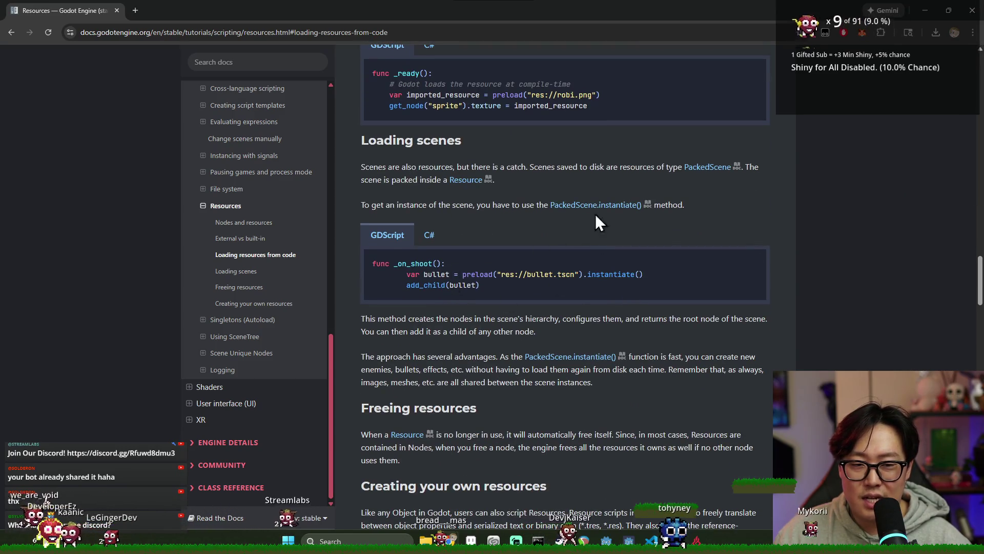
{"action": "scroll", "coordinate": [620, 231], "scroll_direction": "down", "scroll_amount": 5}
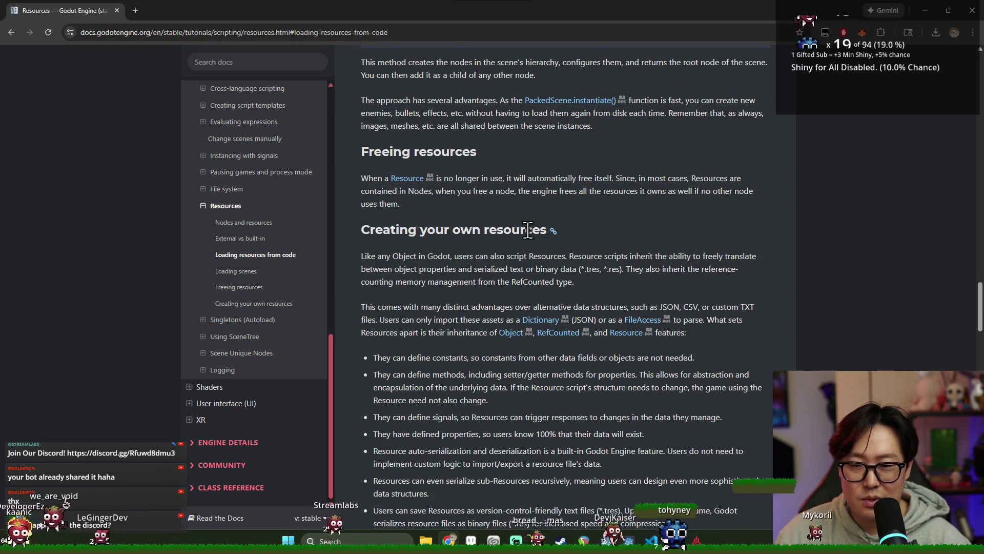
{"action": "scroll", "coordinate": [546, 245], "scroll_direction": "down", "scroll_amount": 2}
{"action": "mouse_move", "coordinate": [362, 154]}
{"action": "left_mouse_down"}
{"action": "mouse_move", "coordinate": [595, 169]}
{"action": "mouse_move", "coordinate": [666, 215]}
{"action": "left_mouse_up"}
{"action": "left_click", "coordinate": [725, 254]}
{"action": "scroll", "coordinate": [717, 261], "scroll_direction": "down", "scroll_amount": 8}
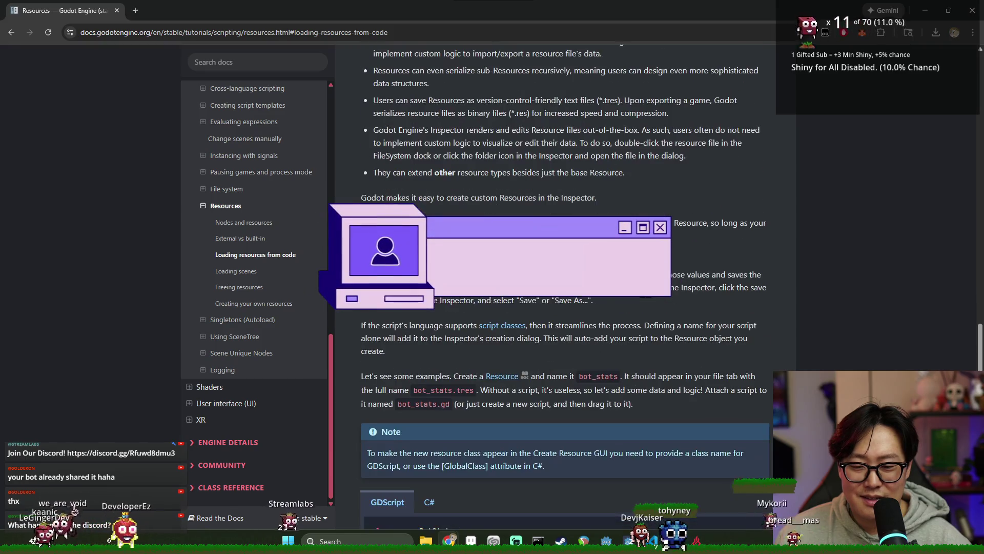
{"action": "scroll", "coordinate": [615, 299], "scroll_direction": "down", "scroll_amount": 5}
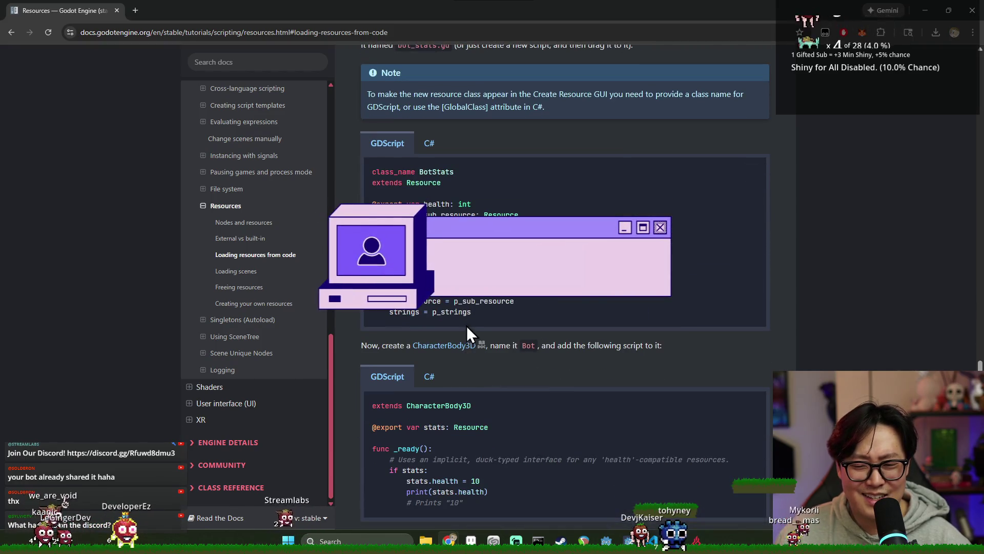
Read the sub_resource and DataTables examples, then return to the Godot editor.
{"action": "double_click", "coordinate": [451, 215]}
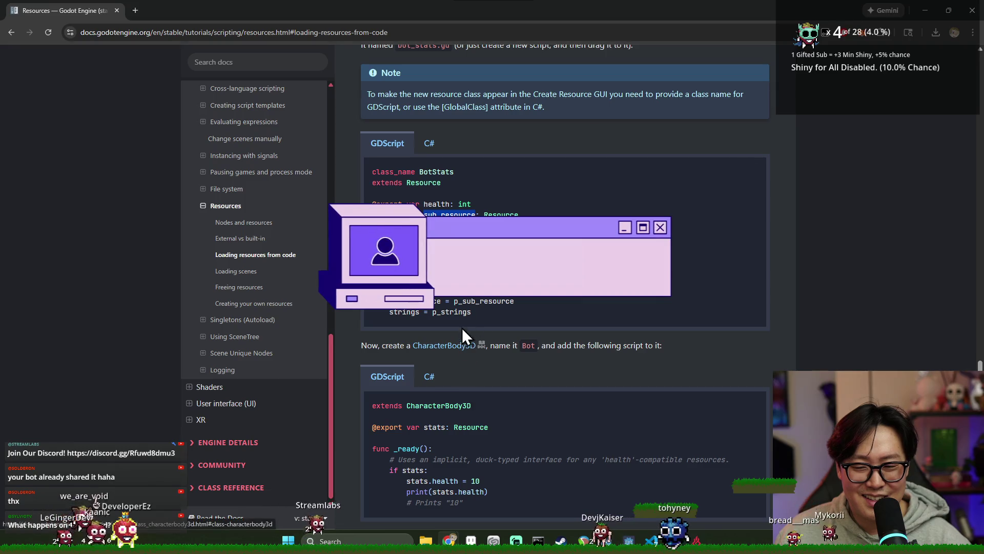
{"action": "scroll", "coordinate": [489, 300], "scroll_direction": "down", "scroll_amount": 3}
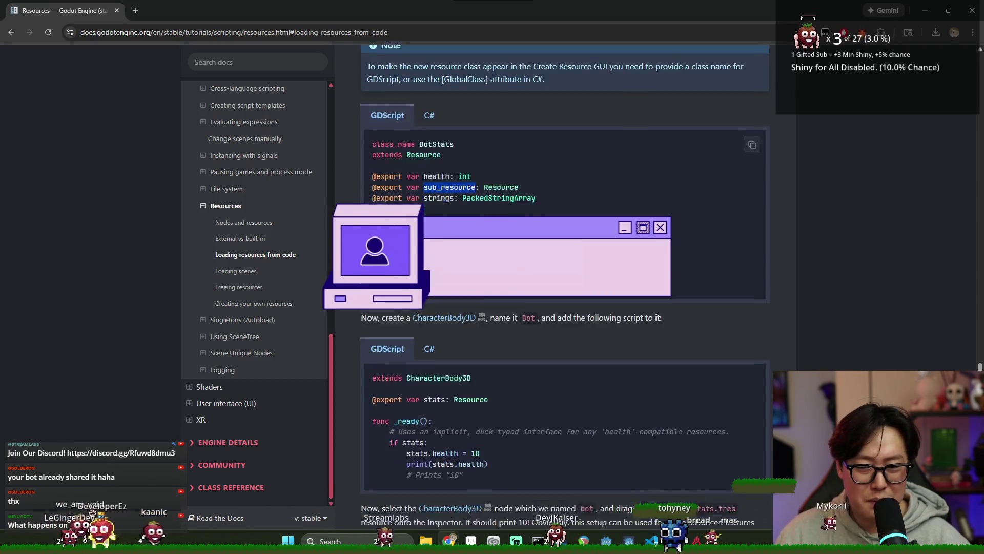
{"action": "scroll", "coordinate": [489, 300], "scroll_direction": "up", "scroll_amount": 3}
{"action": "scroll", "coordinate": [487, 302], "scroll_direction": "down", "scroll_amount": 3}
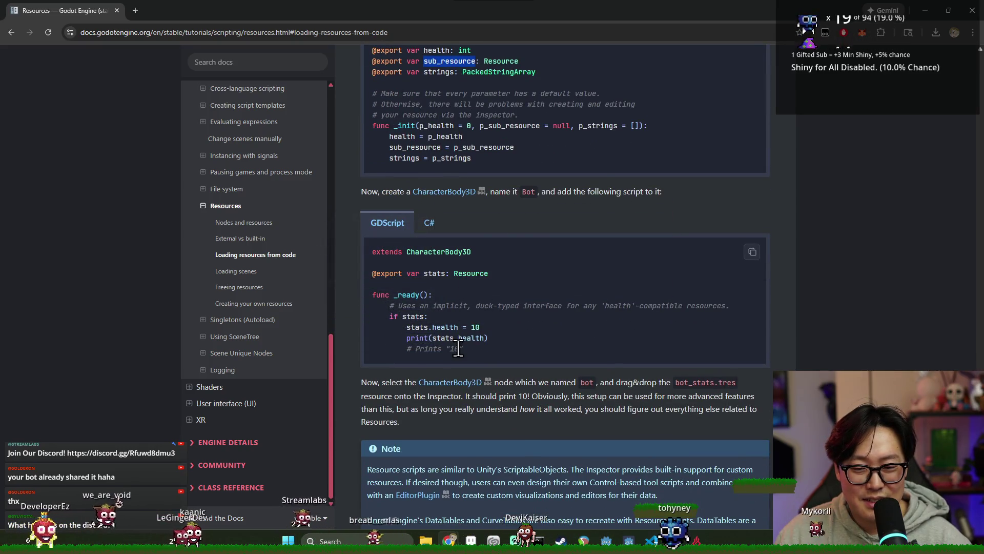
{"action": "scroll", "coordinate": [458, 348], "scroll_direction": "down", "scroll_amount": 5}
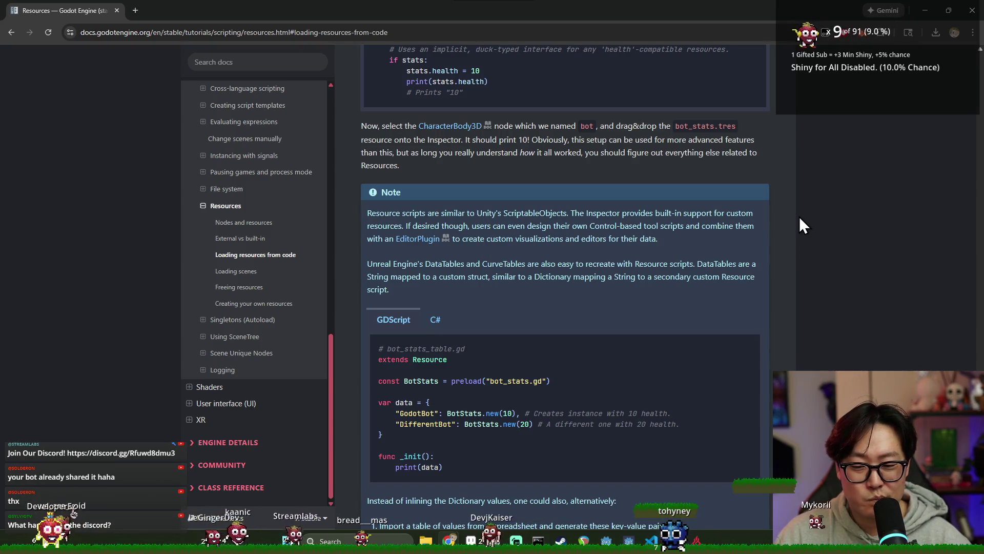
{"action": "left_click_drag", "start_coordinate": [367, 264], "coordinate": [756, 265]}
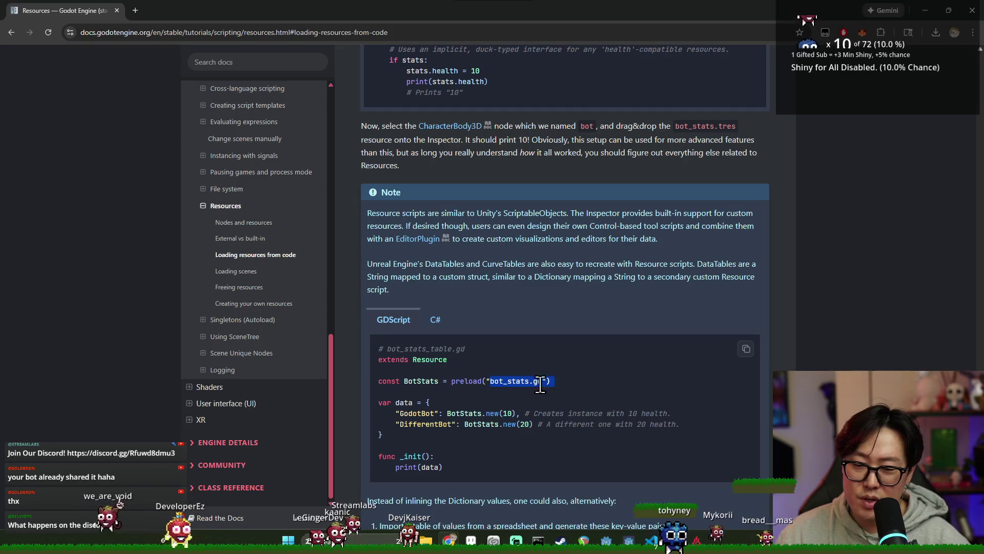
{"action": "left_click", "coordinate": [418, 379]}
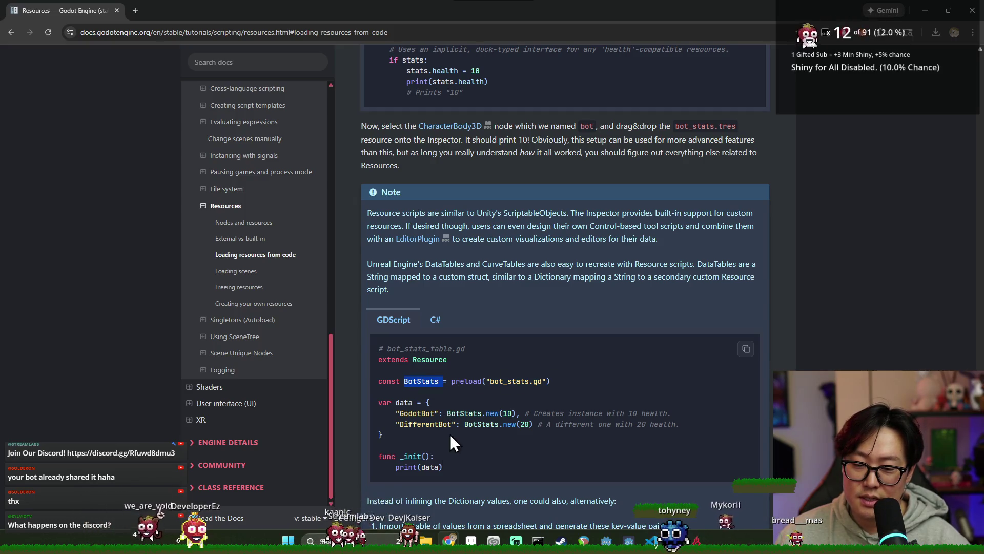
{"action": "scroll", "coordinate": [698, 273], "scroll_direction": "down", "scroll_amount": 10}
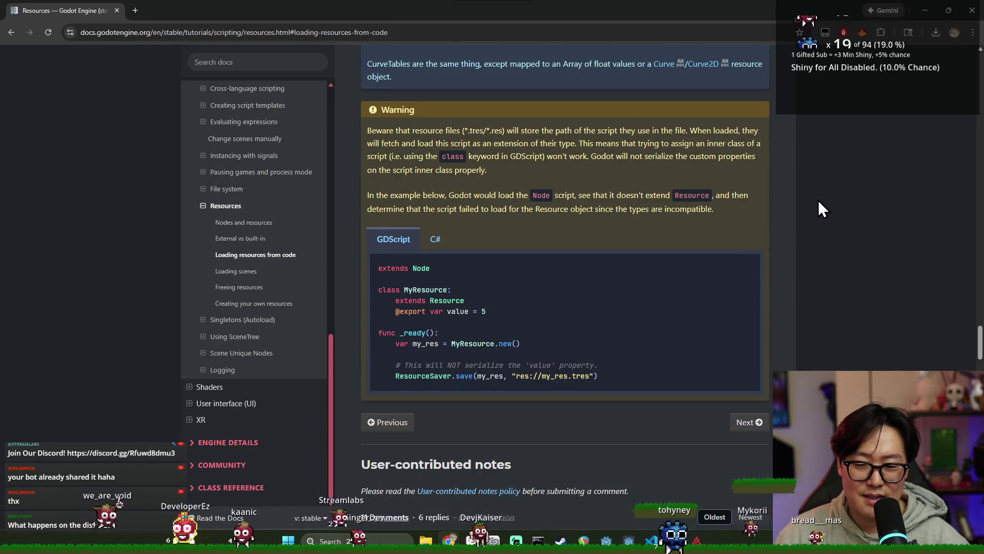
{"action": "scroll", "coordinate": [820, 205], "scroll_direction": "down", "scroll_amount": 5}
{"action": "key", "text": "alt+Tab"}
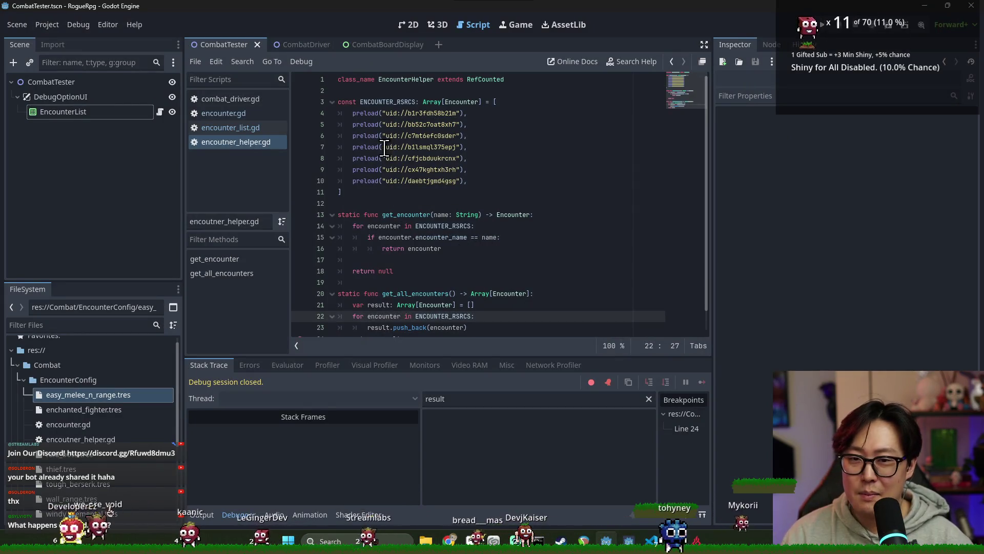
Change line 3 to declare ENCOUNTER_RSRCS as a static var and save.
{"action": "double_click", "coordinate": [345, 102]}
{"action": "type", "text": "var"}
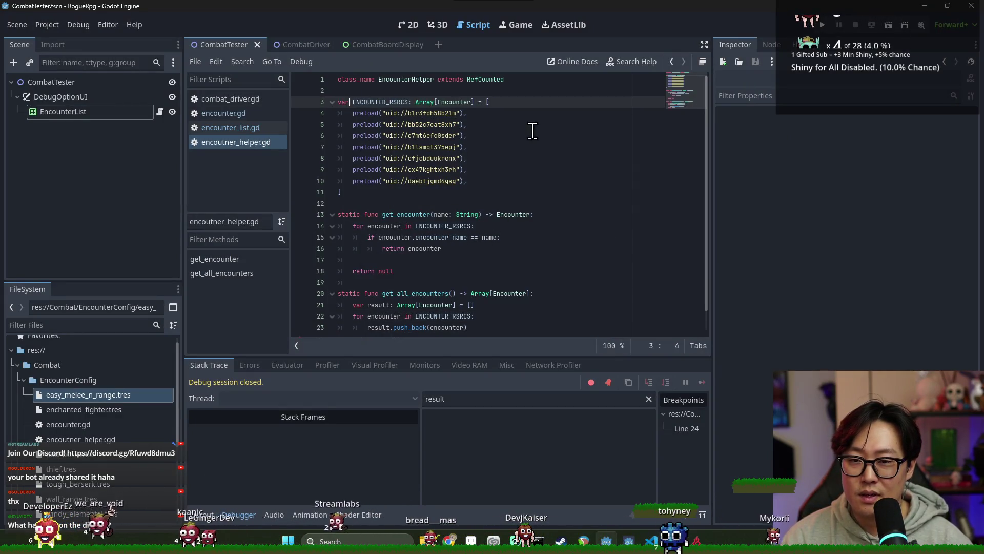
{"action": "left_click", "coordinate": [532, 126]}
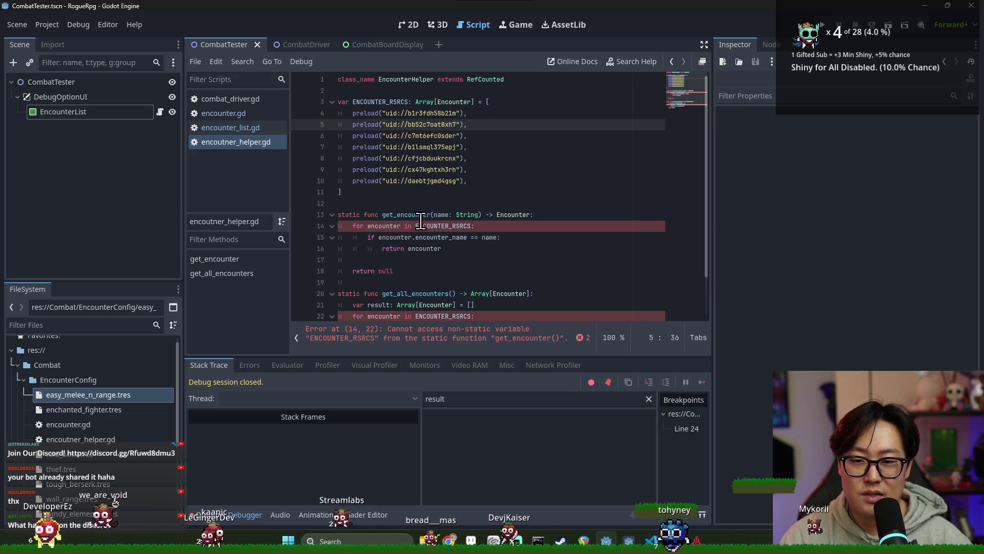
{"action": "double_click", "coordinate": [342, 101]}
{"action": "type", "text": "co"}
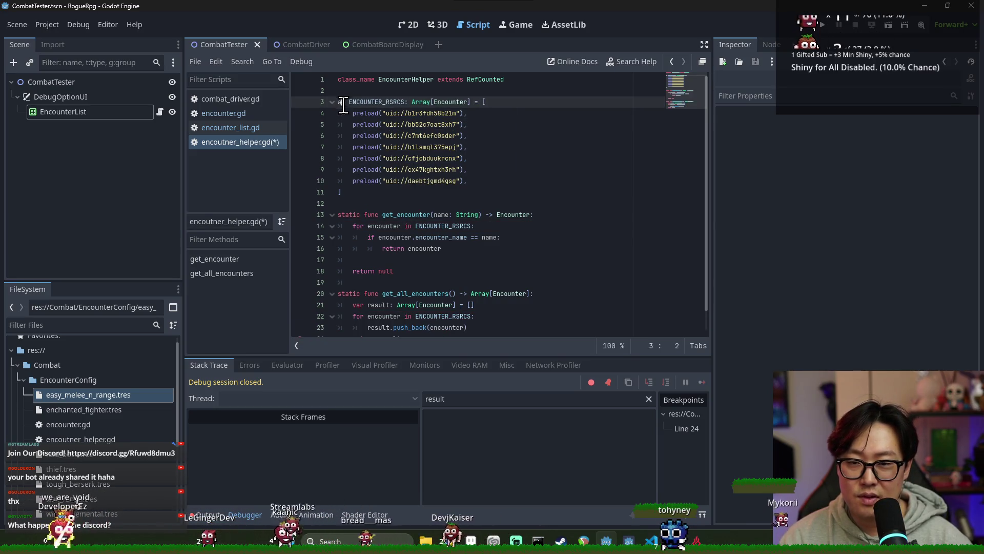
{"action": "key", "text": "Home"}
{"action": "type", "text": "static "}
{"action": "type", "text": "va"}
{"action": "key", "text": "ctrl+s"}
{"action": "left_click_drag", "start_coordinate": [460, 136], "coordinate": [459, 147]}
Run the game, inspect the first of result's seven encounters, and step out to encounter_list.gd.
{"action": "left_click", "coordinate": [821, 26]}
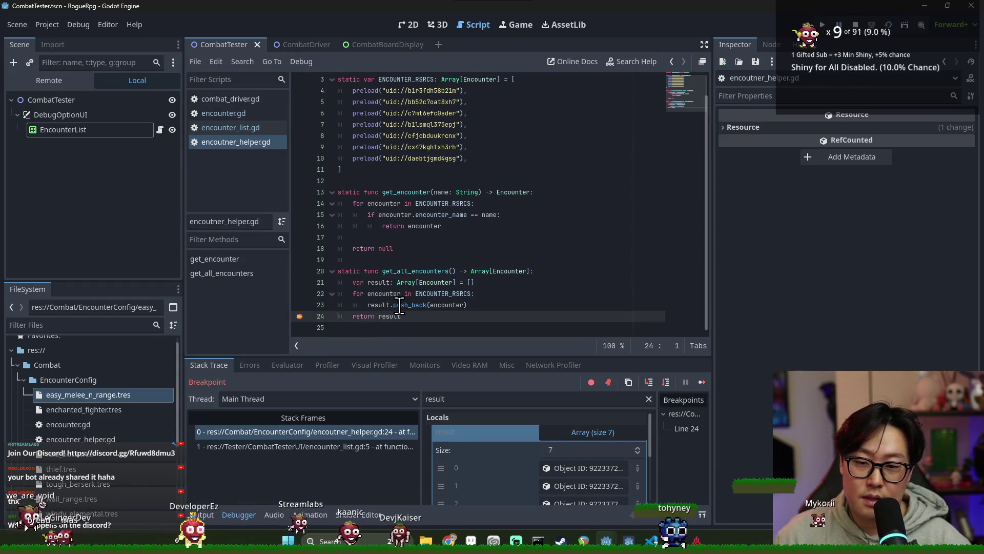
{"action": "left_click", "coordinate": [584, 467]}
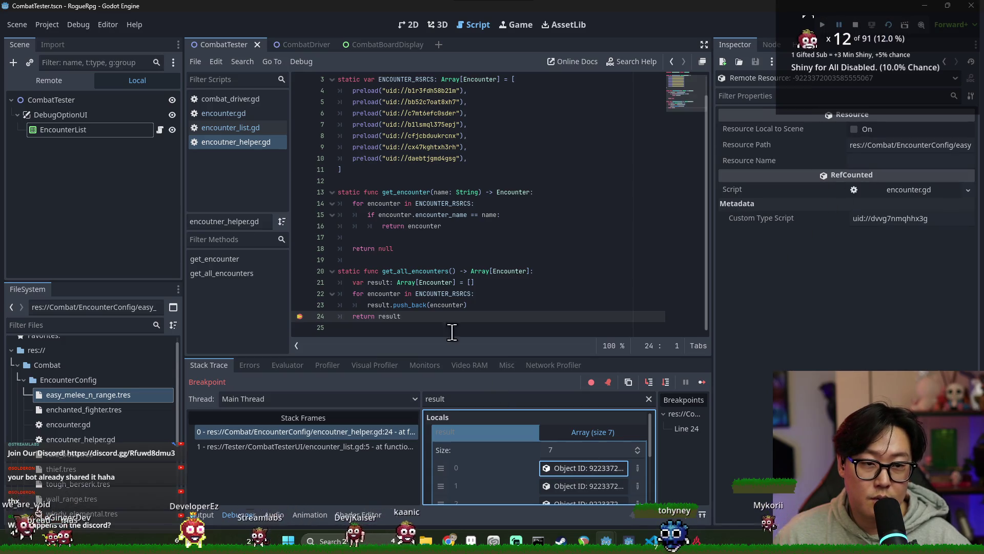
{"action": "left_click", "coordinate": [376, 321]}
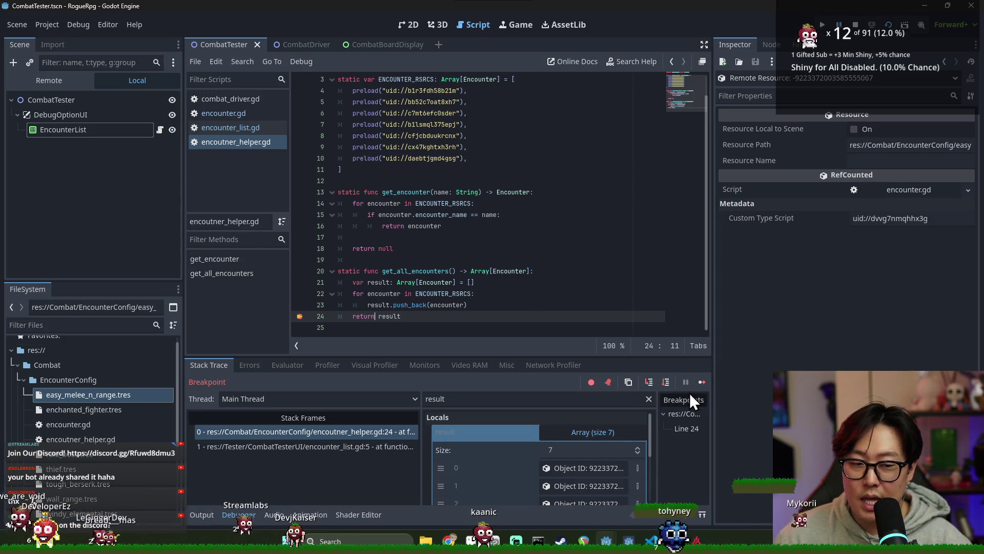
{"action": "left_click", "coordinate": [665, 382]}
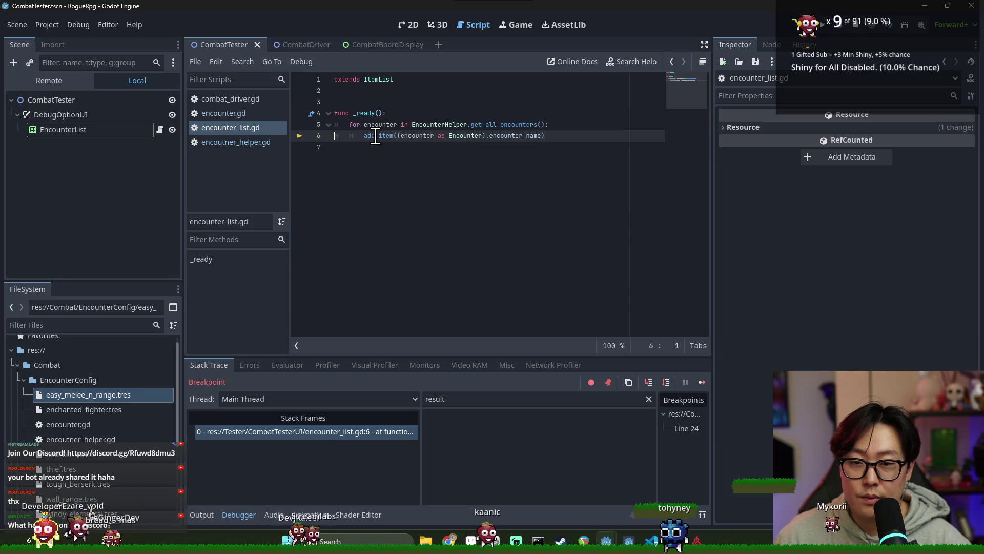
Filter the debugger's Locals by 'encou' and inspect the encounter variable's resource.
{"action": "mouse_move", "coordinate": [409, 137]}
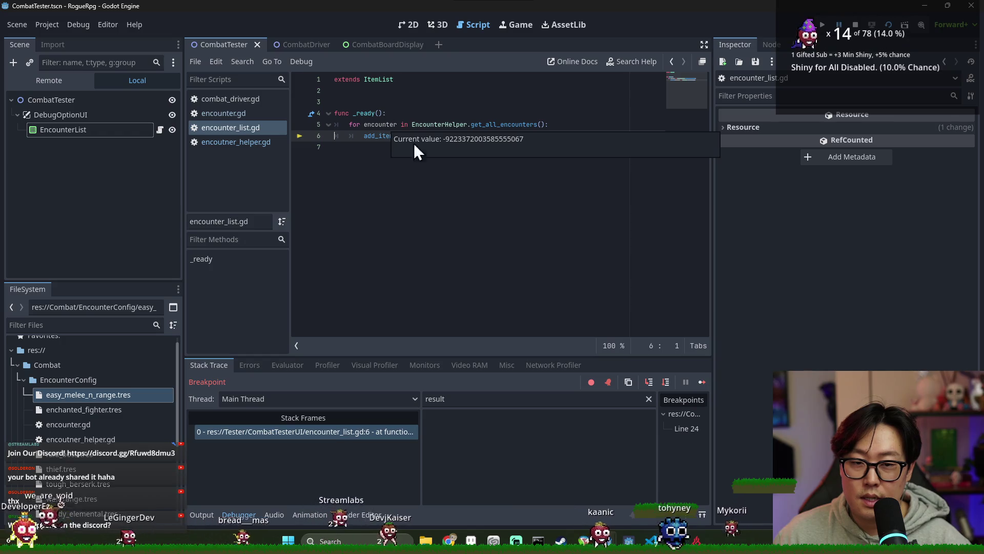
{"action": "left_click", "coordinate": [471, 398]}
{"action": "key", "text": "BackSpace"}
{"action": "key", "text": "BackSpace"}
{"action": "key", "text": "BackSpace"}
{"action": "type", "text": "encou"}
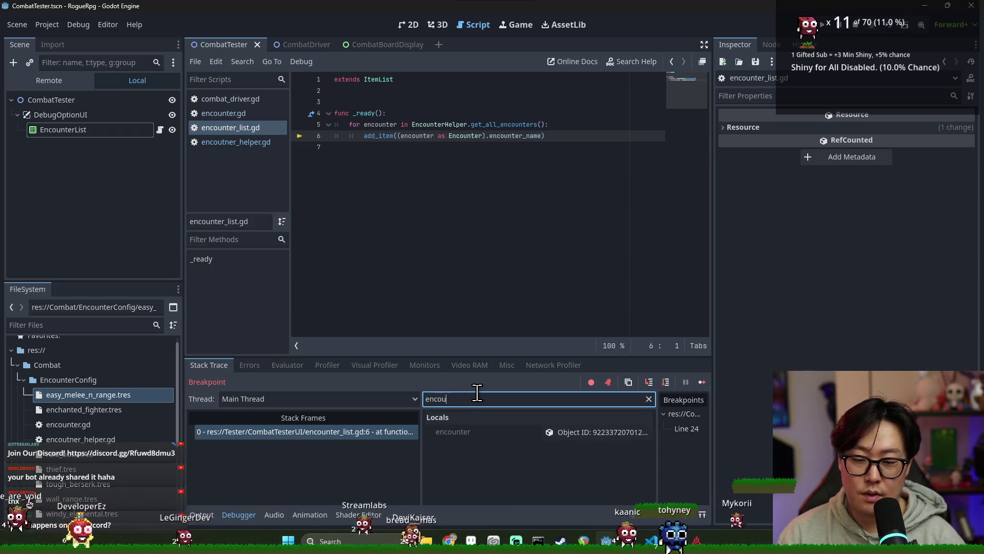
{"action": "left_click", "coordinate": [597, 431]}
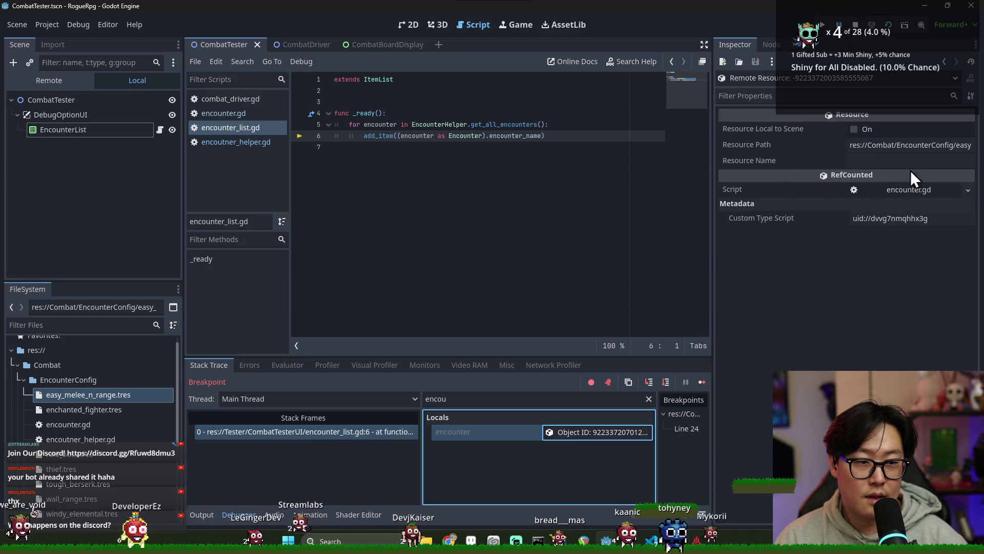
Select the Encounter cast on line 6, then step past it until the Nil access error appears.
{"action": "double_click", "coordinate": [469, 136]}
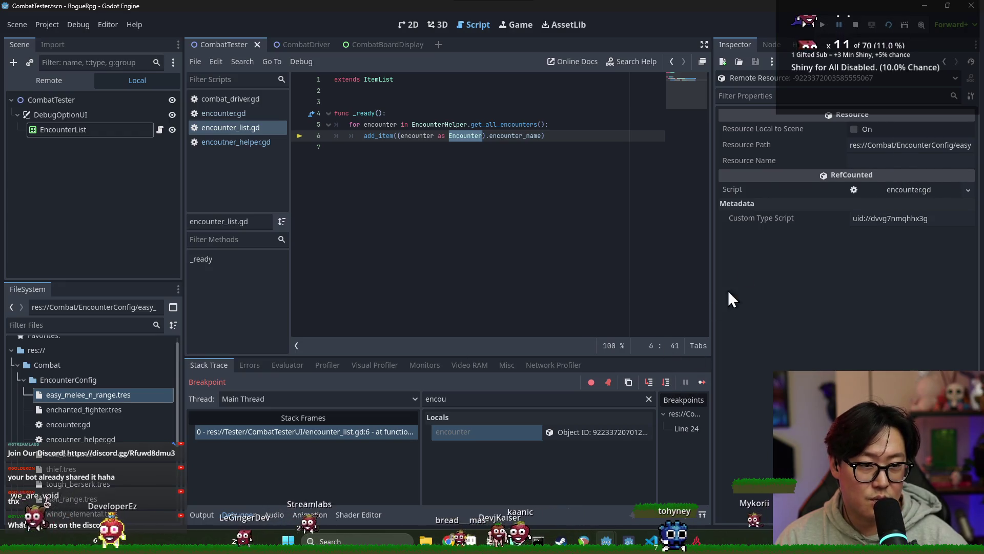
{"action": "left_click", "coordinate": [870, 160]}
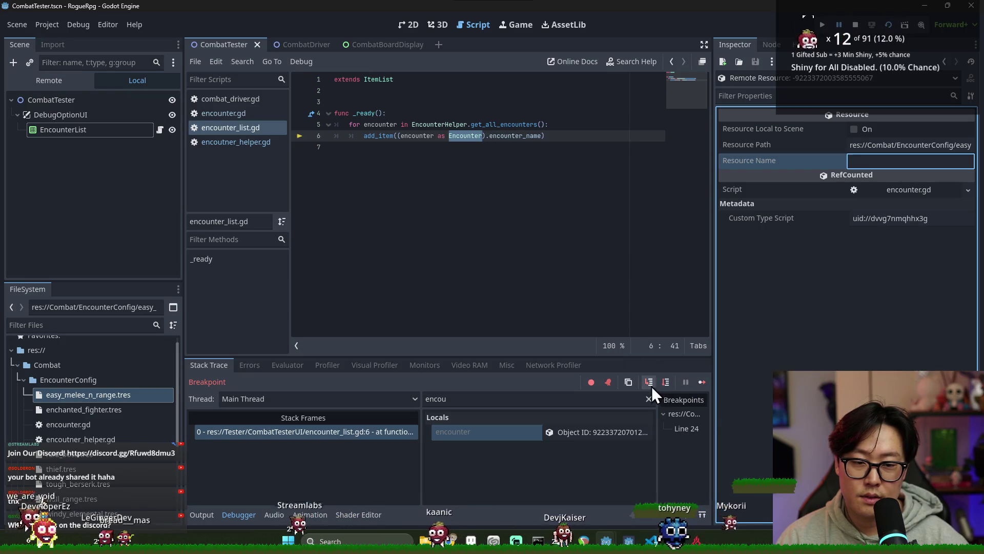
{"action": "left_click", "coordinate": [666, 386]}
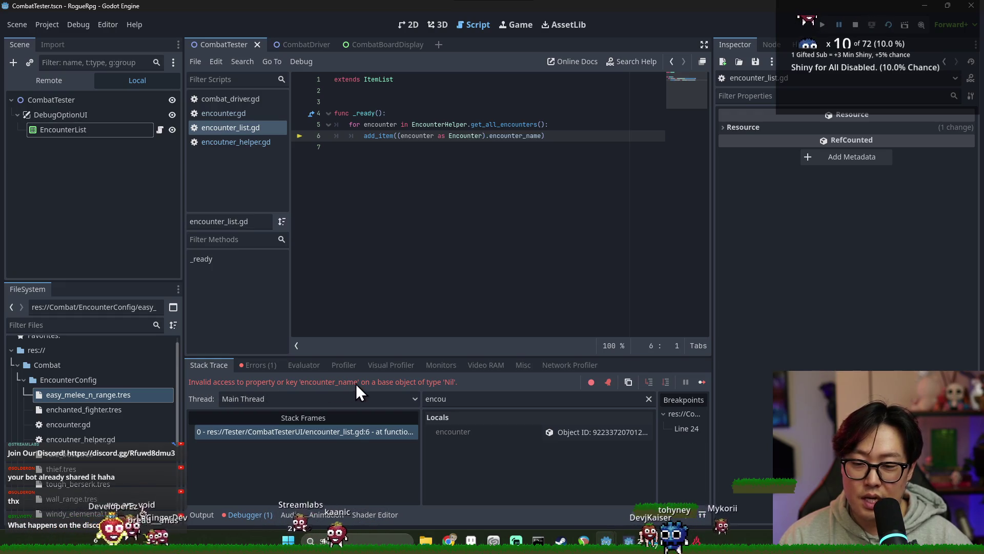
{"action": "key", "text": "F8"}
Stop debugging, jump to get_all_encounters, select its first preloaded uid, and launch another Godot instance.
{"action": "left_click", "coordinate": [497, 150]}
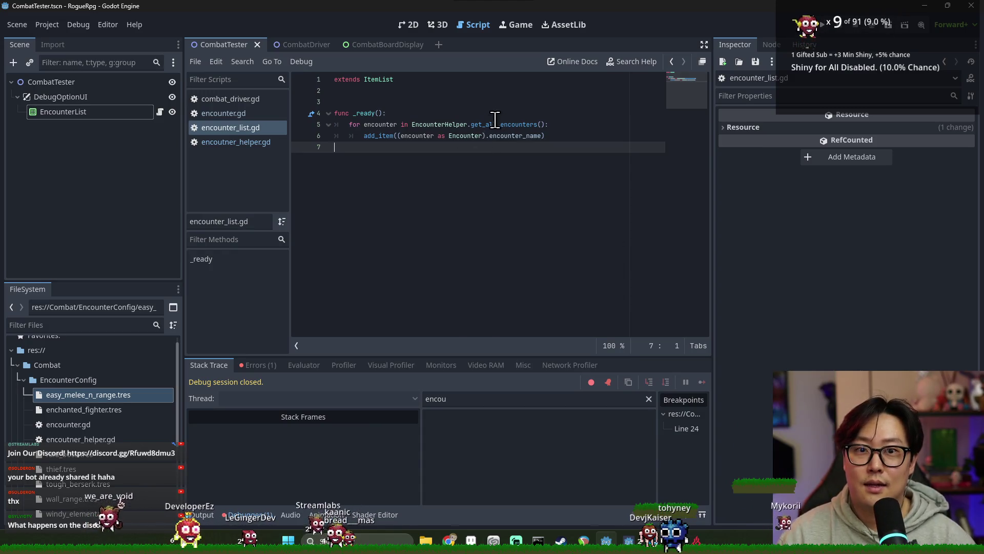
{"action": "left_click", "coordinate": [489, 124], "text": "ctrl"}
{"action": "left_click", "coordinate": [430, 181]}
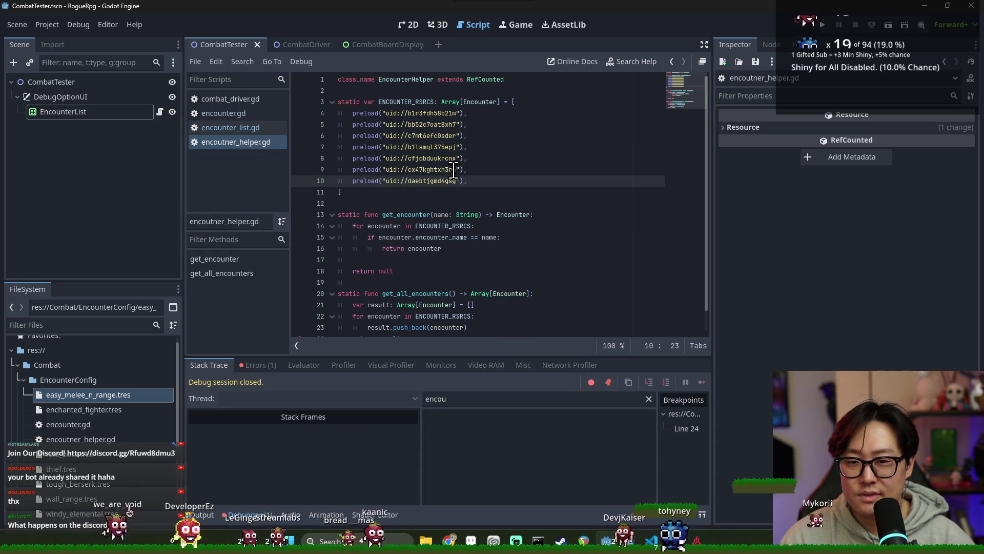
{"action": "double_click", "coordinate": [430, 113]}
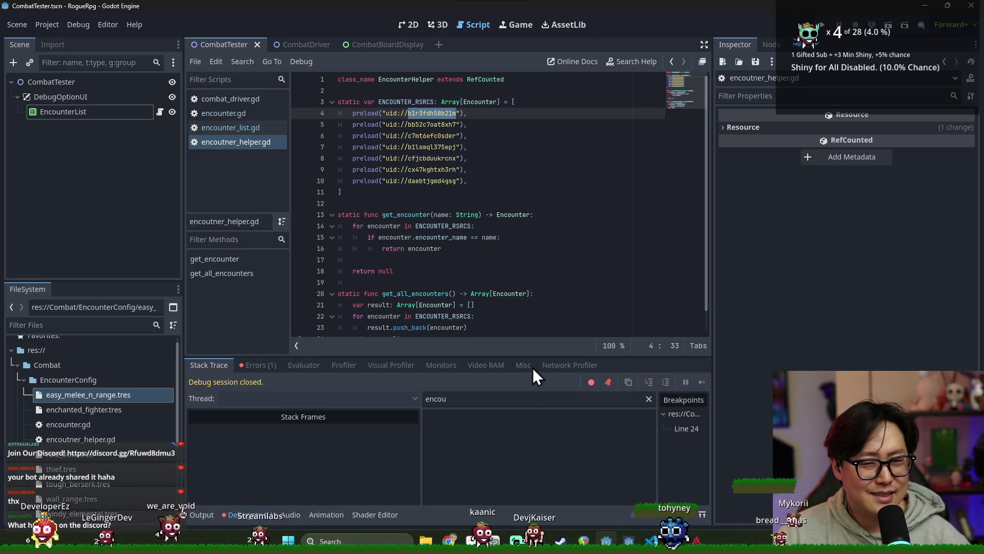
{"action": "right_click", "coordinate": [606, 540]}
{"action": "left_click", "coordinate": [600, 463]}
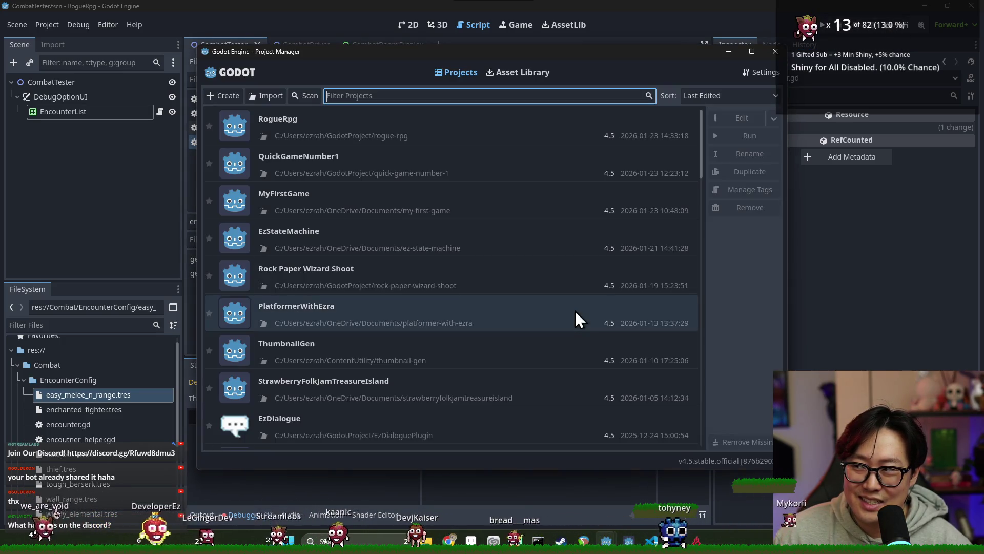
Scroll through the Project Manager's project list and open a project from it.
{"action": "scroll", "coordinate": [320, 267], "scroll_direction": "down", "scroll_amount": 3}
{"action": "scroll", "coordinate": [318, 282], "scroll_direction": "up", "scroll_amount": 2}
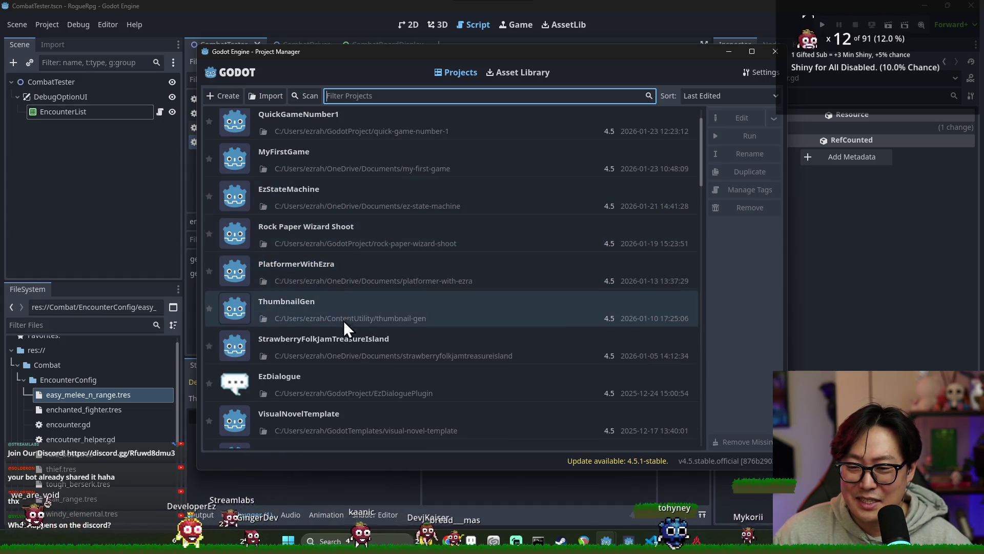
{"action": "double_click", "coordinate": [346, 338]}
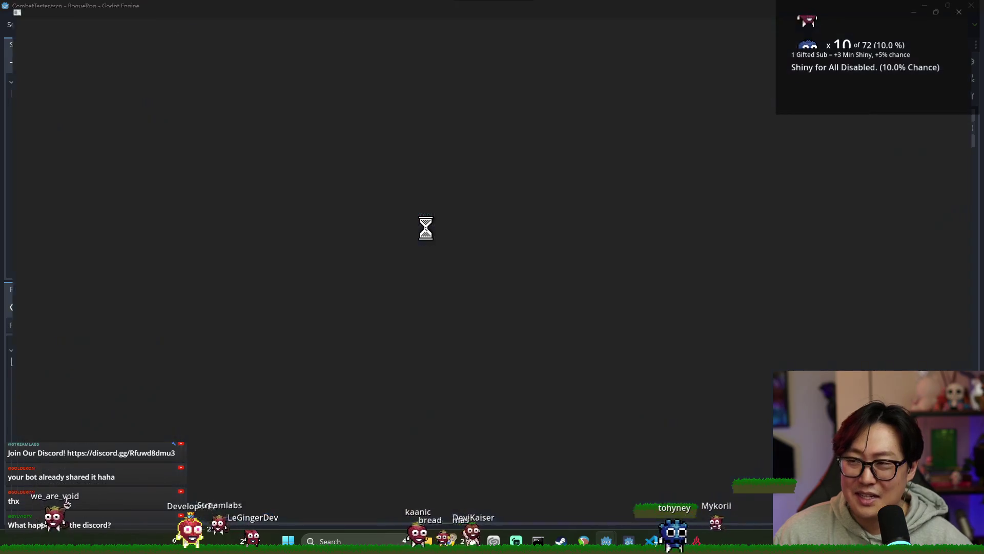
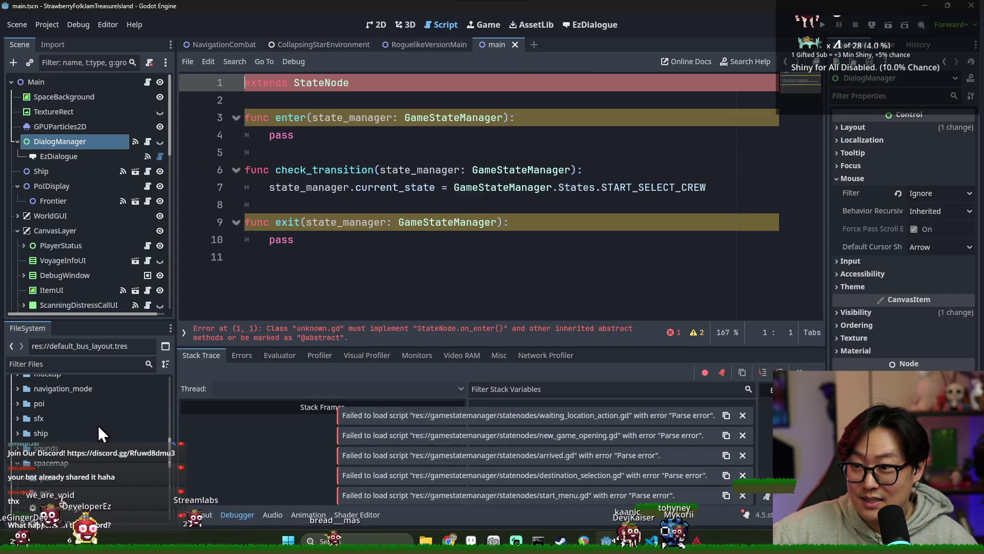
Filter FileSystem for 'helper', open CrewResourceHelper.gd and trace uses of its resources constant.
{"action": "left_click", "coordinate": [74, 364]}
{"action": "type", "text": "helper"}
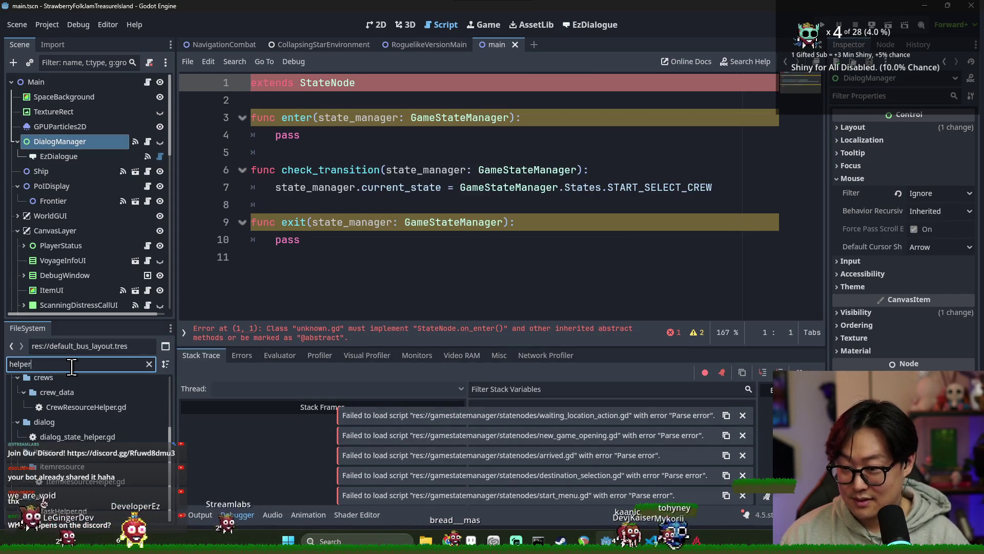
{"action": "double_click", "coordinate": [85, 410]}
{"action": "scroll", "coordinate": [377, 235], "scroll_direction": "up", "scroll_amount": 9}
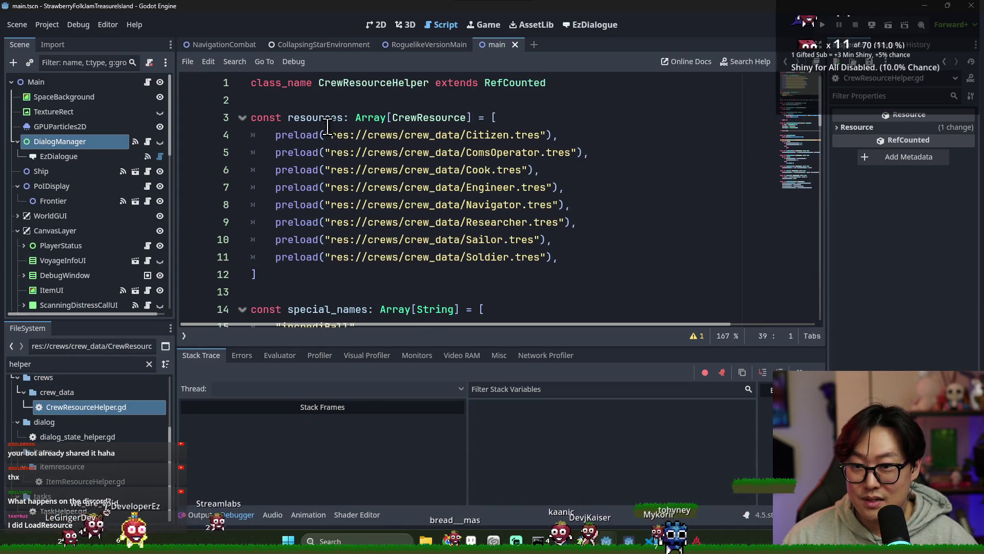
{"action": "double_click", "coordinate": [314, 118]}
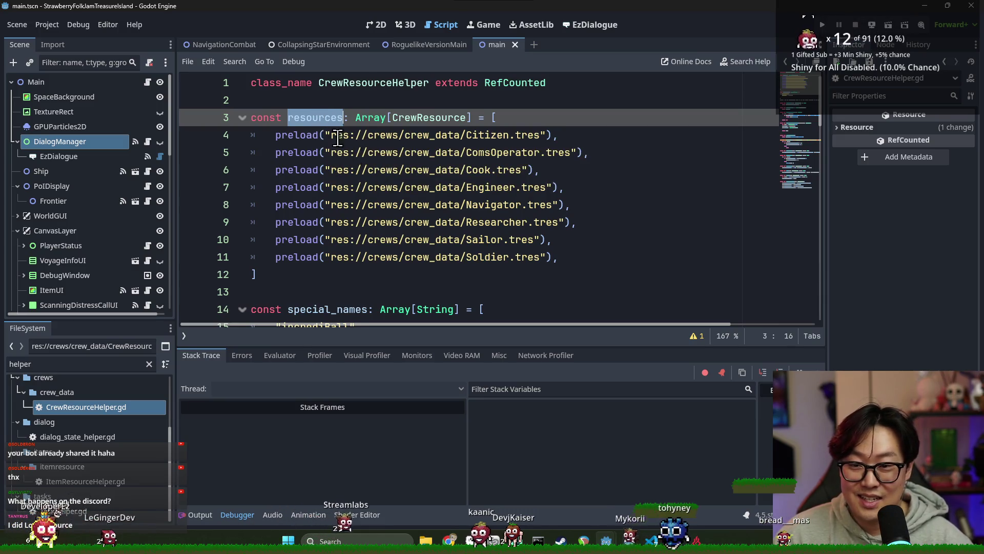
{"action": "scroll", "coordinate": [337, 139], "scroll_direction": "down", "scroll_amount": 9}
{"action": "scroll", "coordinate": [380, 196], "scroll_direction": "up", "scroll_amount": 2}
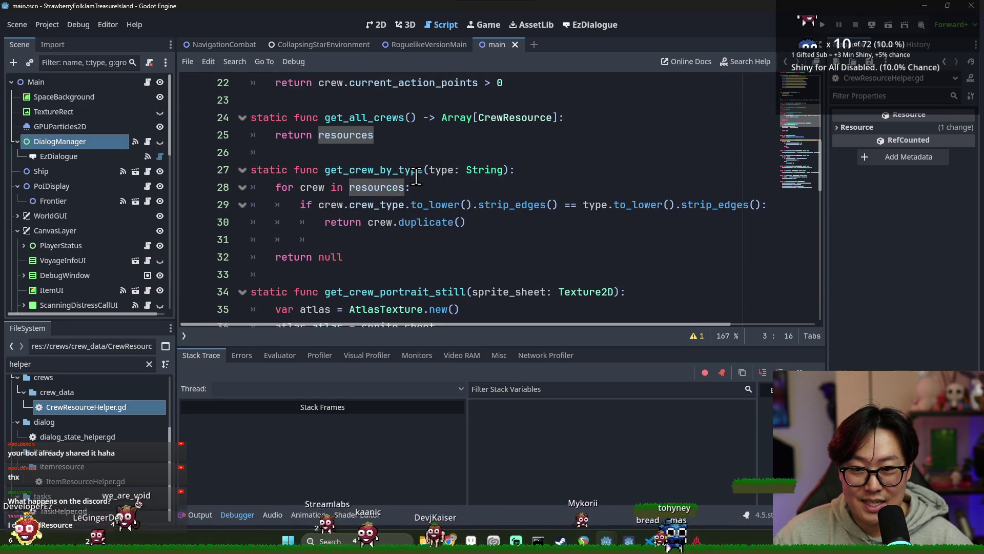
Review get_crew_by_type, get_random_crew and the Navigator preload, then close the StrawberryFolkJam editor.
{"action": "double_click", "coordinate": [384, 223]}
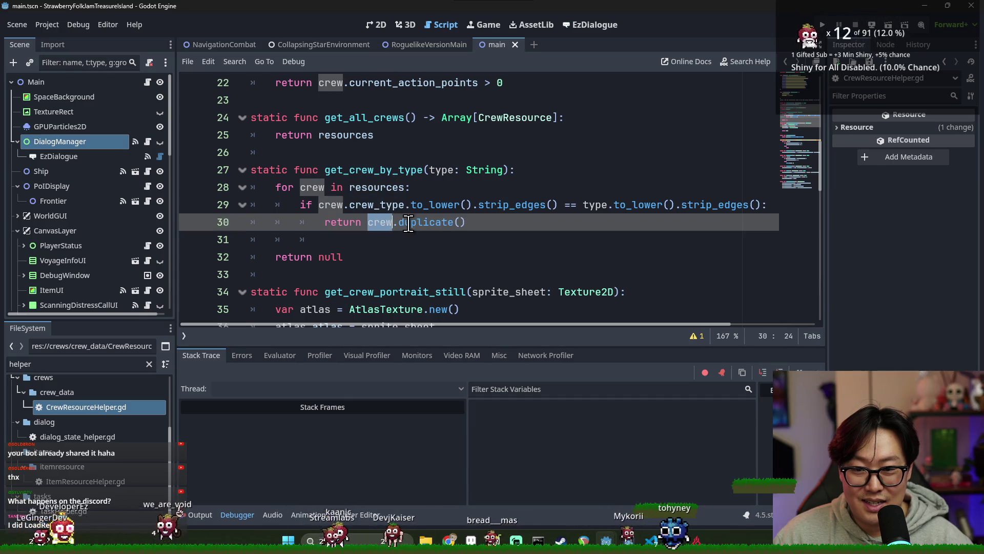
{"action": "scroll", "coordinate": [346, 200], "scroll_direction": "down", "scroll_amount": 6}
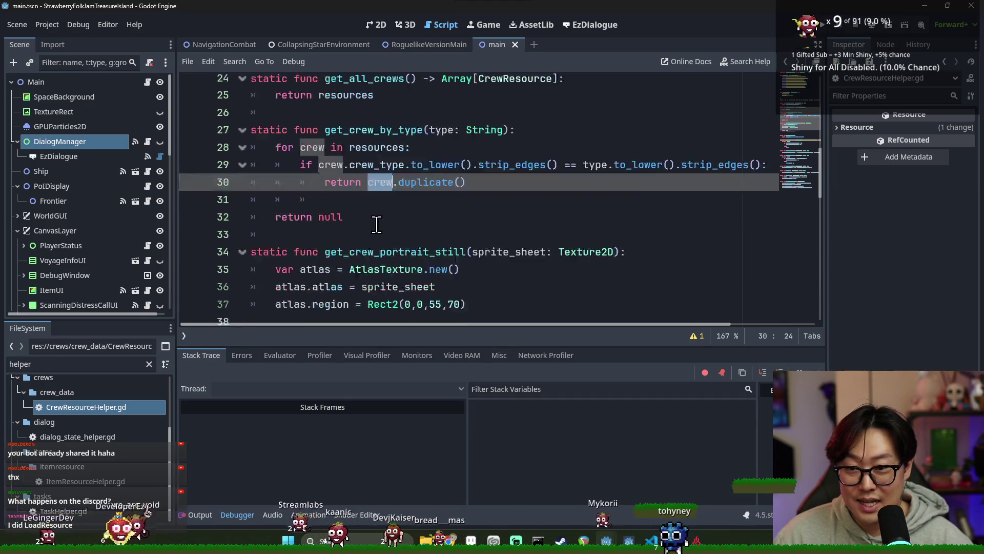
{"action": "scroll", "coordinate": [384, 226], "scroll_direction": "up", "scroll_amount": 1}
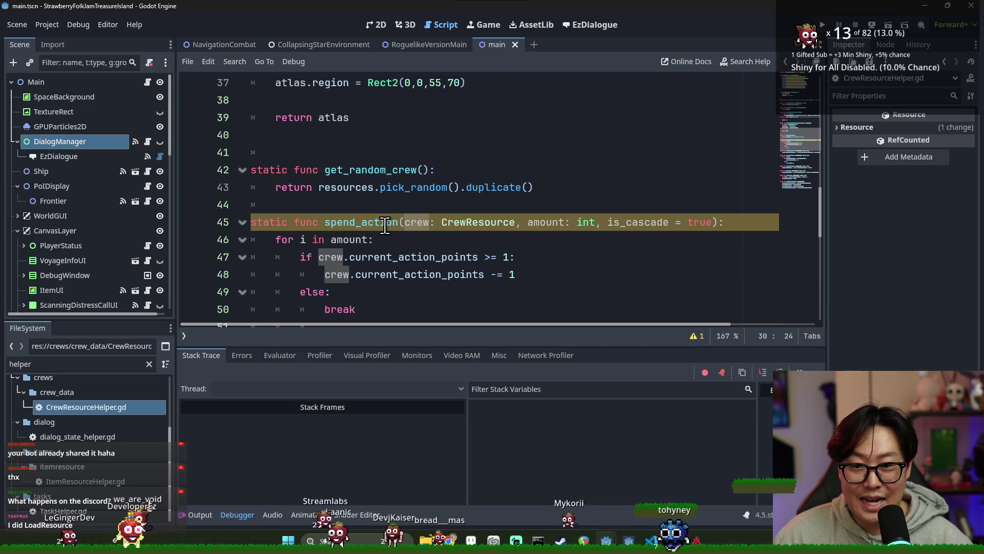
{"action": "left_click", "coordinate": [355, 189]}
{"action": "scroll", "coordinate": [364, 205], "scroll_direction": "up", "scroll_amount": 12}
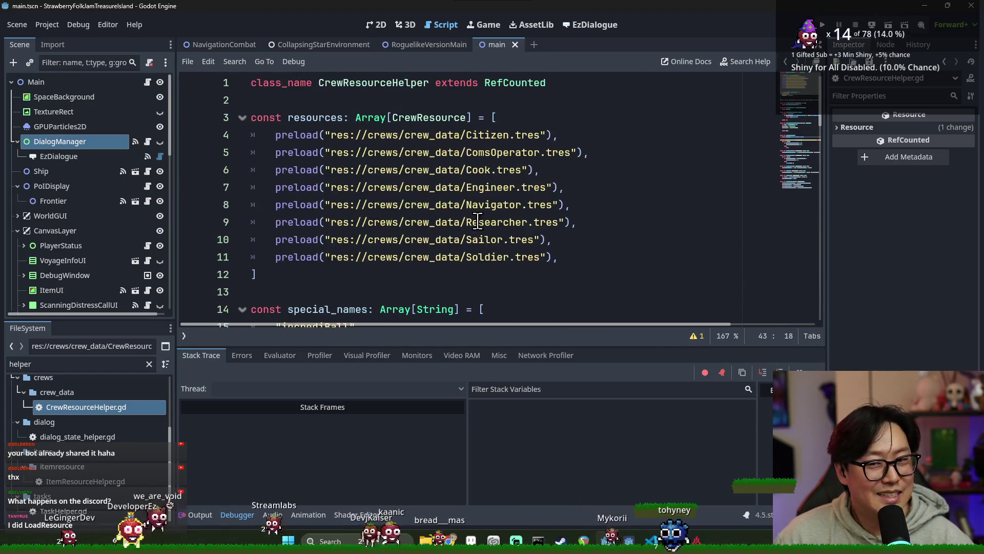
{"action": "left_click", "coordinate": [625, 206]}
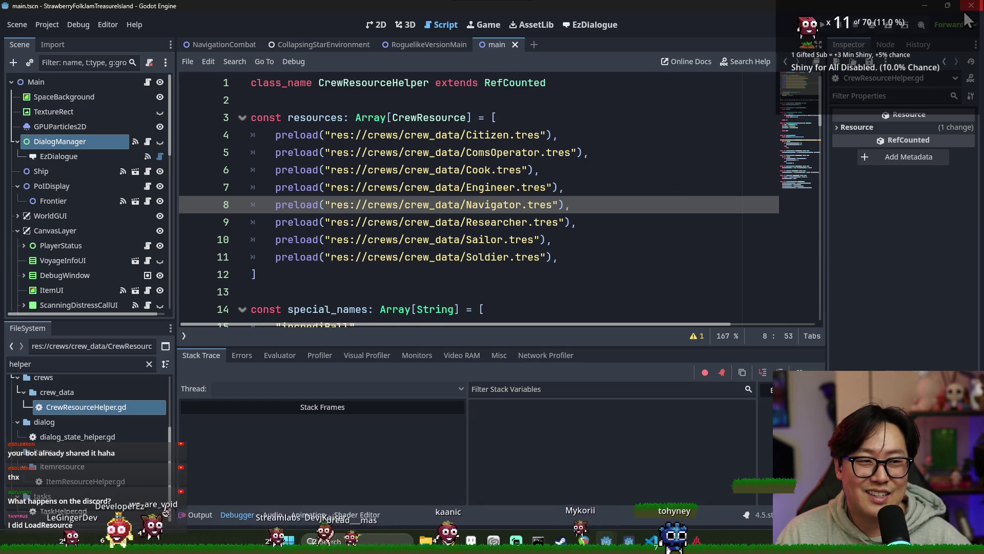
{"action": "left_click", "coordinate": [970, 6]}
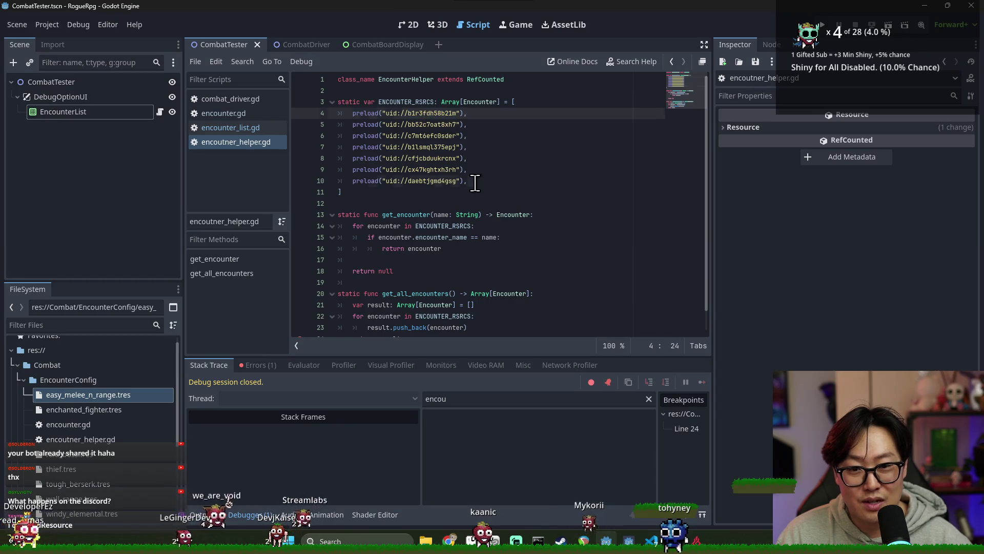
Delete the uid:// preload lines from the encounter array.
{"action": "left_click_drag", "start_coordinate": [475, 183], "coordinate": [330, 118]}
{"action": "key", "text": "BackSpace"}
{"action": "key", "text": "Return"}
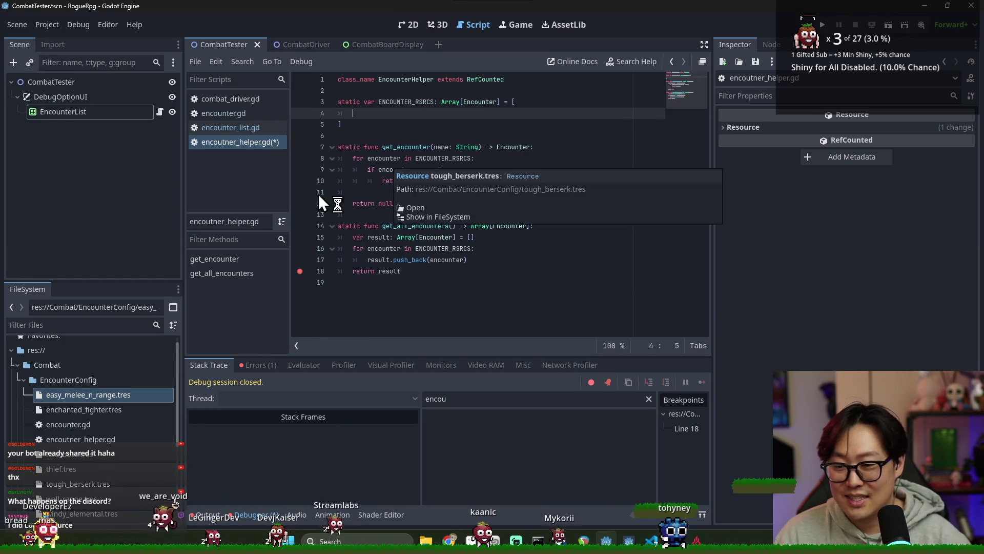
Add preload() of easy_melee_n_range.tres as the array's only entry and run the current scene.
{"action": "mouse_move", "coordinate": [98, 396]}
{"action": "left_mouse_down"}
{"action": "mouse_move", "coordinate": [389, 117]}
{"action": "mouse_move", "coordinate": [431, 114]}
{"action": "left_mouse_up"}
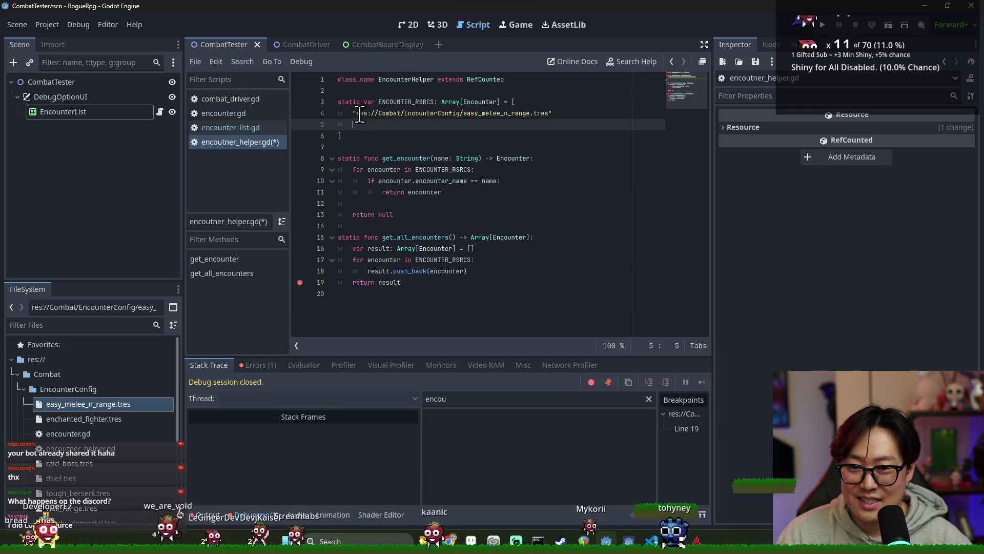
{"action": "key", "text": "Up"}
{"action": "type", "text": "preload("}
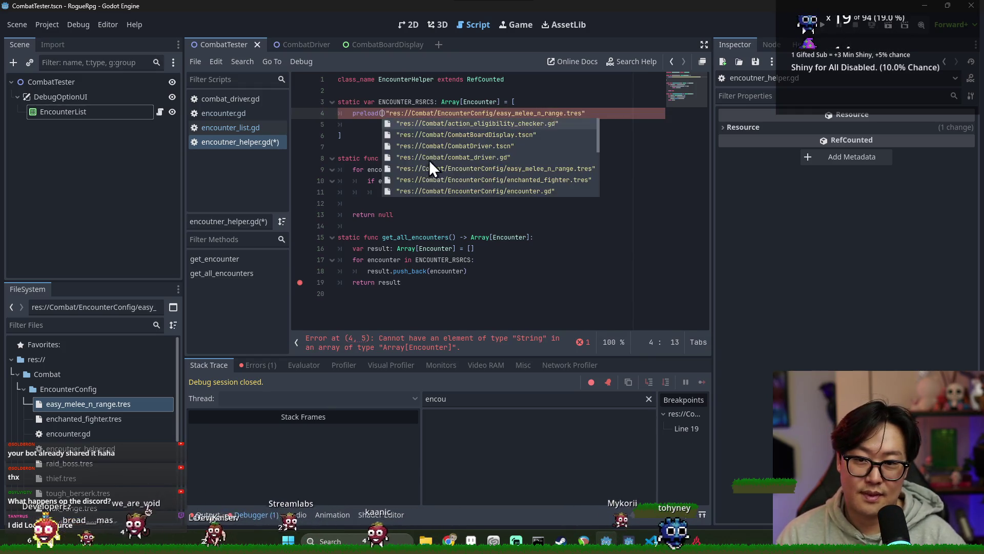
{"action": "key", "text": "Delete"}
{"action": "left_click", "coordinate": [606, 113]}
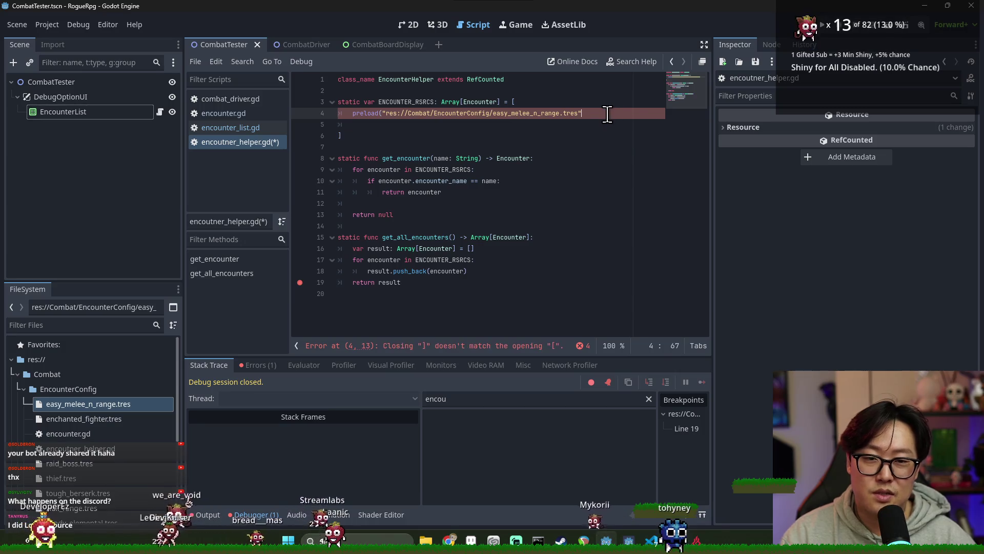
{"action": "type", "text": ")"}
{"action": "key", "text": "Delete"}
{"action": "key", "text": "Delete"}
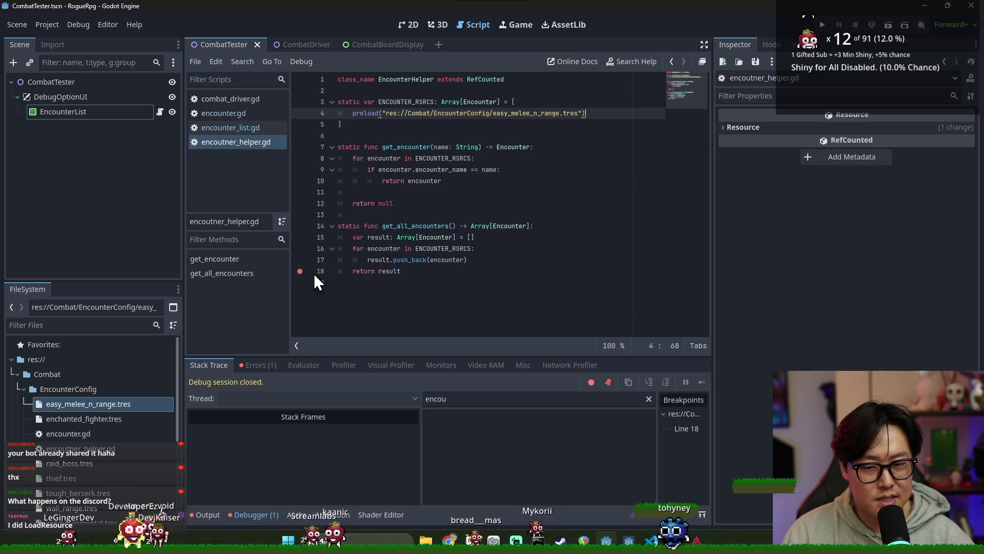
{"action": "left_click", "coordinate": [887, 25]}
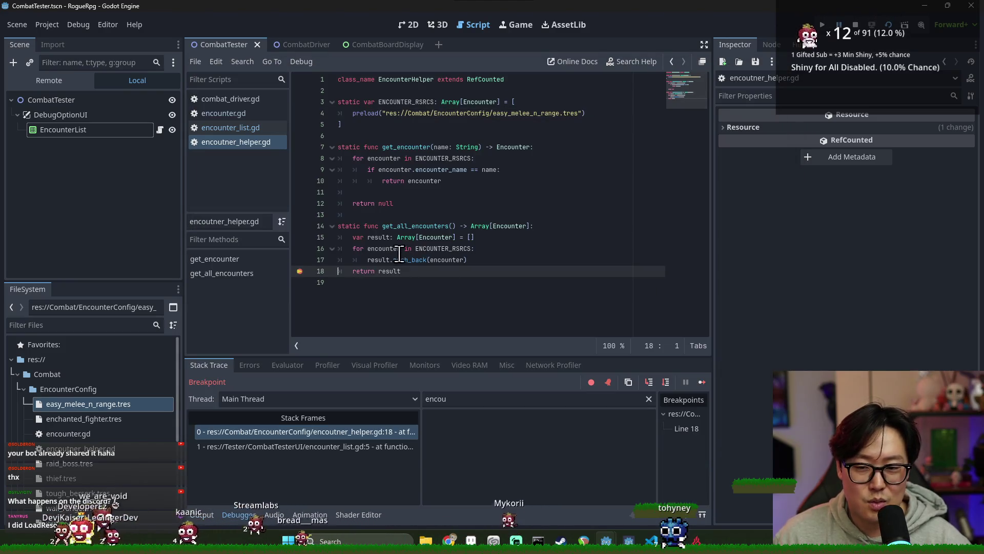
Filter debugger Locals for 'result' and confirm it holds the easy_melee_n_range.tres encounter.
{"action": "mouse_move", "coordinate": [381, 260]}
{"action": "double_click", "coordinate": [461, 399]}
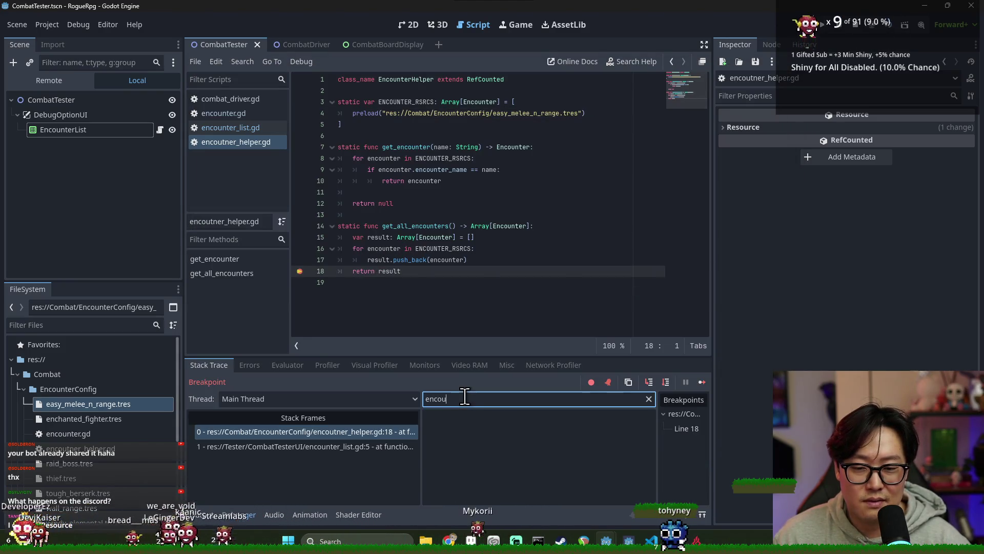
{"action": "type", "text": "result"}
{"action": "left_click", "coordinate": [551, 467]}
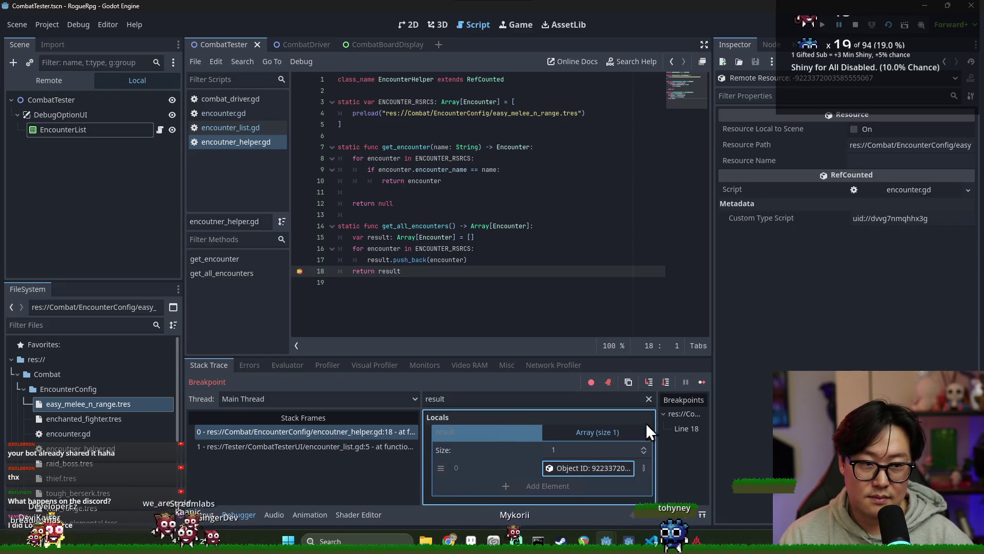
{"action": "left_click", "coordinate": [902, 145]}
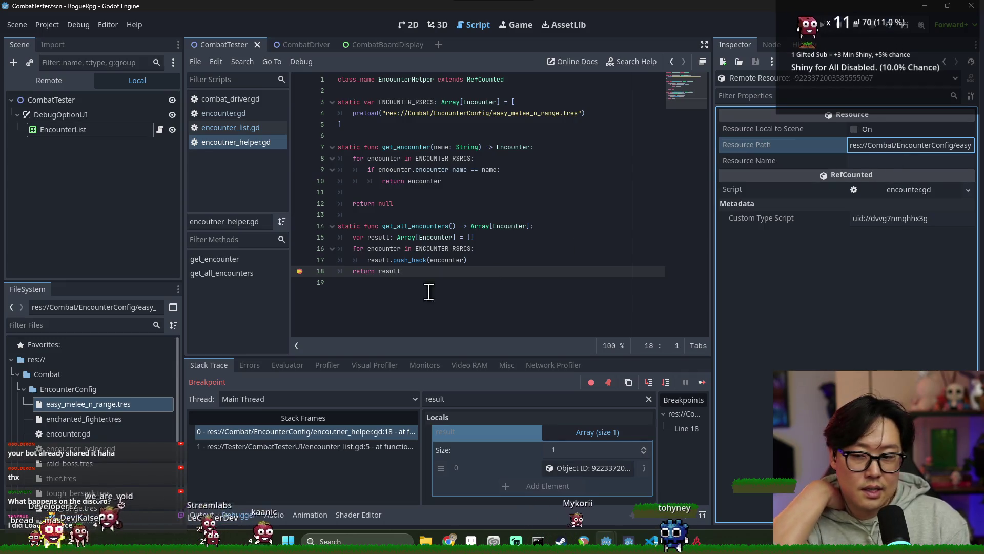
{"action": "left_click", "coordinate": [134, 404]}
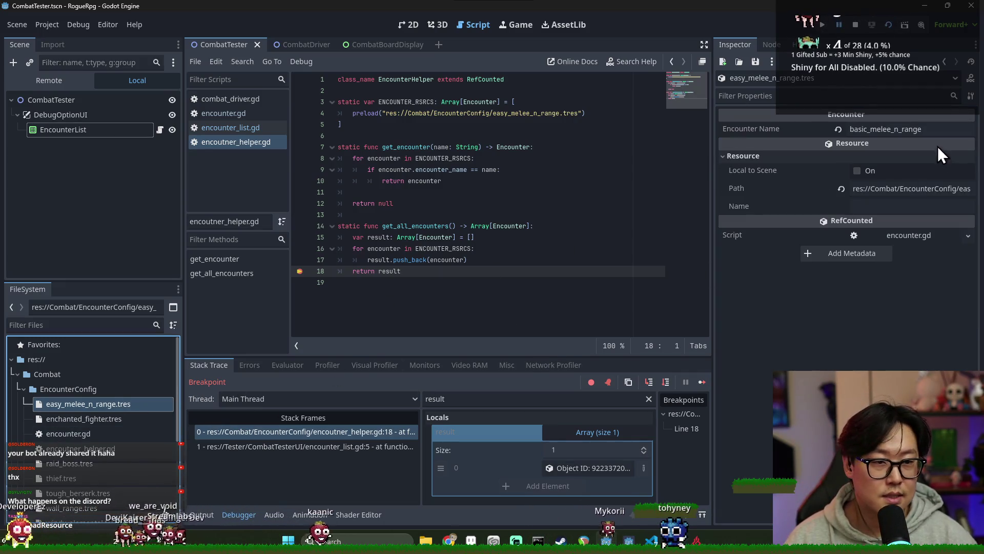
{"action": "left_click", "coordinate": [939, 131]}
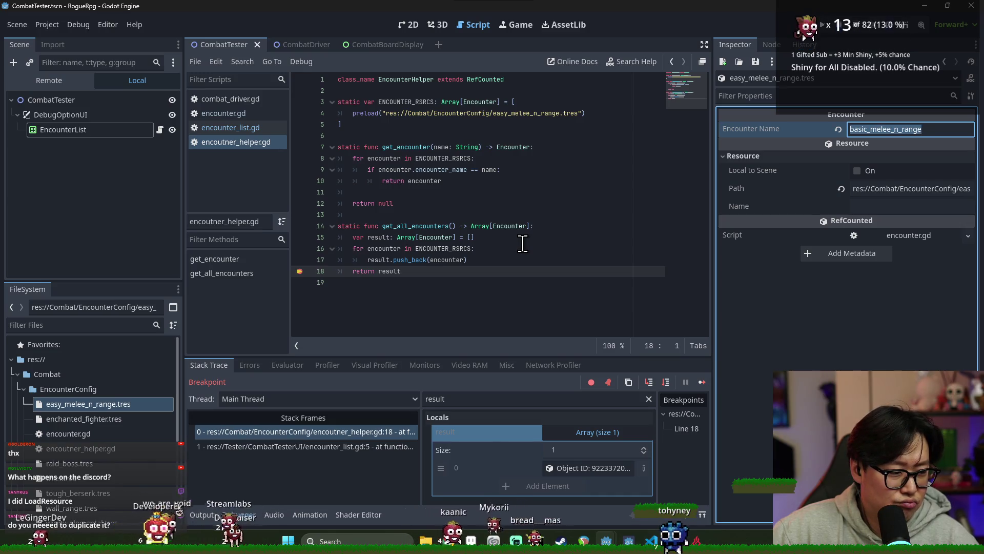
Change line 17 to result.push_back(encounter.duplicate()) and rerun the scene.
{"action": "left_click", "coordinate": [474, 260]}
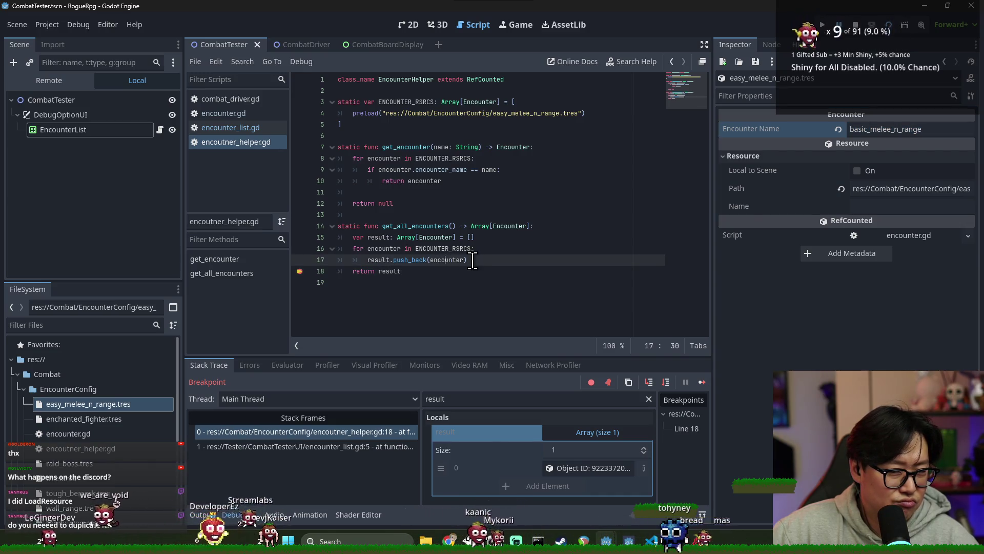
{"action": "type", "text": ".dupli"}
{"action": "key", "text": "Return"}
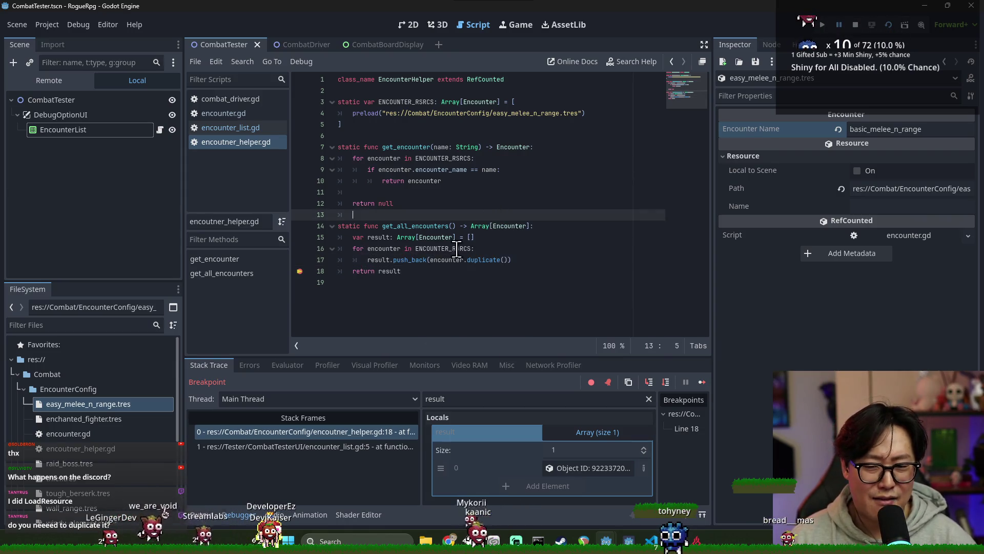
{"action": "double_click", "coordinate": [378, 260]}
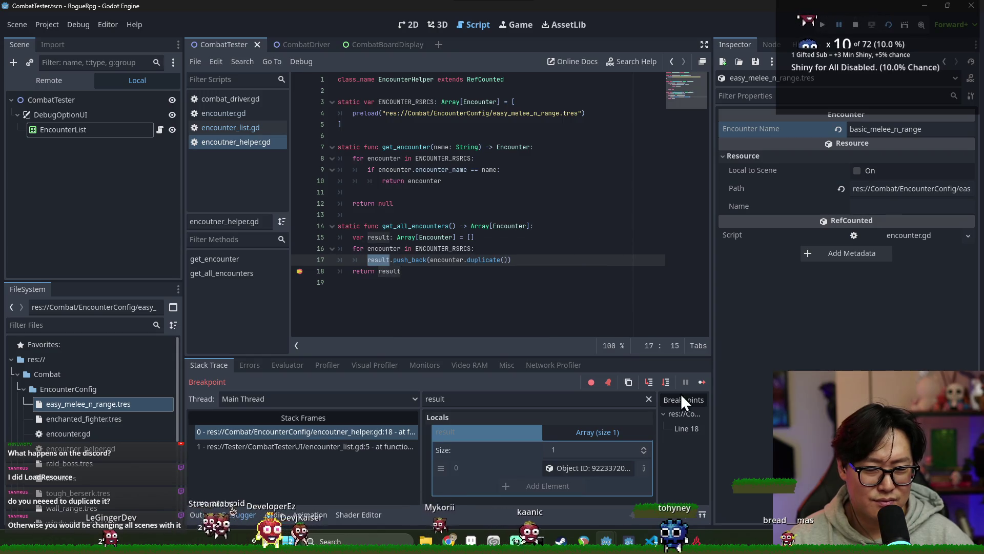
{"action": "left_click", "coordinate": [822, 27]}
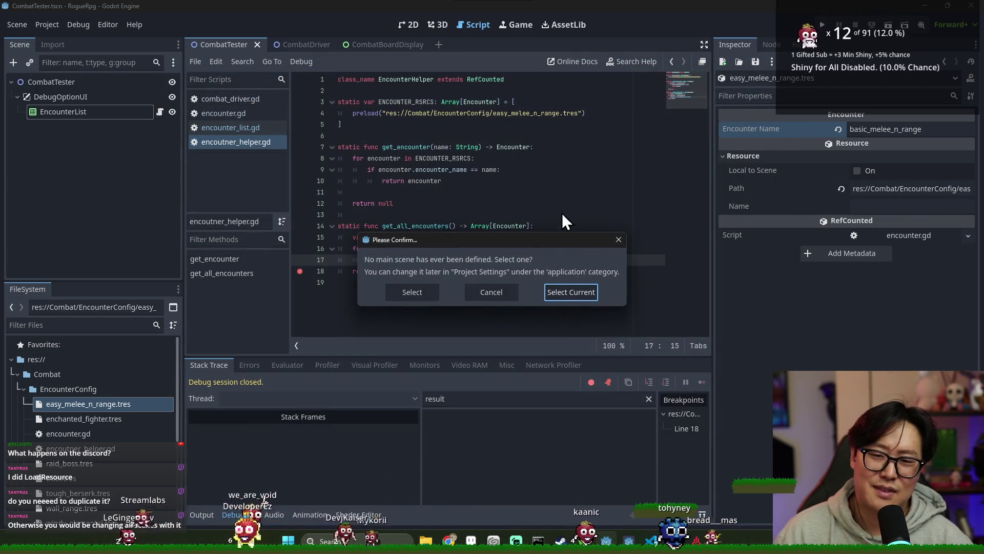
Accept the main scene prompt to start the game and check the encounter name stored in result.
{"action": "left_click", "coordinate": [483, 292]}
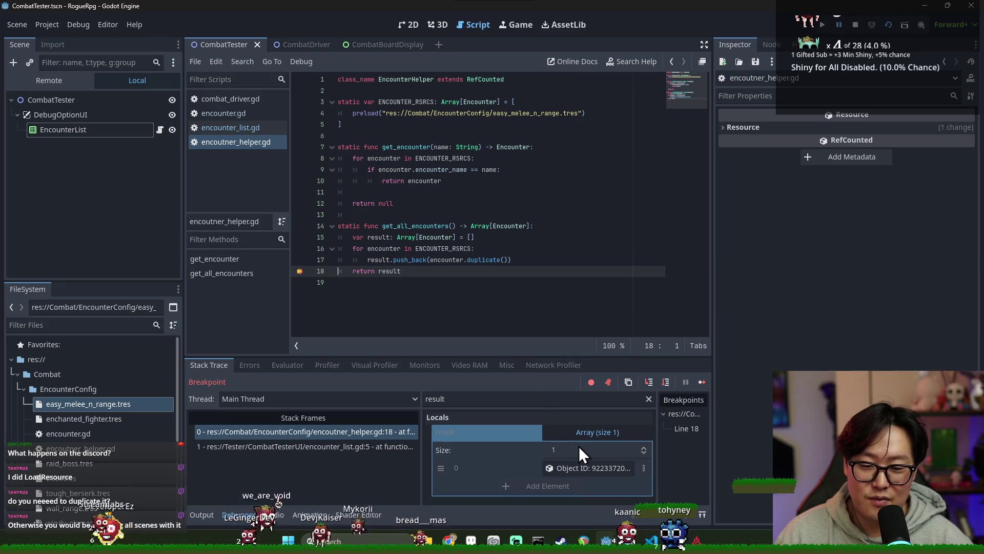
{"action": "left_click", "coordinate": [591, 466]}
{"action": "left_click", "coordinate": [886, 130]}
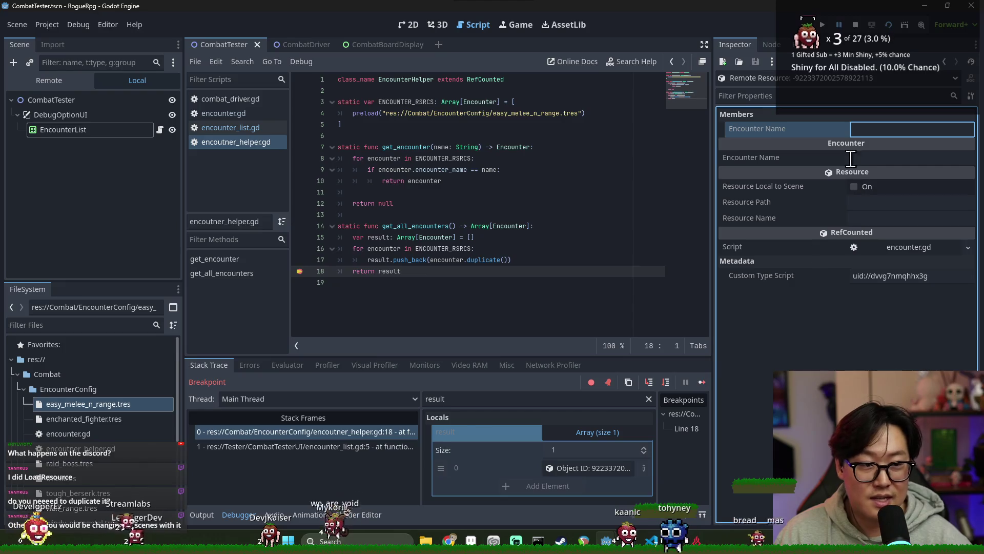
Read the duplicate() documentation, view easy_melee_n_range.tres properties, and stop the game.
{"action": "double_click", "coordinate": [453, 260]}
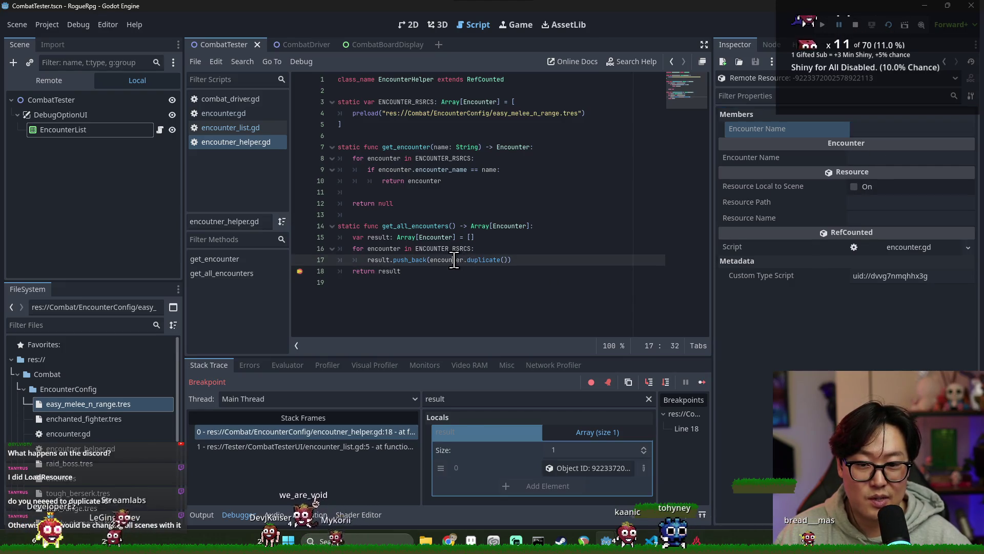
{"action": "left_click", "coordinate": [482, 260], "text": "ctrl"}
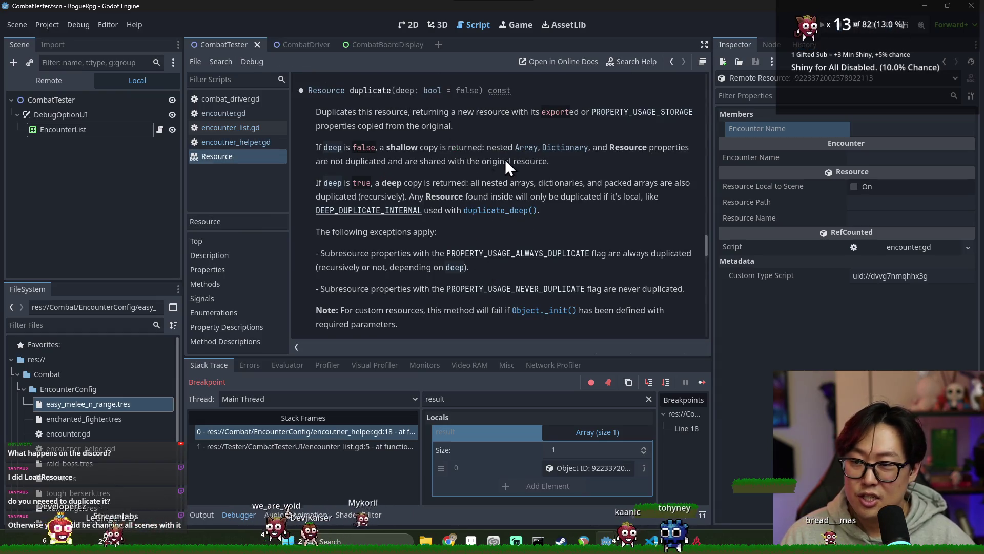
{"action": "double_click", "coordinate": [122, 398]}
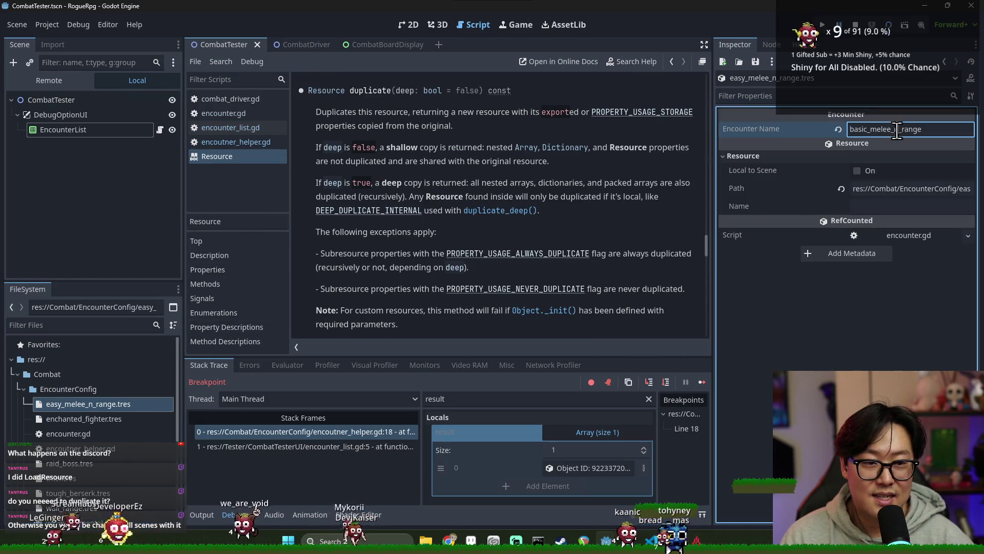
{"action": "left_click", "coordinate": [853, 26]}
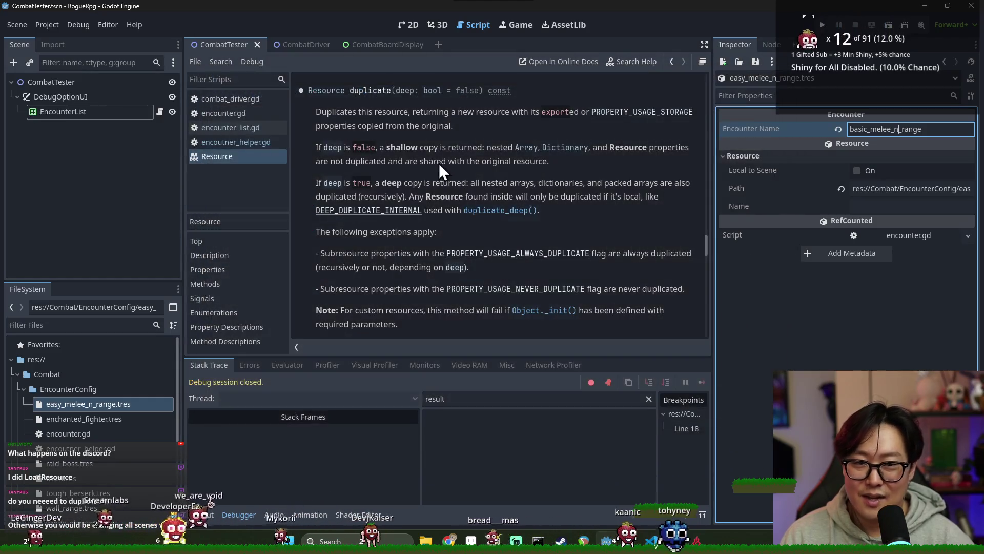
{"action": "key", "text": "ctrl+w"}
Restore the seven uid:// preload lines and make line 23 push encounter.duplicate().
{"action": "key", "text": "ctrl+z"}
{"action": "key", "text": "ctrl+z"}
{"action": "key", "text": "ctrl+z"}
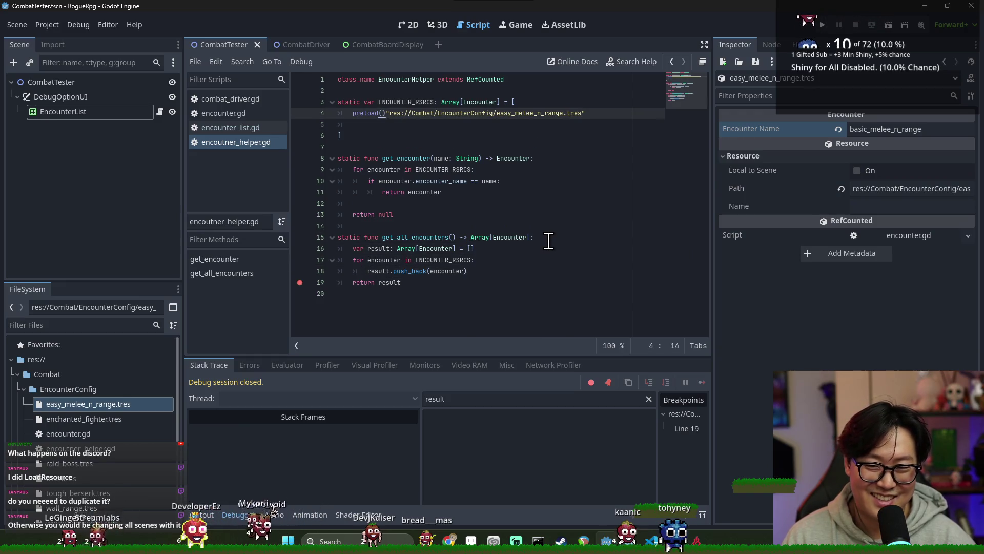
{"action": "key", "text": "ctrl+z"}
{"action": "key", "text": "ctrl+z"}
{"action": "key", "text": "ctrl+z"}
{"action": "key", "text": "ctrl+z"}
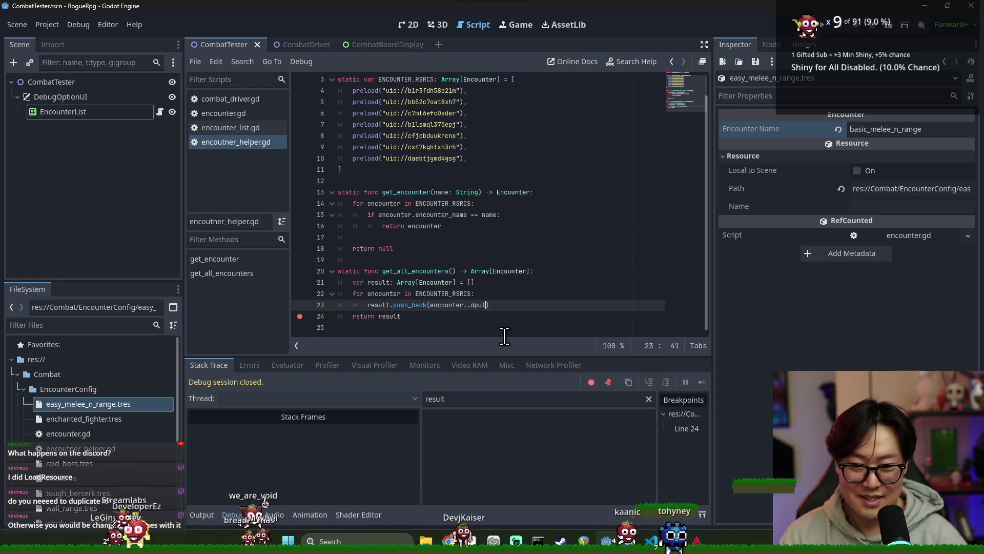
{"action": "type", "text": "te"}
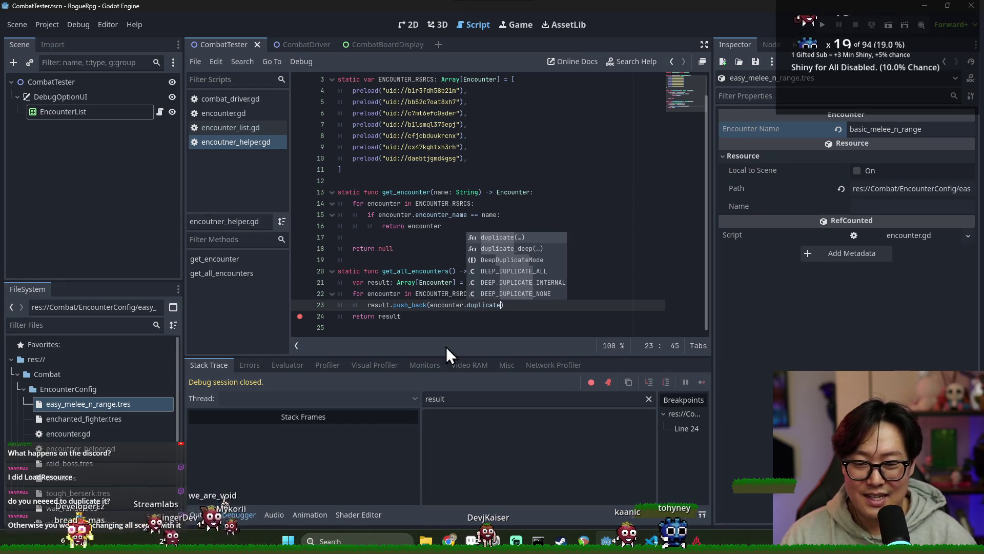
{"action": "type", "text": "())"}
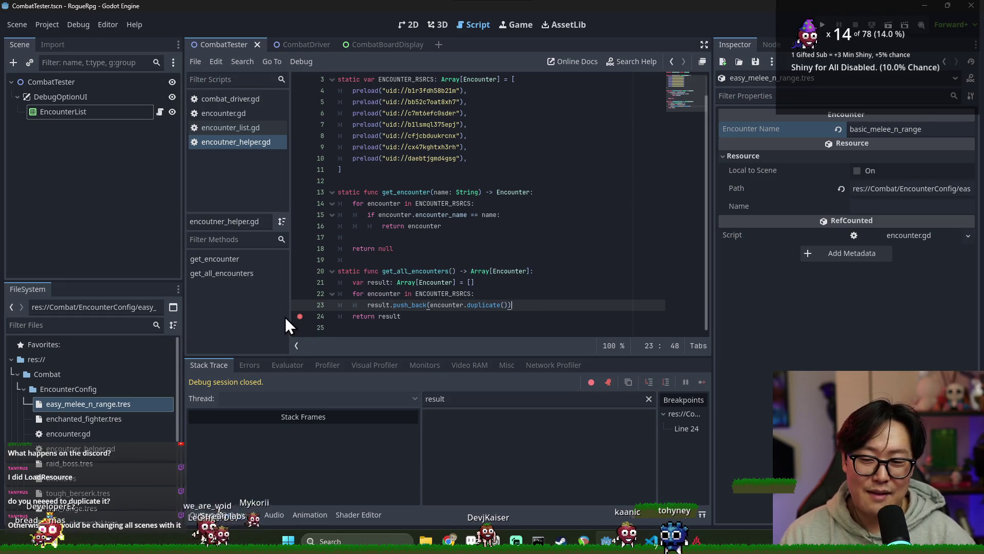
Test-run and close the game, save, reload the current project, and launch it again.
{"action": "key", "text": "F6"}
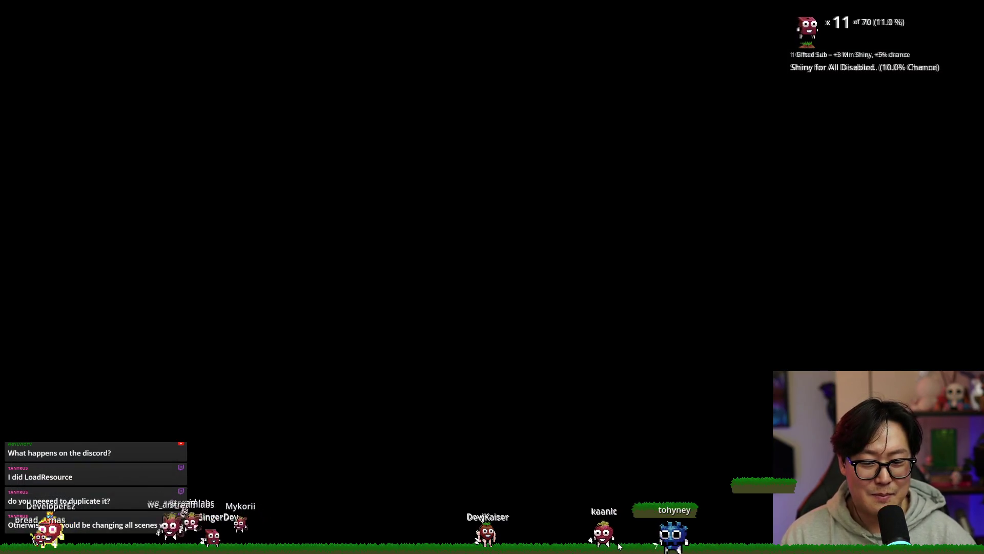
{"action": "key", "text": "alt+F4"}
{"action": "key", "text": "ctrl+s"}
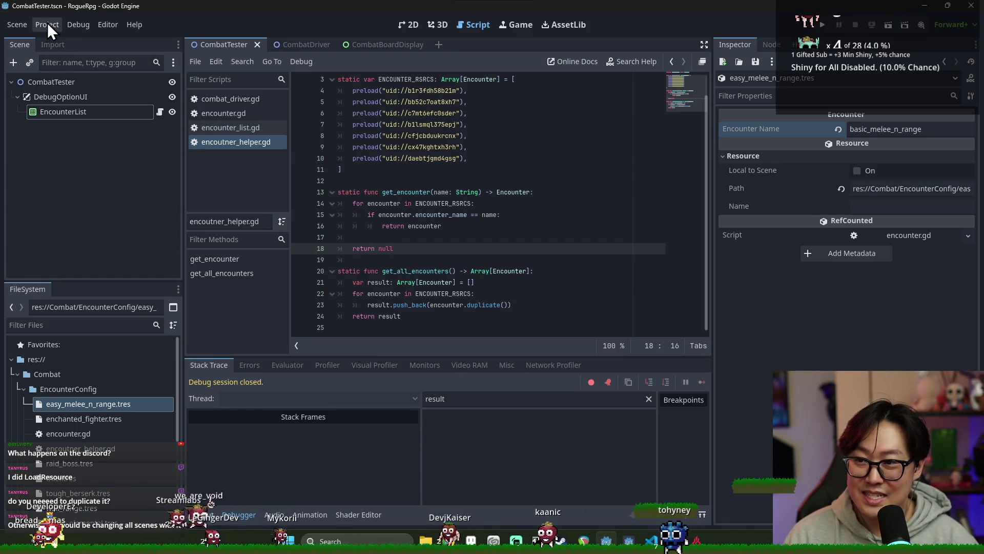
{"action": "left_click", "coordinate": [47, 22]}
{"action": "left_click", "coordinate": [79, 178]}
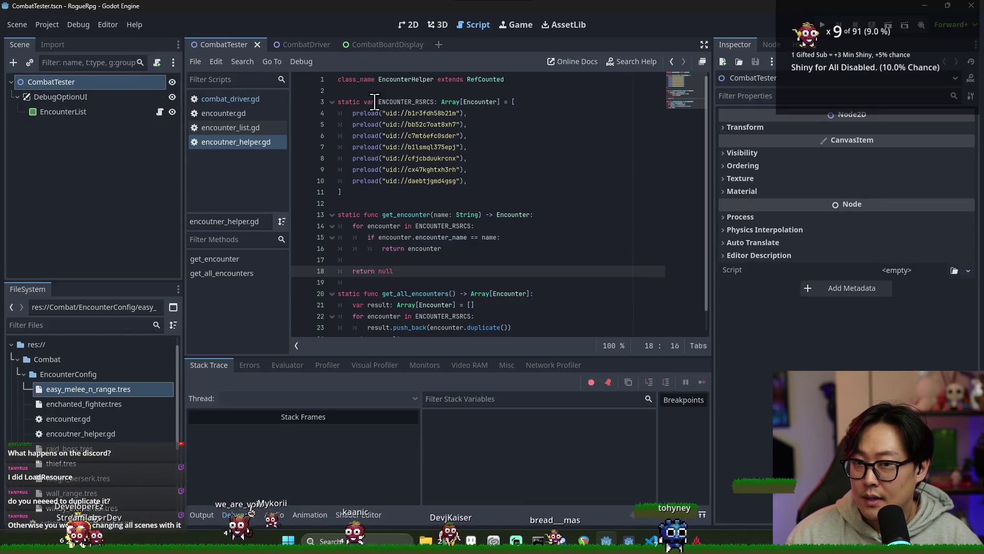
{"action": "left_click", "coordinate": [884, 26]}
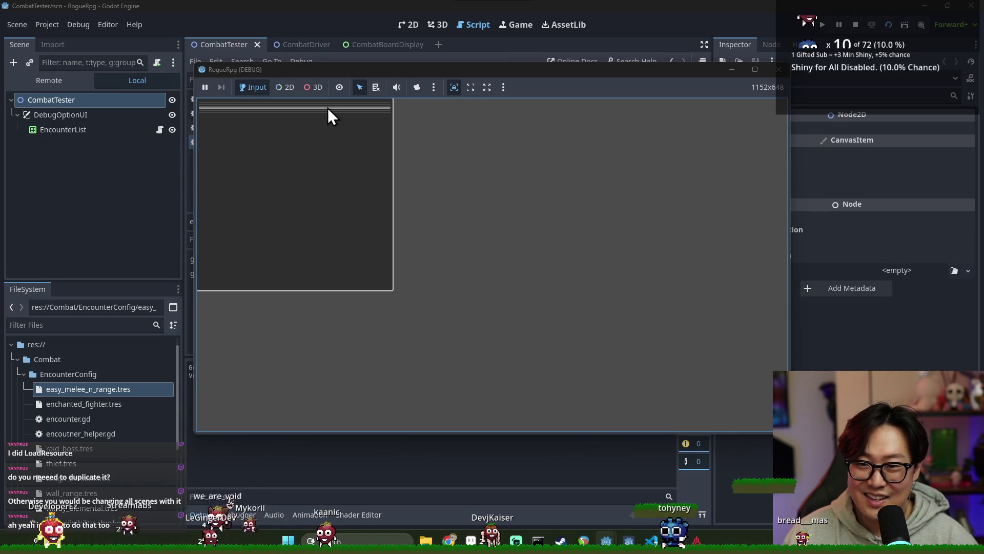
Stop the game, set a breakpoint on line 23 in get_all_encounters, and run again.
{"action": "key", "text": "F8"}
{"action": "scroll", "coordinate": [527, 281], "scroll_direction": "down", "scroll_amount": 1}
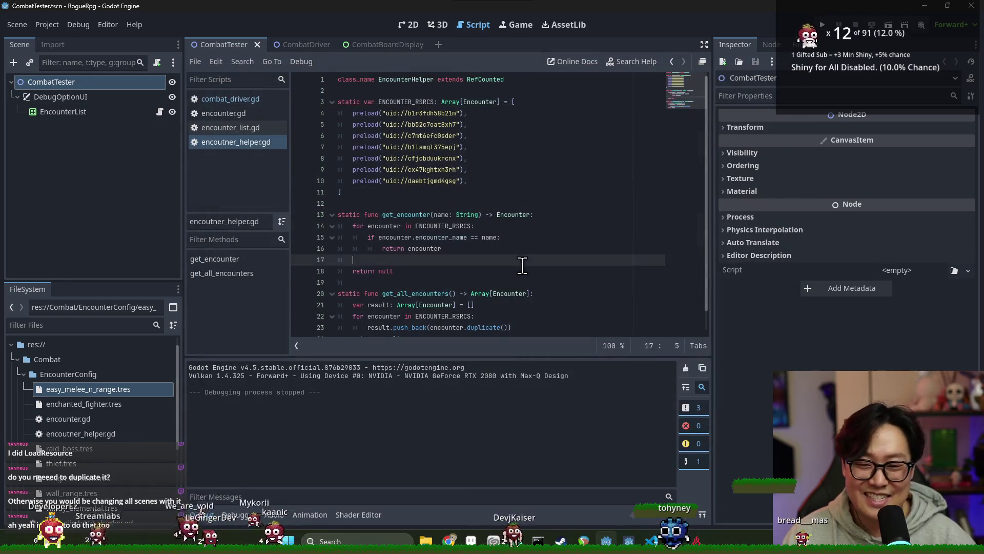
{"action": "left_click", "coordinate": [369, 237]}
{"action": "left_click", "coordinate": [300, 306], "text": "shift"}
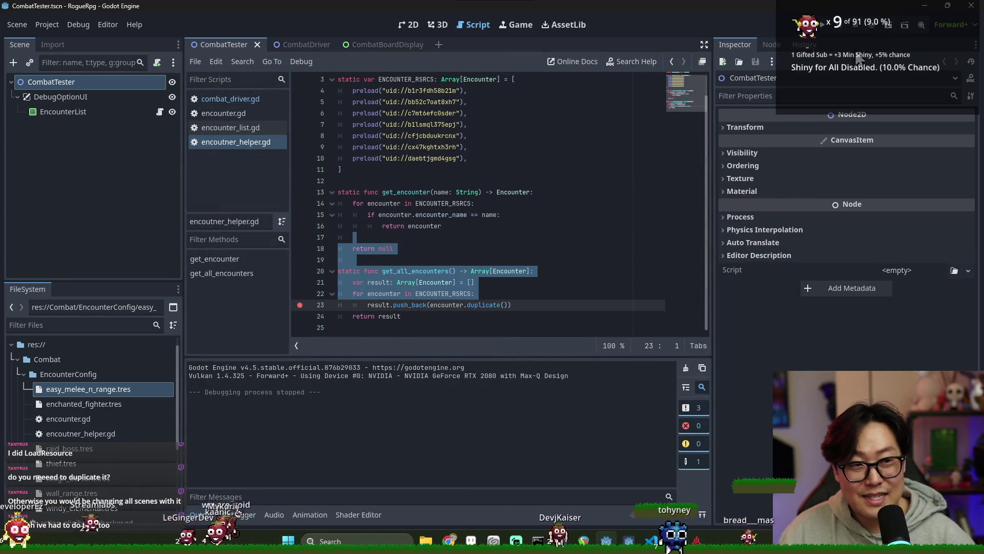
{"action": "left_click", "coordinate": [887, 25]}
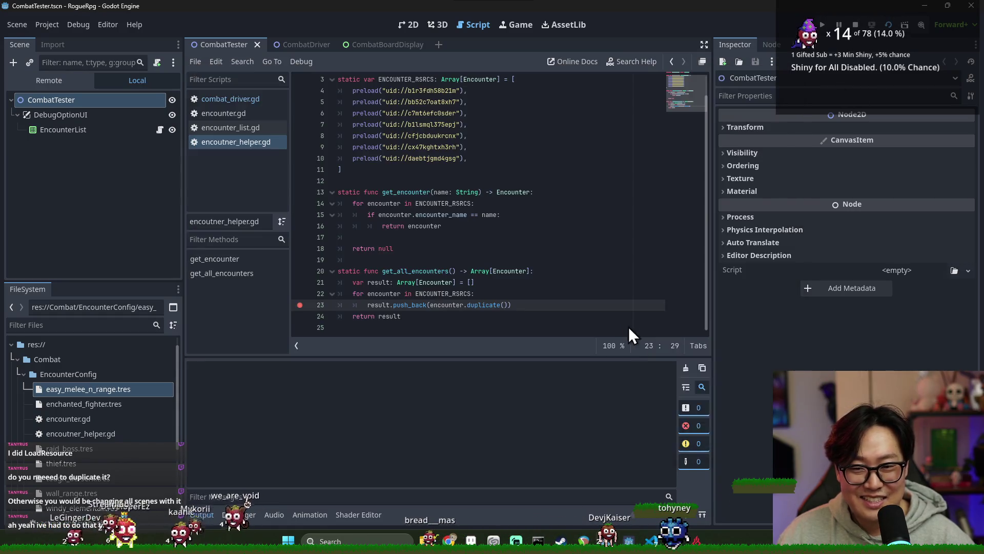
Check easy_melee_n_range.tres shows Encounter Name basic_melee_n_range, then end the debug session.
{"action": "mouse_move", "coordinate": [454, 309]}
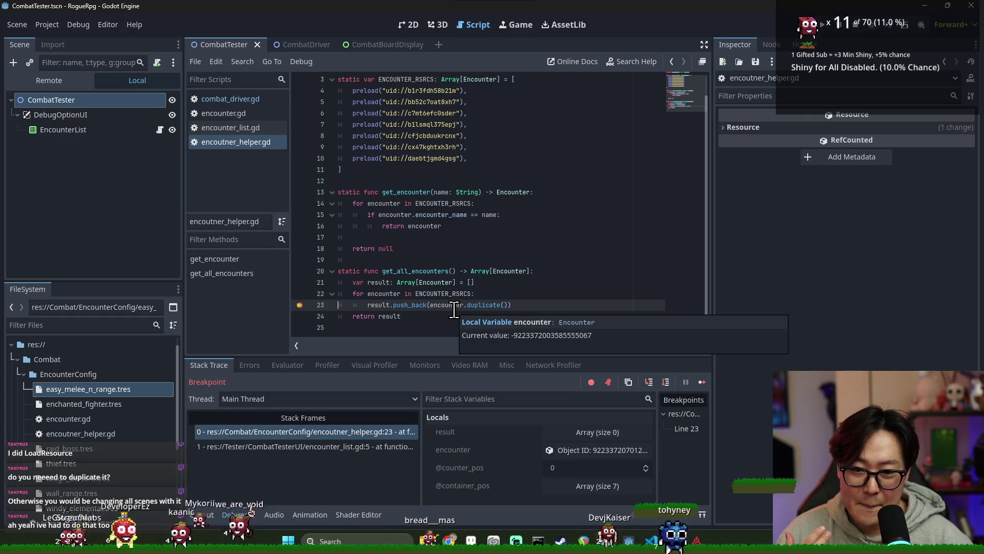
{"action": "left_click", "coordinate": [134, 389]}
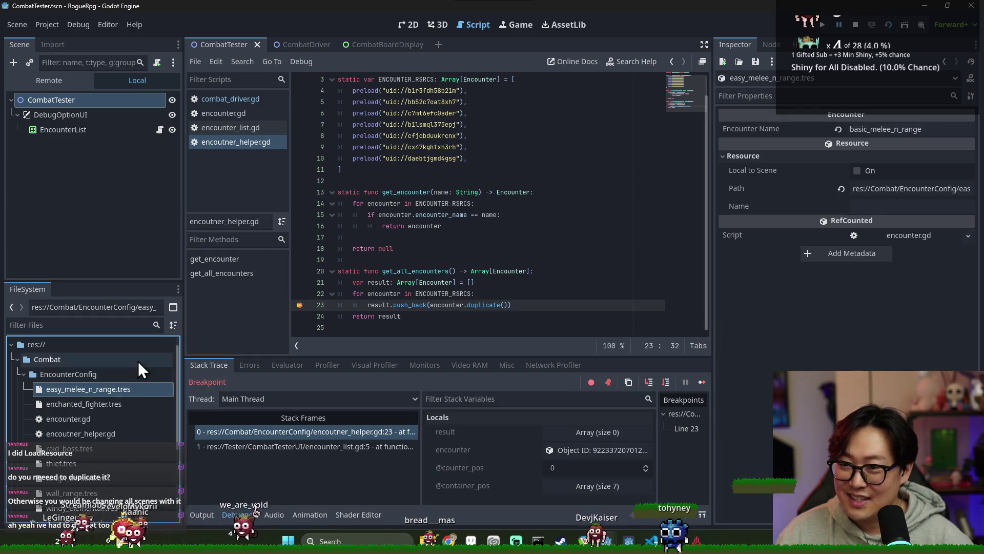
{"action": "left_click", "coordinate": [49, 45]}
{"action": "left_click", "coordinate": [866, 129]}
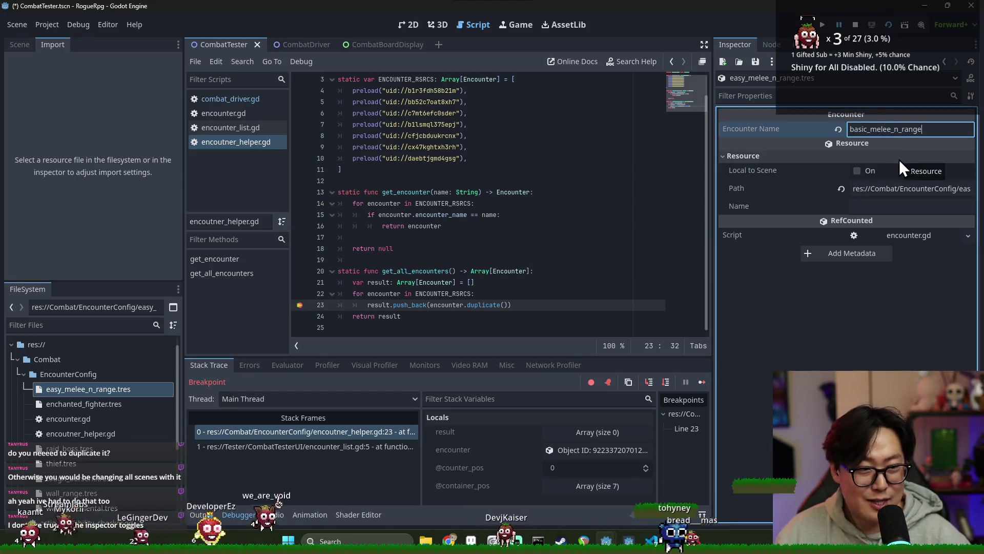
{"action": "left_click", "coordinate": [672, 259]}
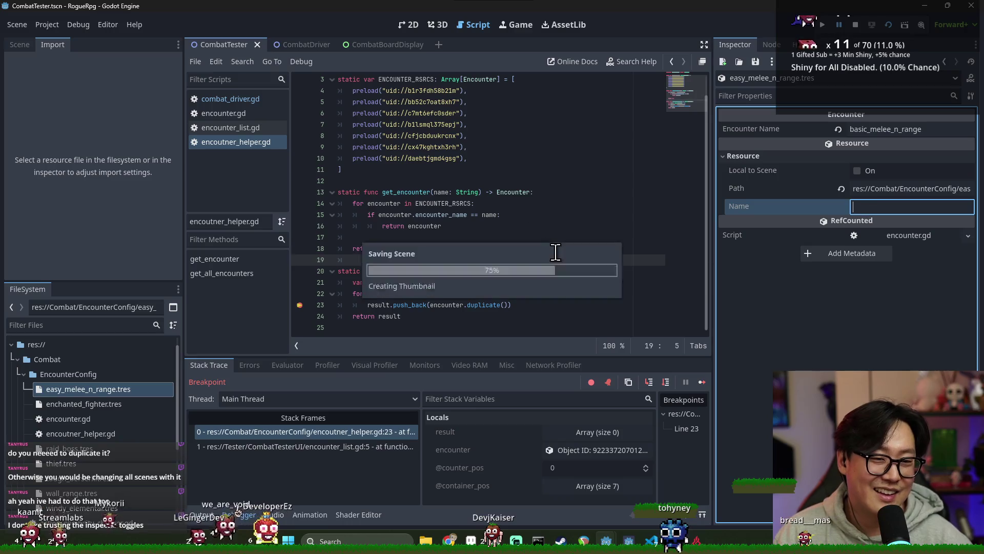
{"action": "left_click", "coordinate": [589, 203]}
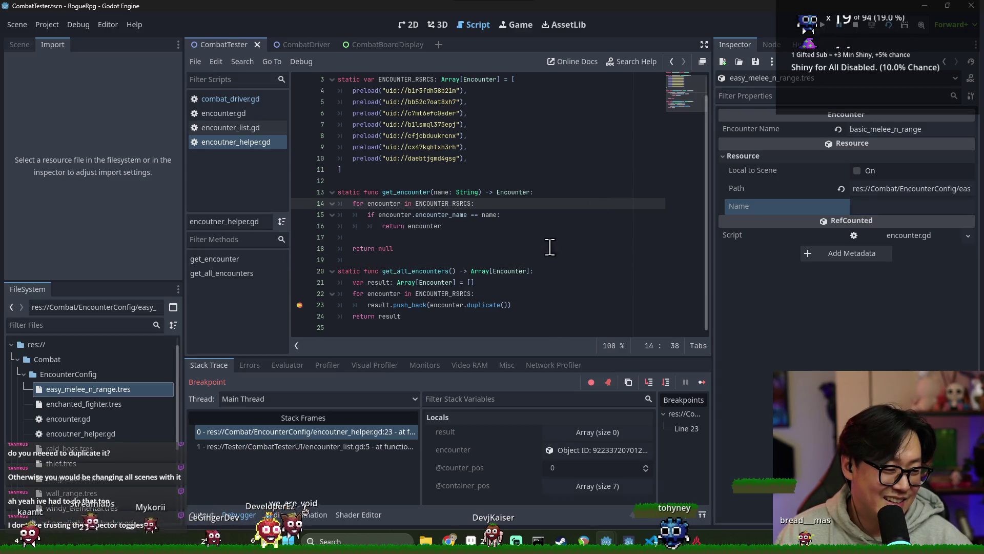
{"action": "key", "text": "F5"}
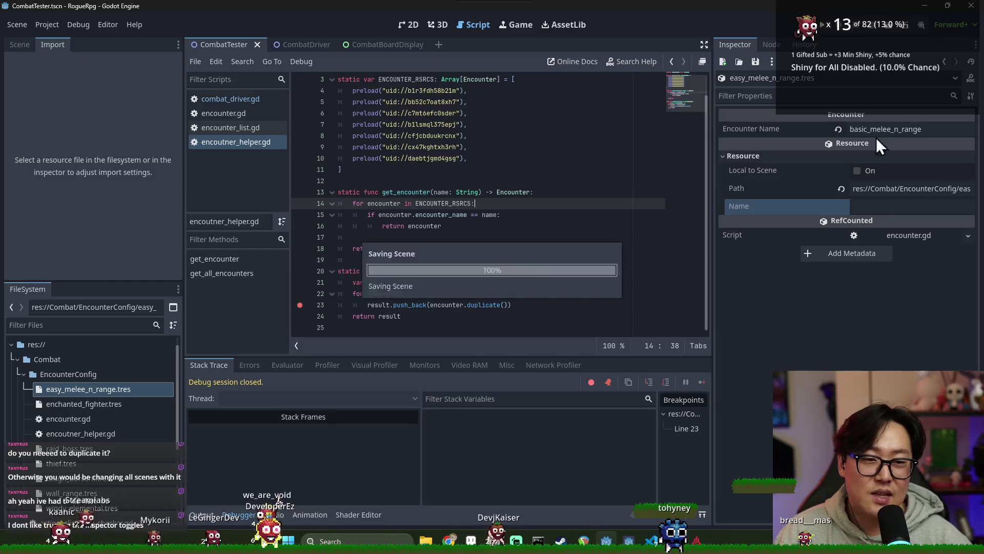
{"action": "left_click", "coordinate": [111, 402]}
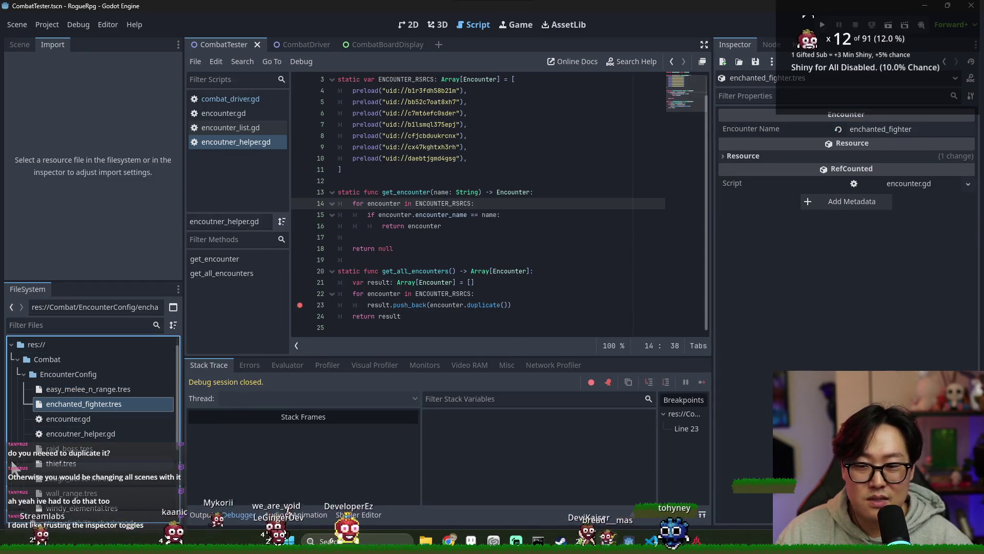
{"action": "left_click", "coordinate": [57, 389]}
{"action": "left_click", "coordinate": [67, 403]}
{"action": "left_click", "coordinate": [767, 157]}
{"action": "left_click", "coordinate": [764, 159]}
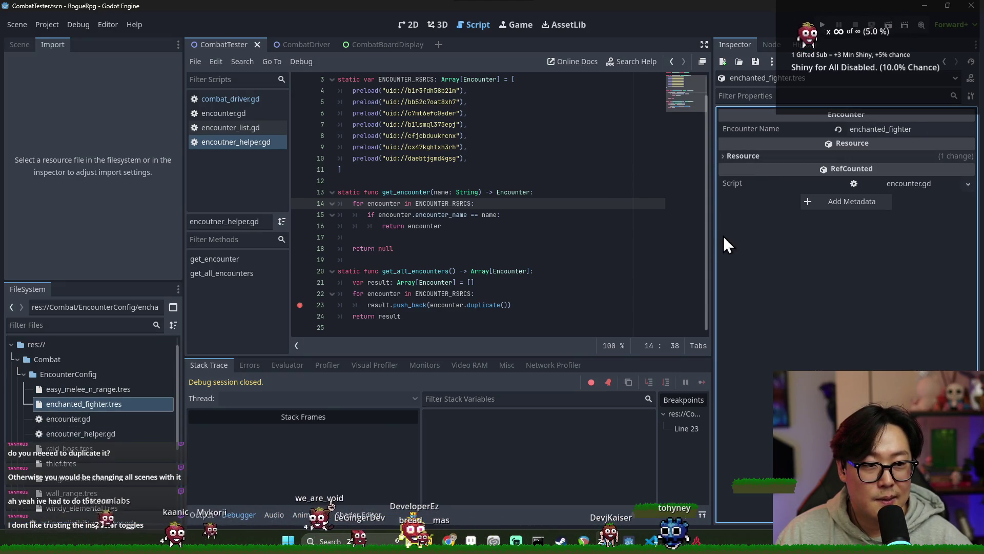
{"action": "double_click", "coordinate": [82, 419]}
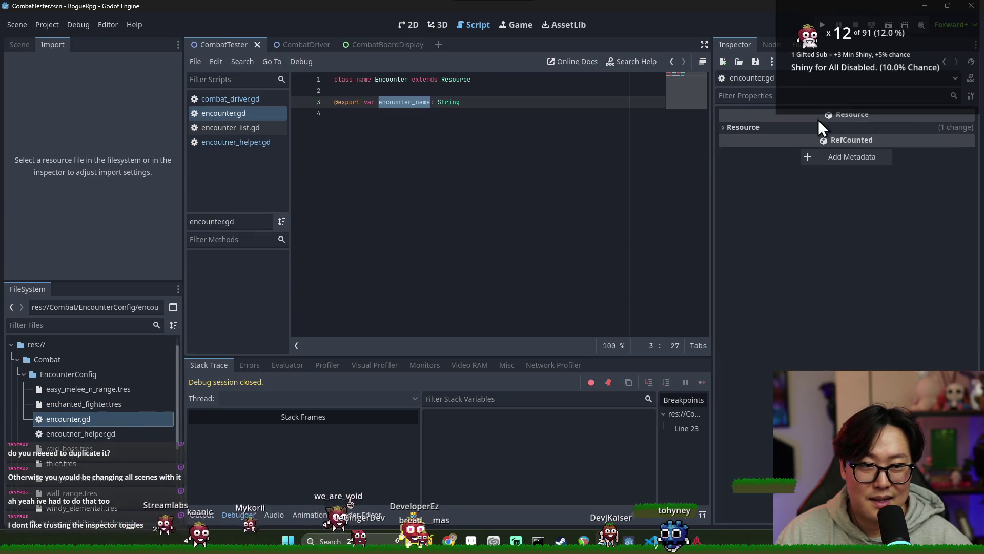
{"action": "left_click", "coordinate": [825, 126]}
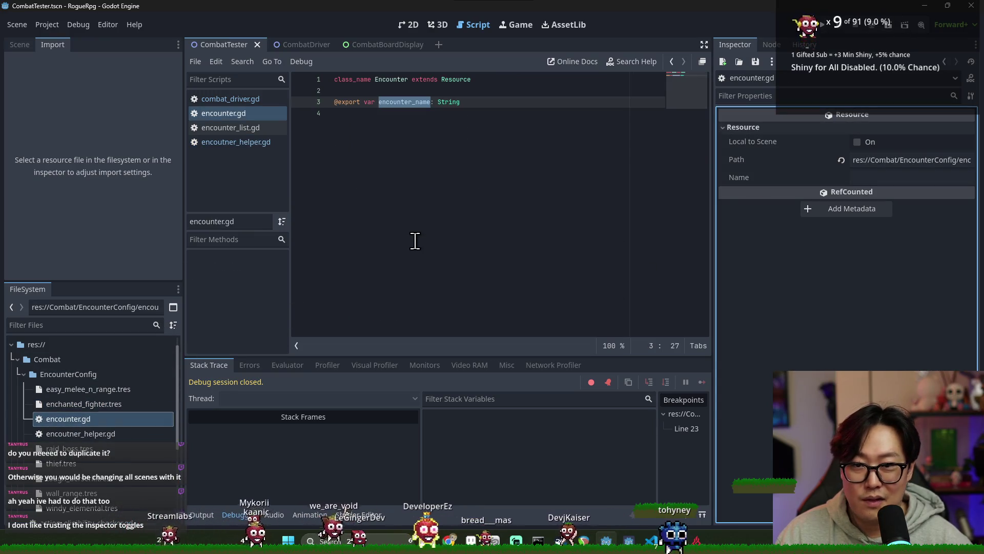
{"action": "key", "text": "ctrl+s"}
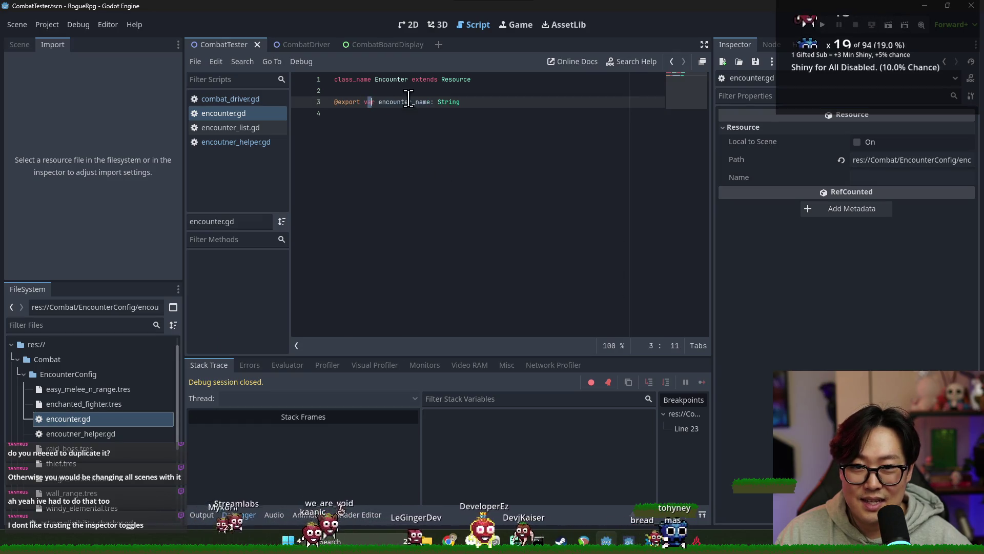
{"action": "double_click", "coordinate": [392, 79]}
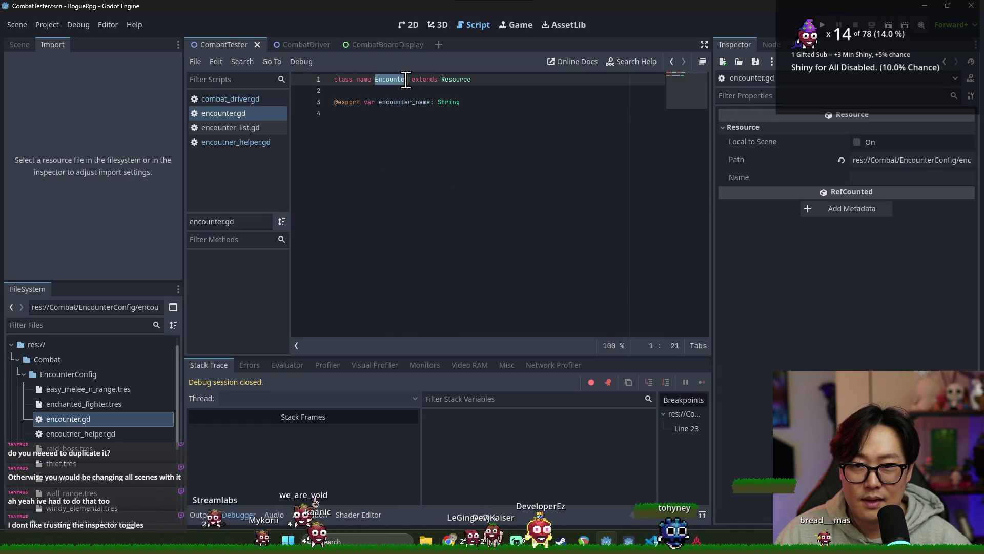
{"action": "left_click", "coordinate": [112, 393]}
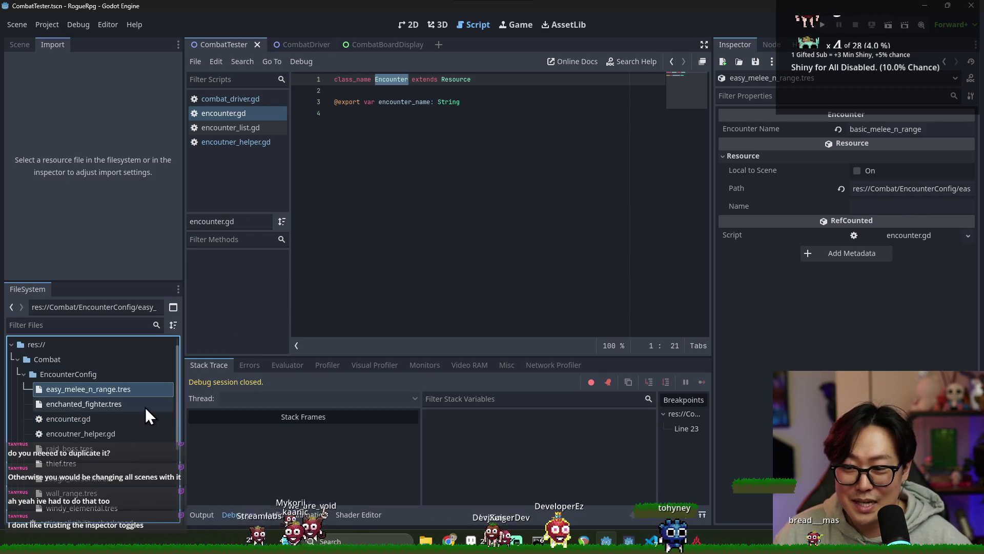
{"action": "scroll", "coordinate": [97, 449], "scroll_direction": "down", "scroll_amount": 1}
{"action": "double_click", "coordinate": [95, 416]}
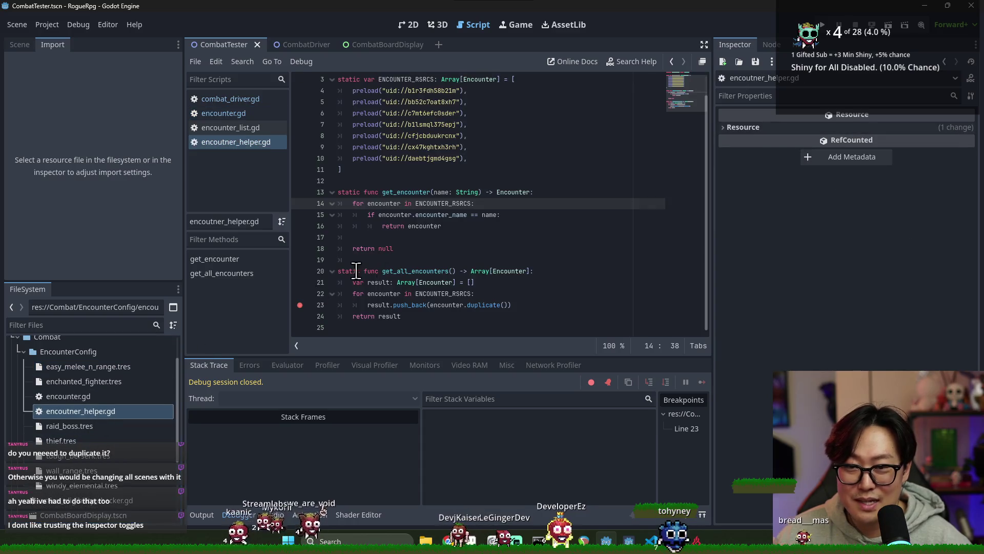
{"action": "left_click", "coordinate": [419, 225]}
{"action": "left_click", "coordinate": [386, 170]}
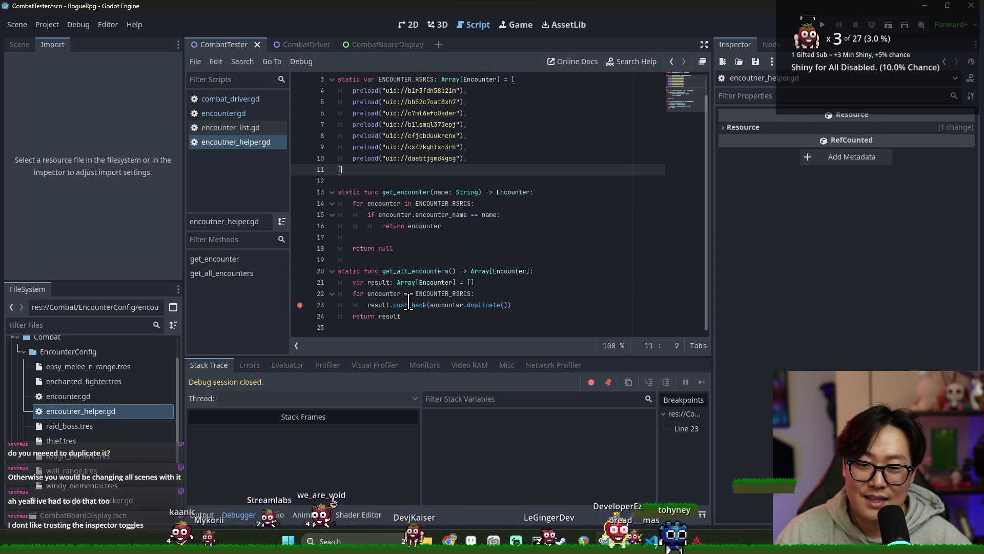
Run to the line 23 breakpoint and inspect the paused encounter variable from Locals.
{"action": "left_click", "coordinate": [888, 24]}
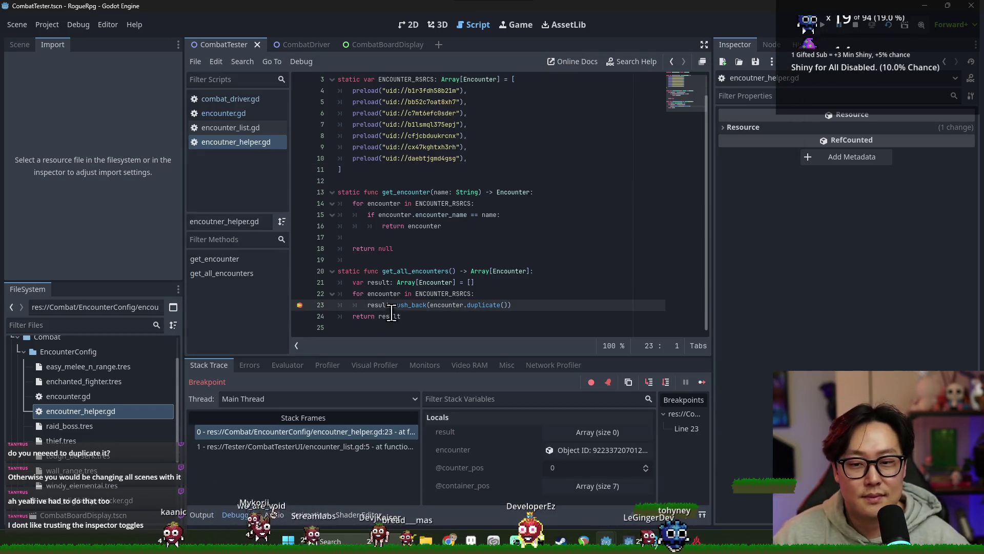
{"action": "type", "text": "encou"}
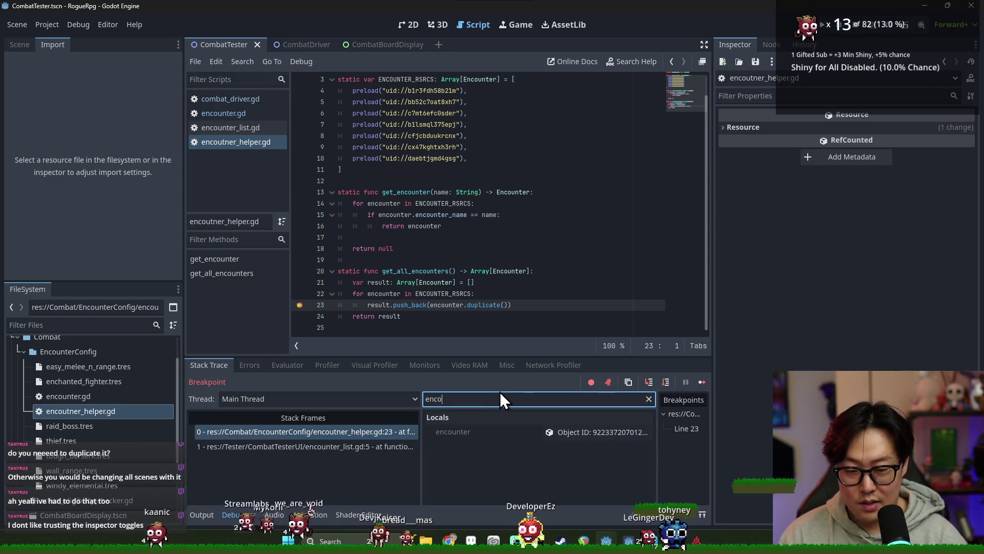
{"action": "left_click", "coordinate": [592, 432]}
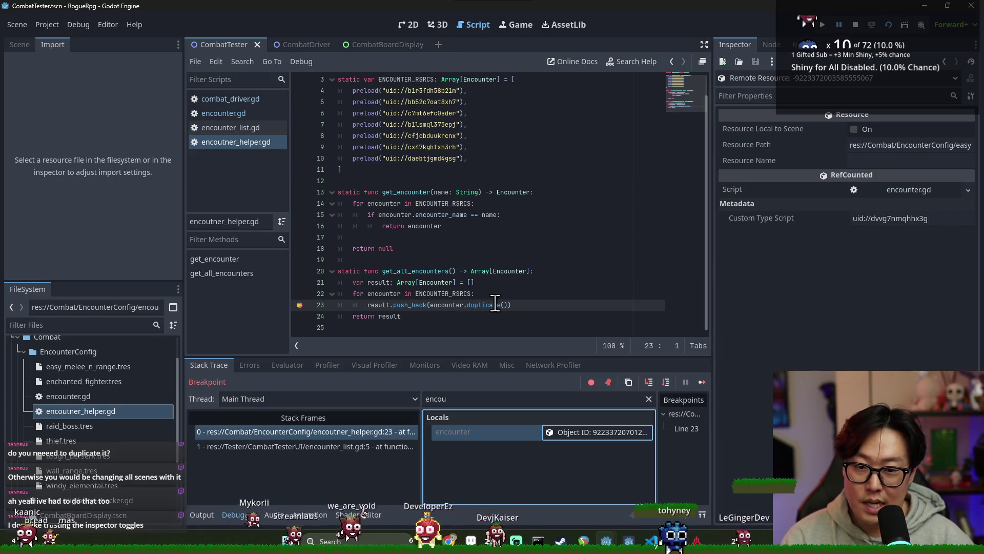
{"action": "left_click", "coordinate": [456, 305]}
{"action": "mouse_move", "coordinate": [452, 305]}
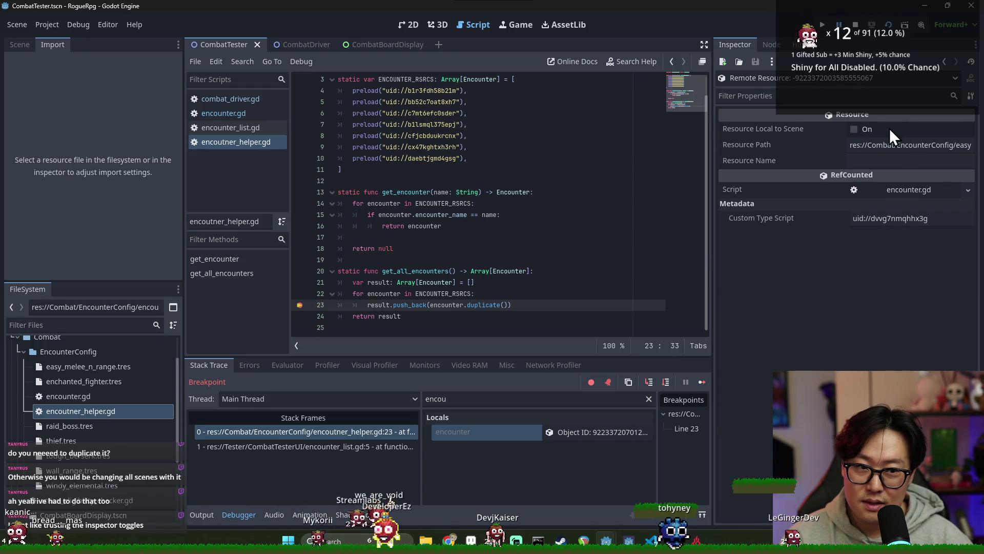
{"action": "left_click", "coordinate": [662, 387]}
{"action": "type", "text": "result"}
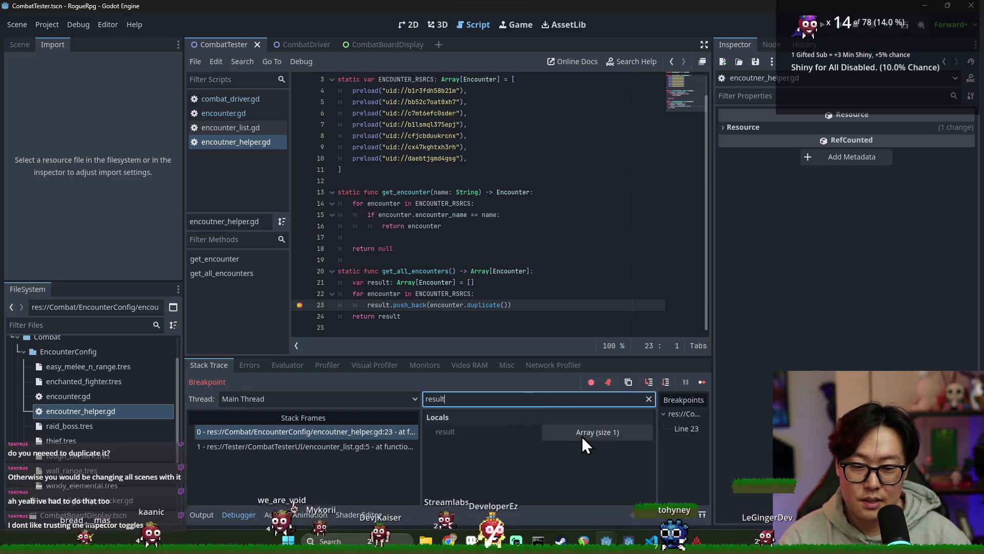
Expand the result array and check the Encounter Name of its first element.
{"action": "left_click", "coordinate": [583, 436]}
{"action": "left_click", "coordinate": [585, 460]}
{"action": "left_click", "coordinate": [866, 128]}
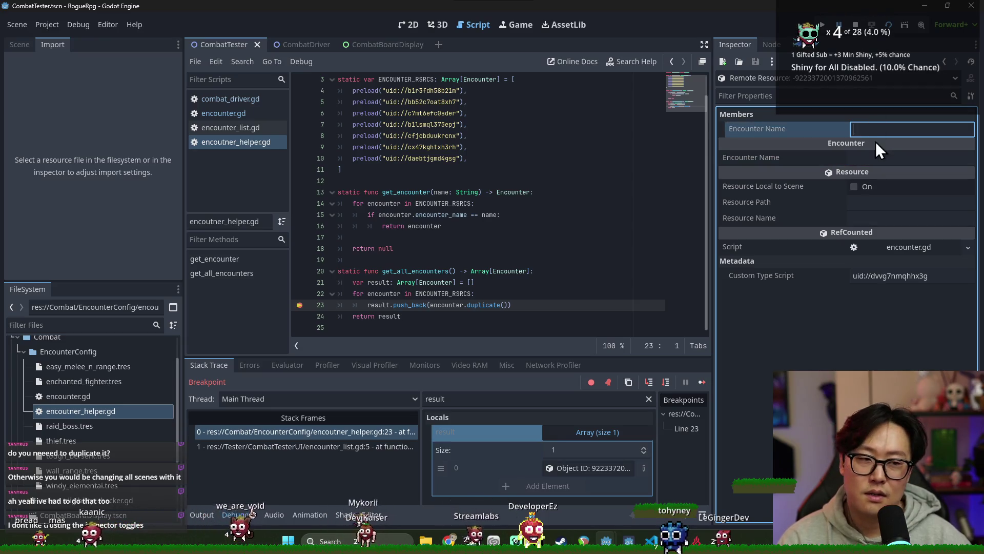
{"action": "left_click", "coordinate": [872, 157]}
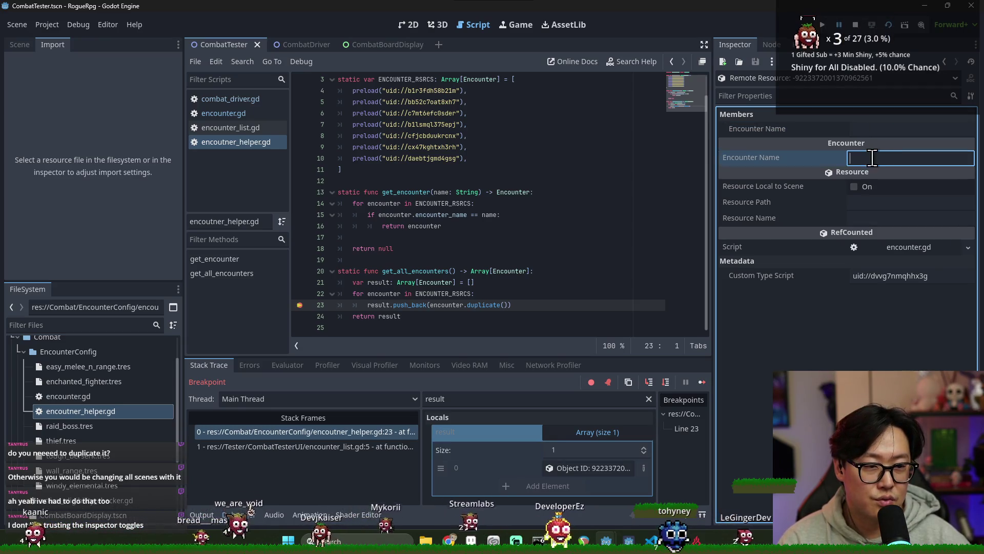
{"action": "left_click", "coordinate": [865, 130]}
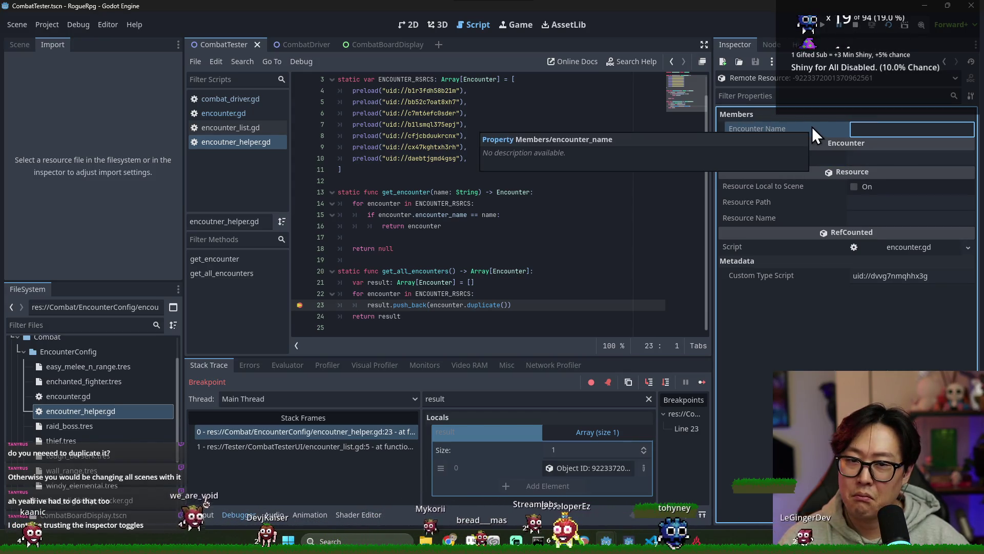
Review ENCOUNTER_RSRCS and the duplicate call, then remove the line 23 breakpoint and stop debugging.
{"action": "double_click", "coordinate": [451, 294]}
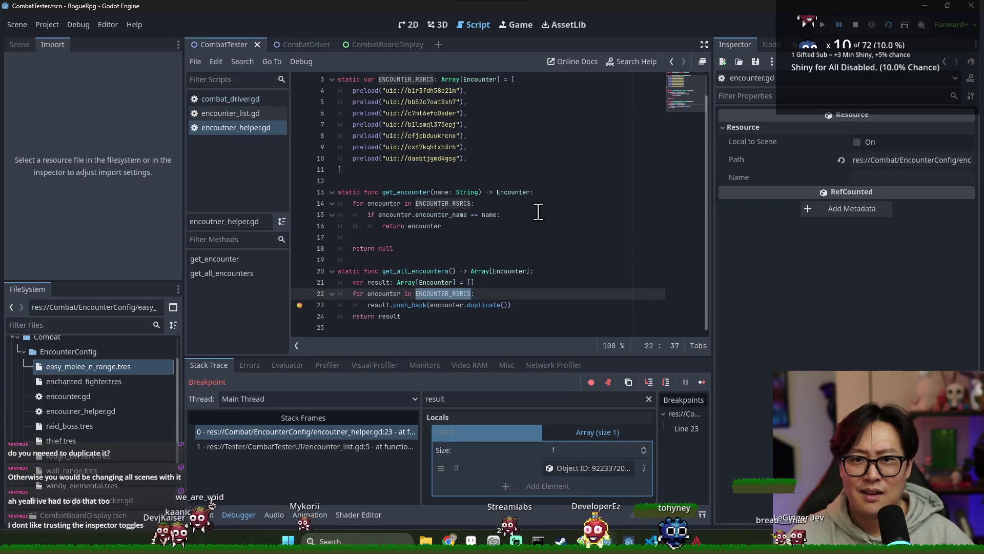
{"action": "double_click", "coordinate": [485, 305]}
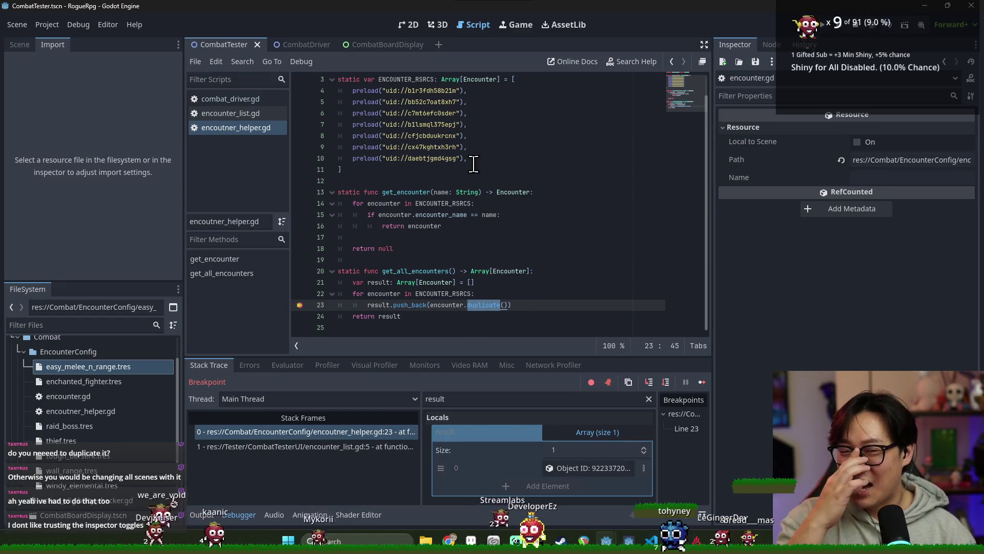
{"action": "scroll", "coordinate": [436, 147], "scroll_direction": "up", "scroll_amount": 1}
{"action": "double_click", "coordinate": [424, 103]}
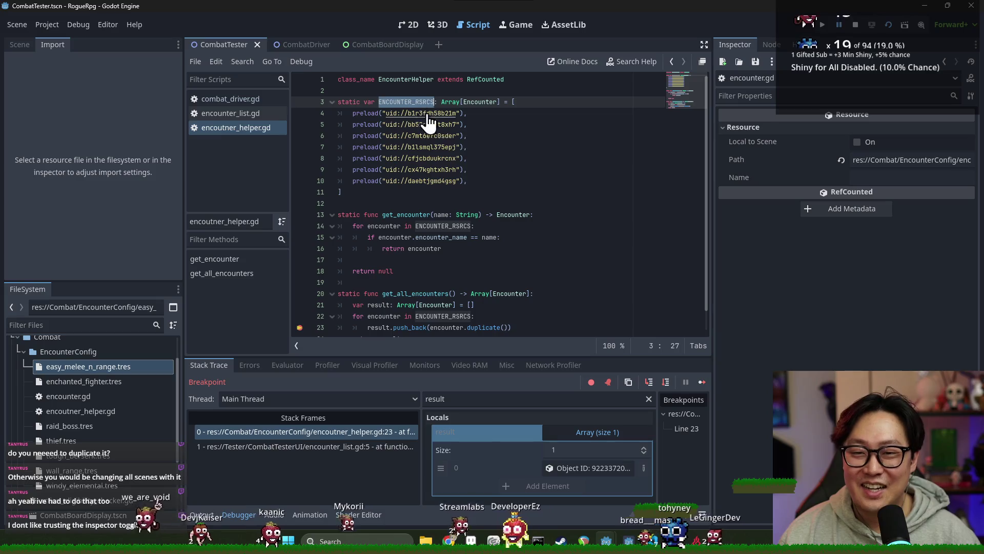
{"action": "scroll", "coordinate": [463, 235], "scroll_direction": "down", "scroll_amount": 1}
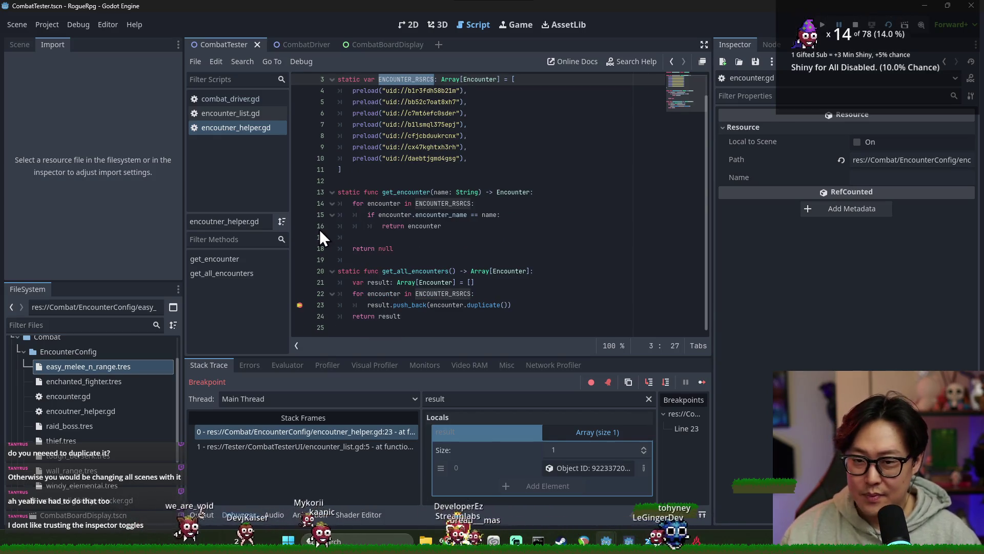
{"action": "left_click", "coordinate": [300, 305]}
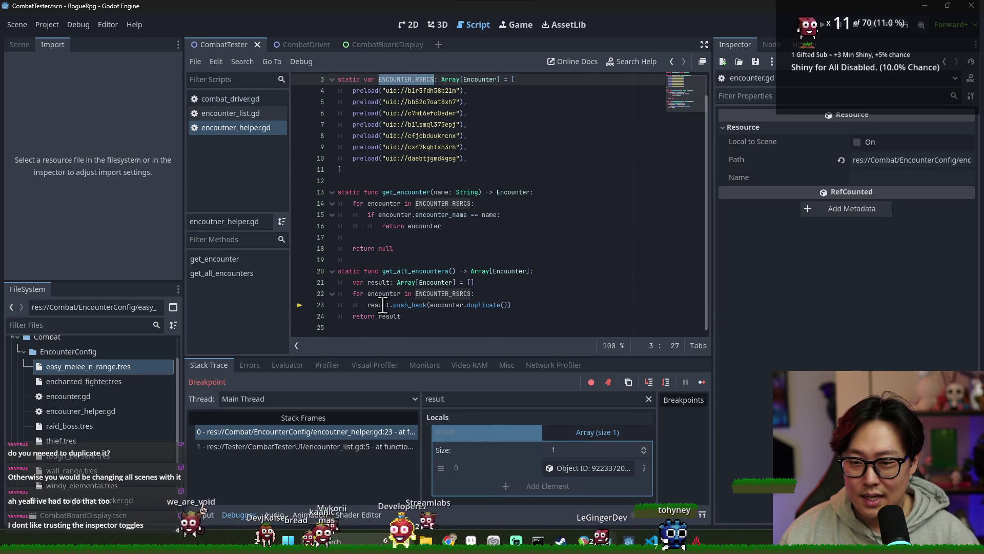
{"action": "left_click", "coordinate": [853, 27]}
{"action": "left_click", "coordinate": [441, 282]}
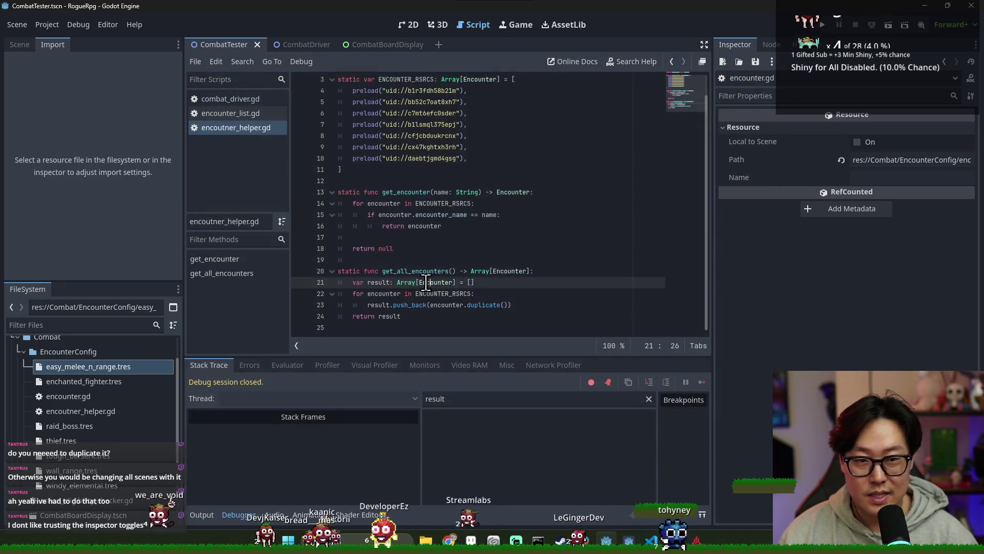
Copy the easy_melee_n_range Encounter Name and open the EncounterList node's script in CombatTester.
{"action": "left_click", "coordinate": [85, 366]}
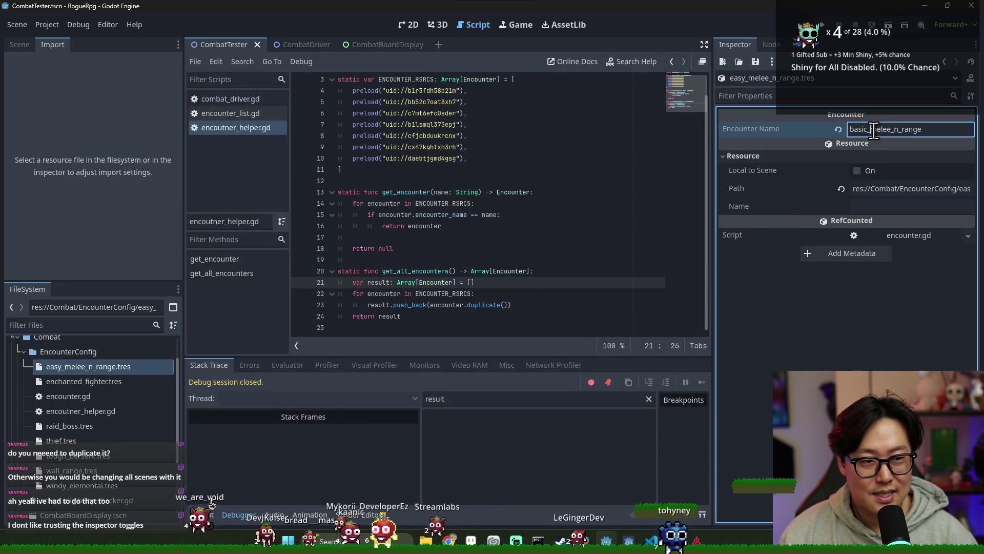
{"action": "left_click", "coordinate": [379, 170]}
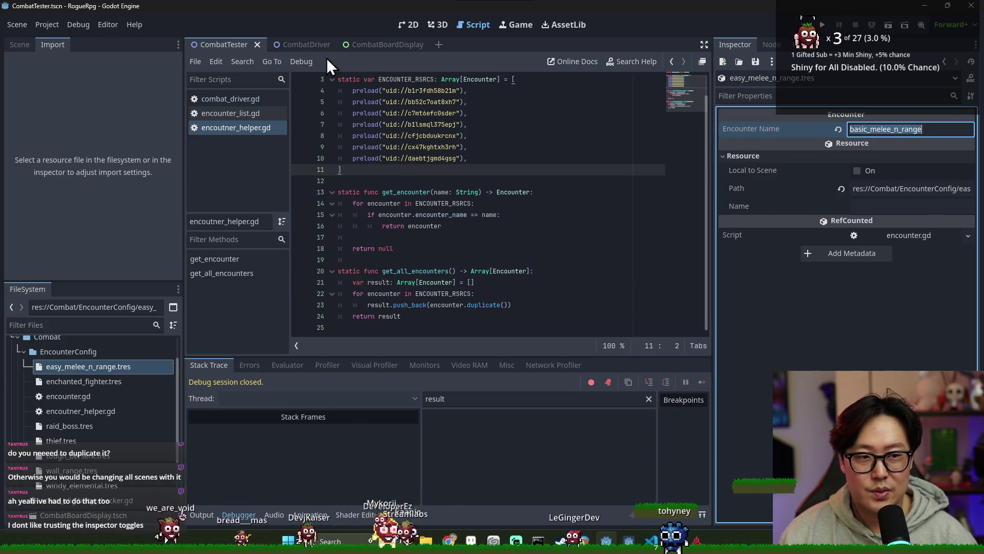
{"action": "left_click", "coordinate": [360, 49]}
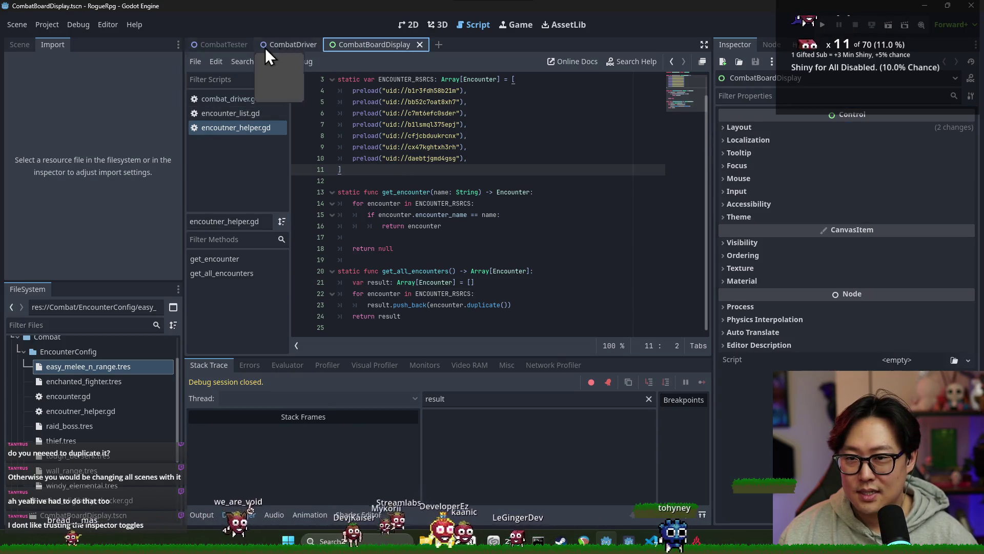
{"action": "key", "text": "ctrl+Tab"}
{"action": "key", "text": "ctrl+F1"}
{"action": "left_click", "coordinate": [11, 50]}
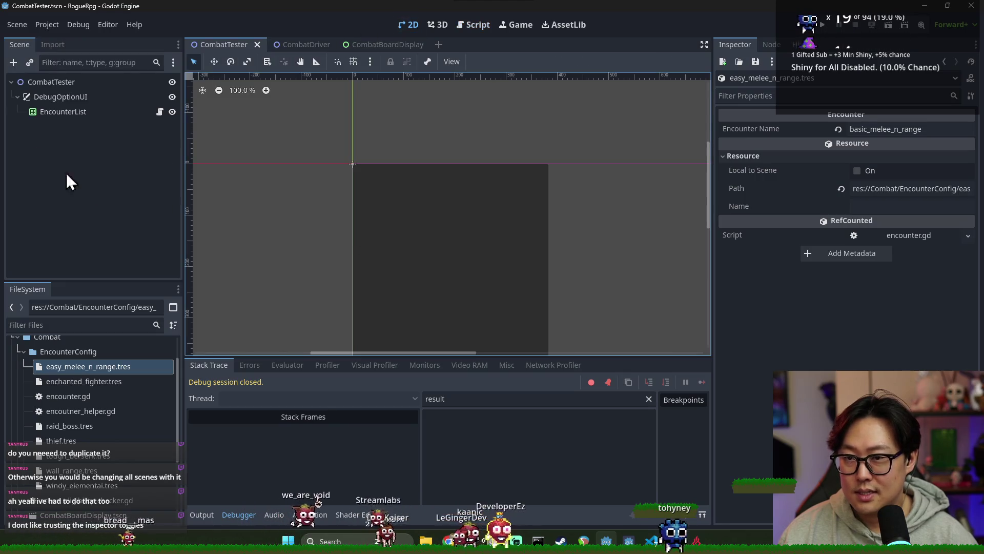
{"action": "left_click", "coordinate": [160, 112]}
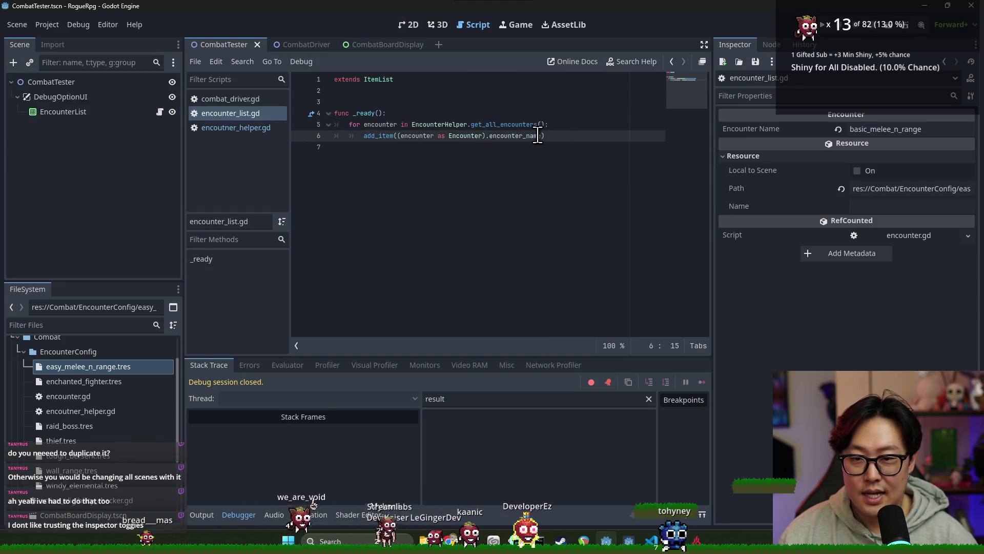
Comment out the loop on lines 5–6, add an EncounterHelper.get_encounter call above it, and save.
{"action": "left_click_drag", "start_coordinate": [350, 125], "coordinate": [420, 138]}
{"action": "key", "text": "ctrl+k"}
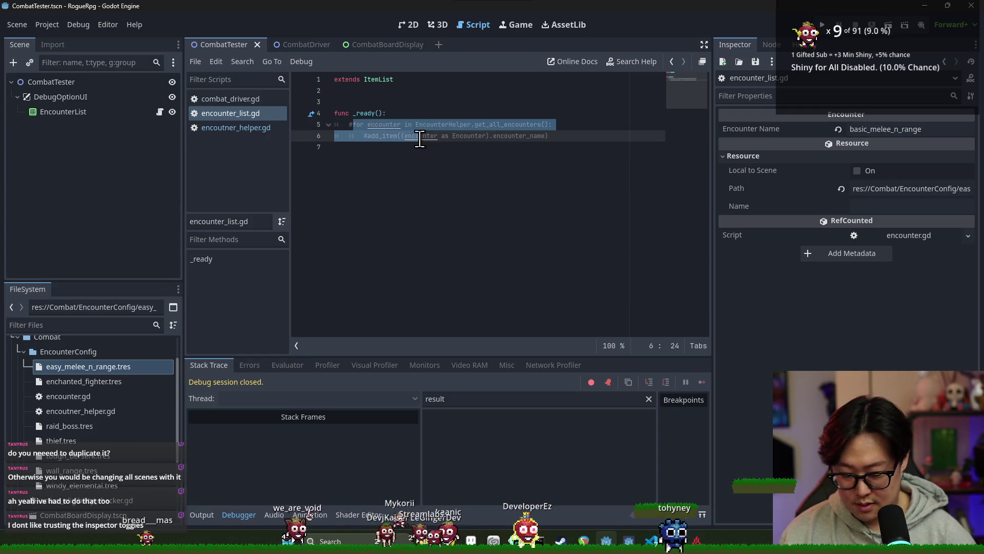
{"action": "key", "text": "ctrl+shift+Return"}
{"action": "type", "text": "basic_melee_n_range"}
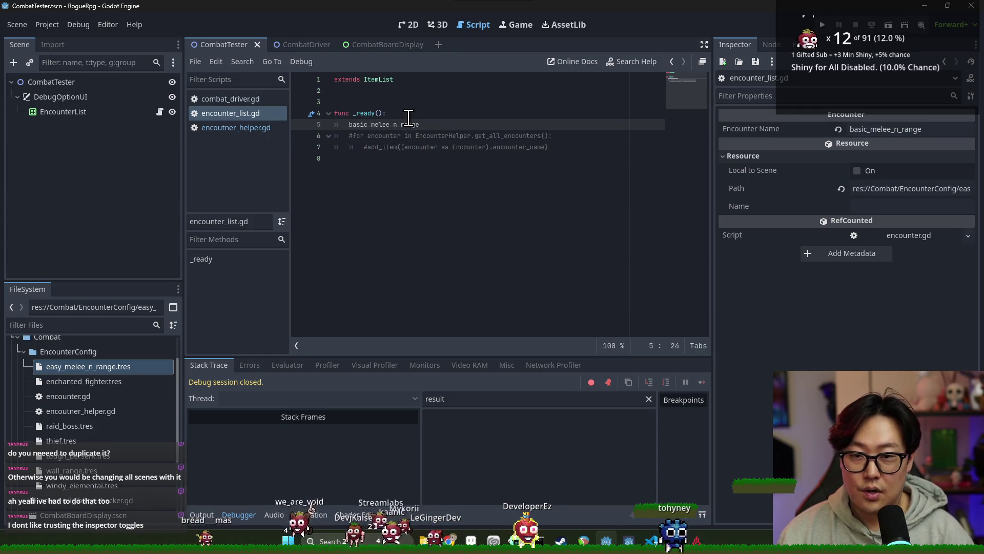
{"action": "key", "text": "ctrl+z"}
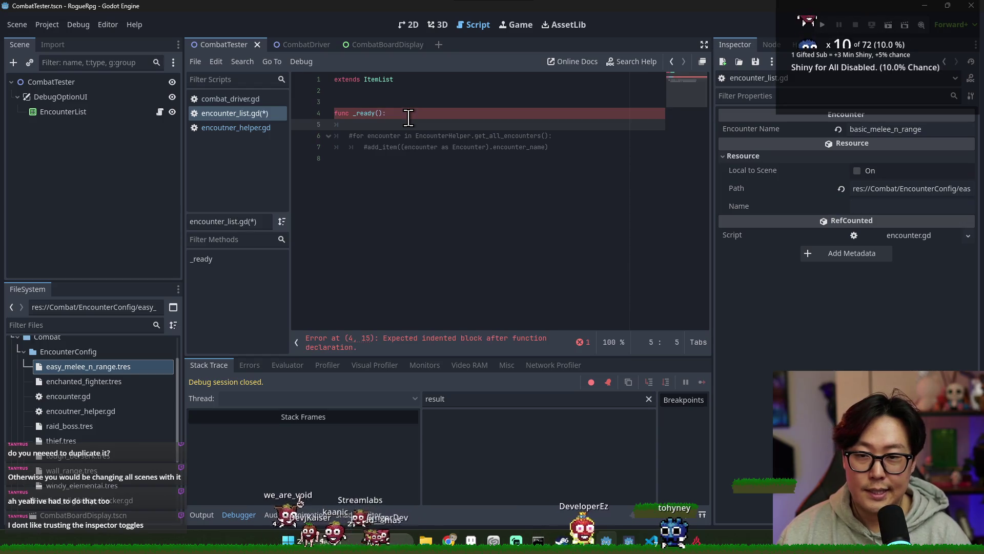
{"action": "type", "text": "EncounterHelper."}
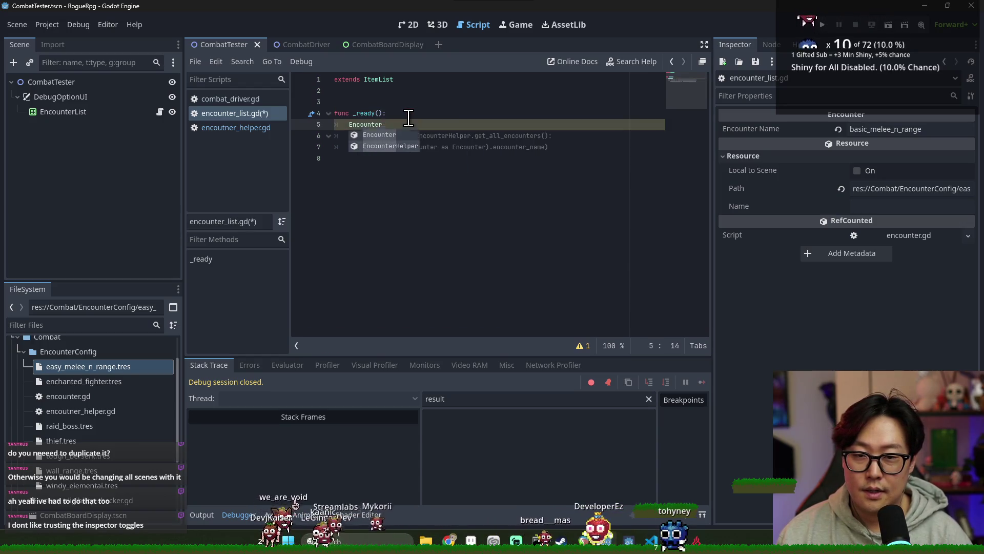
{"action": "type", "text": "get"}
{"action": "key", "text": "Down"}
{"action": "key", "text": "Return"}
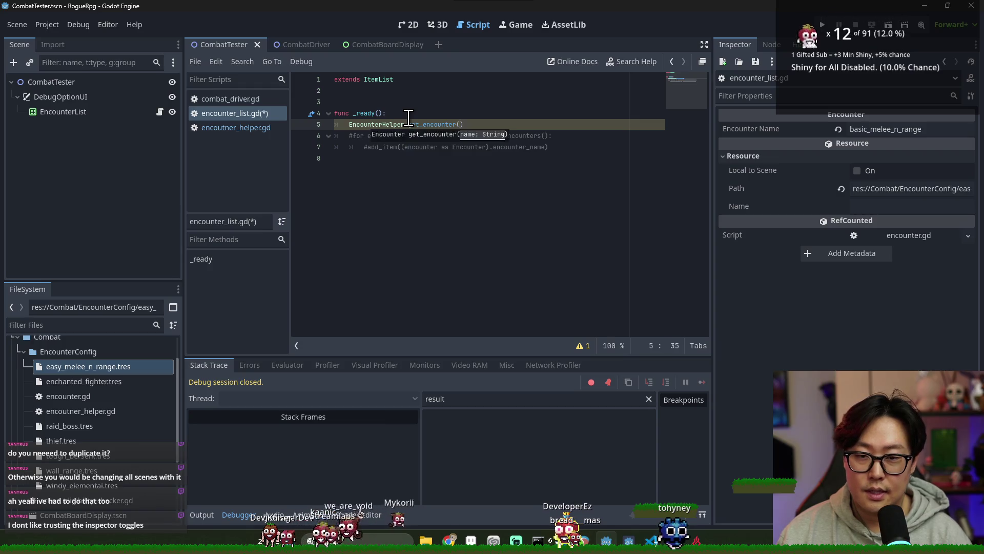
{"action": "key", "text": "End"}
{"action": "key", "text": "ctrl+s"}
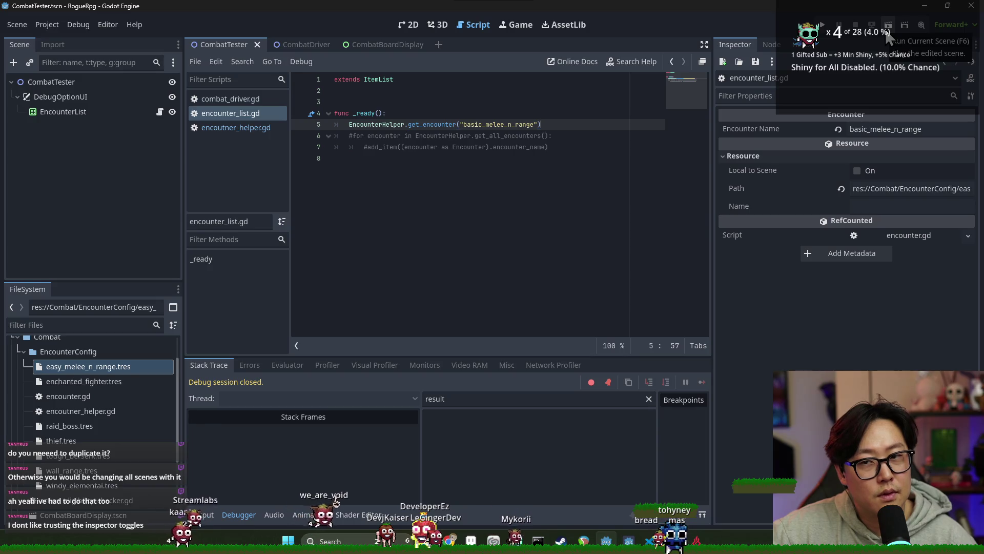
{"action": "left_click", "coordinate": [825, 28]}
{"action": "left_click", "coordinate": [589, 293]}
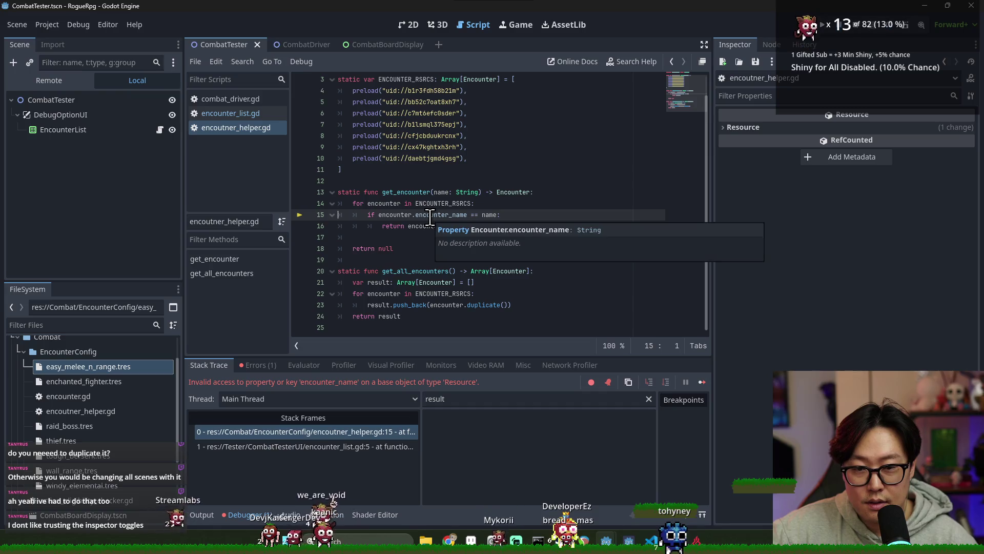
{"action": "left_click", "coordinate": [456, 400]}
{"action": "type", "text": "encounter"}
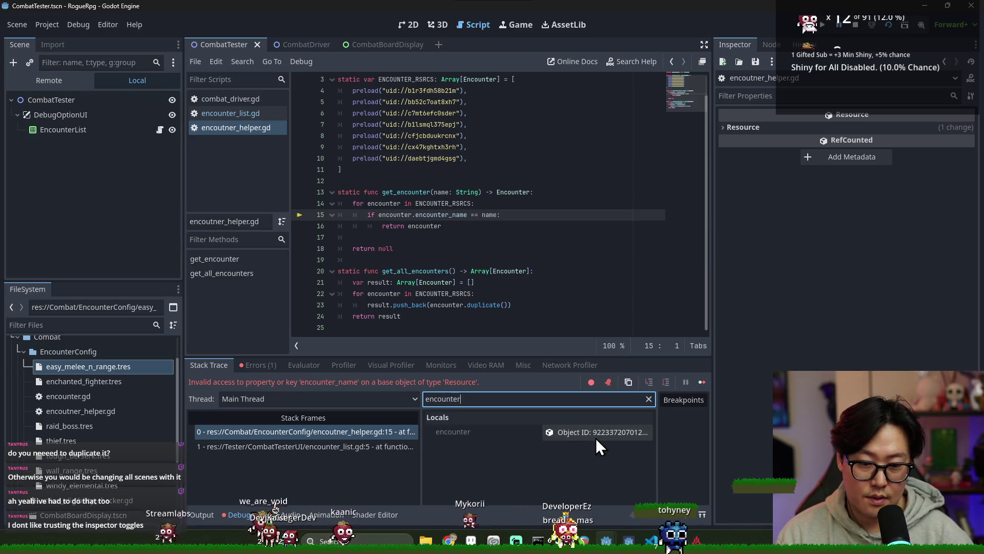
{"action": "left_click", "coordinate": [595, 438]}
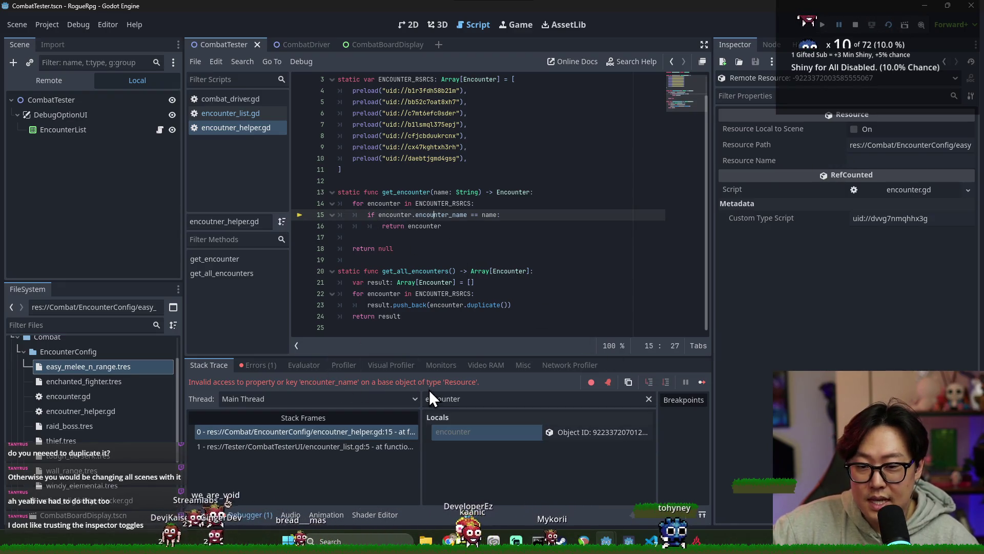
{"action": "scroll", "coordinate": [451, 230], "scroll_direction": "up", "scroll_amount": 1}
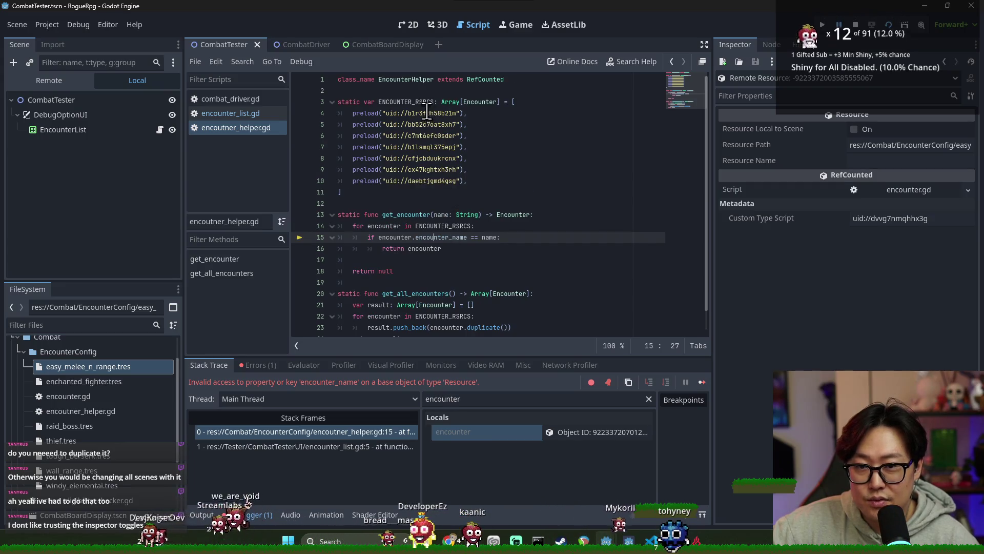
{"action": "double_click", "coordinate": [479, 102]}
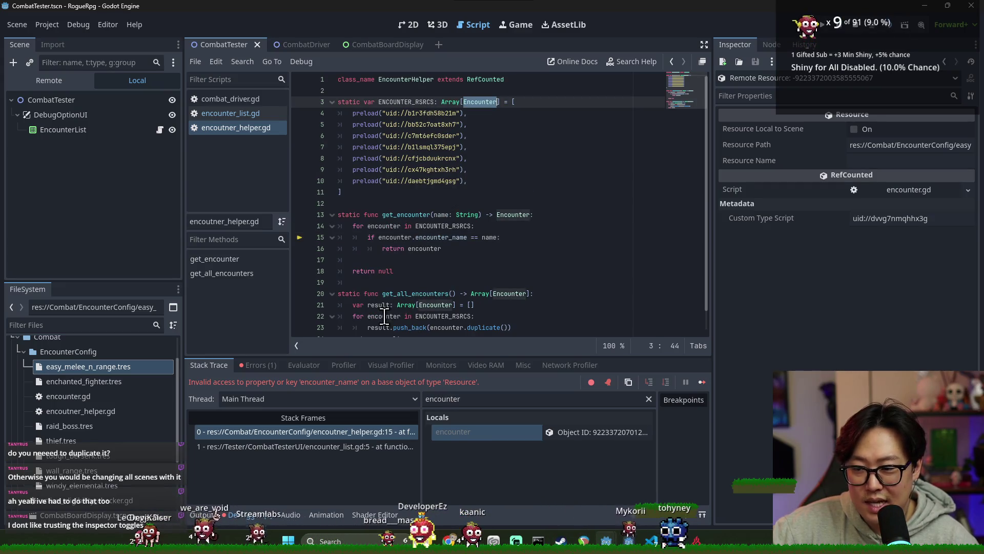
{"action": "right_click", "coordinate": [102, 376]}
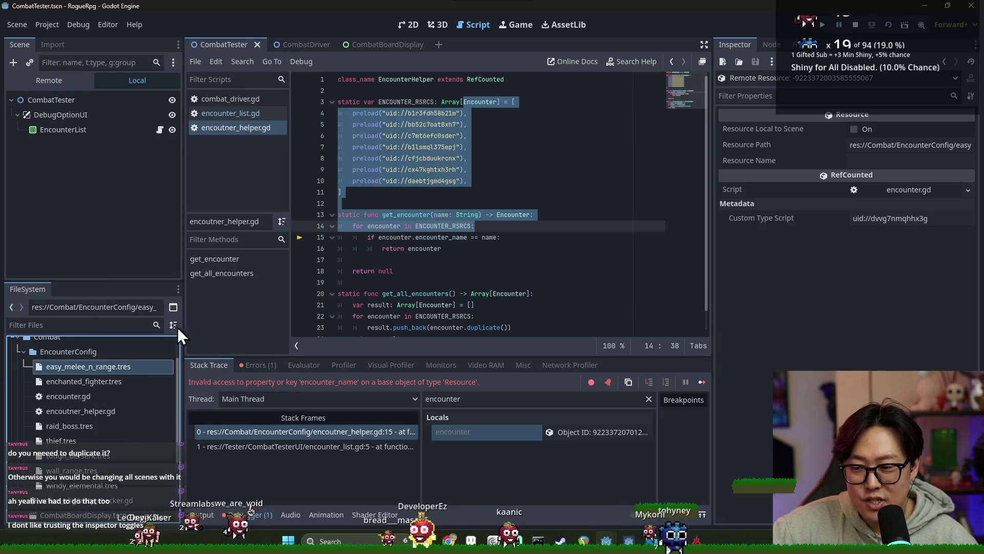
Append ' as Encounter' to the first preload lines in ENCOUNTER_RSRCS.
{"action": "left_click", "coordinate": [418, 181]}
{"action": "double_click", "coordinate": [432, 113]}
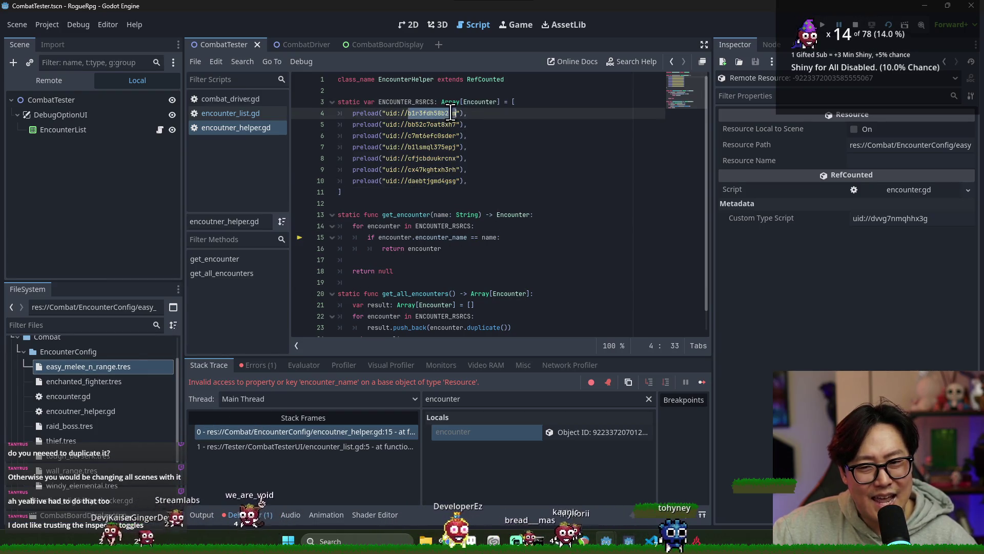
{"action": "double_click", "coordinate": [493, 101]}
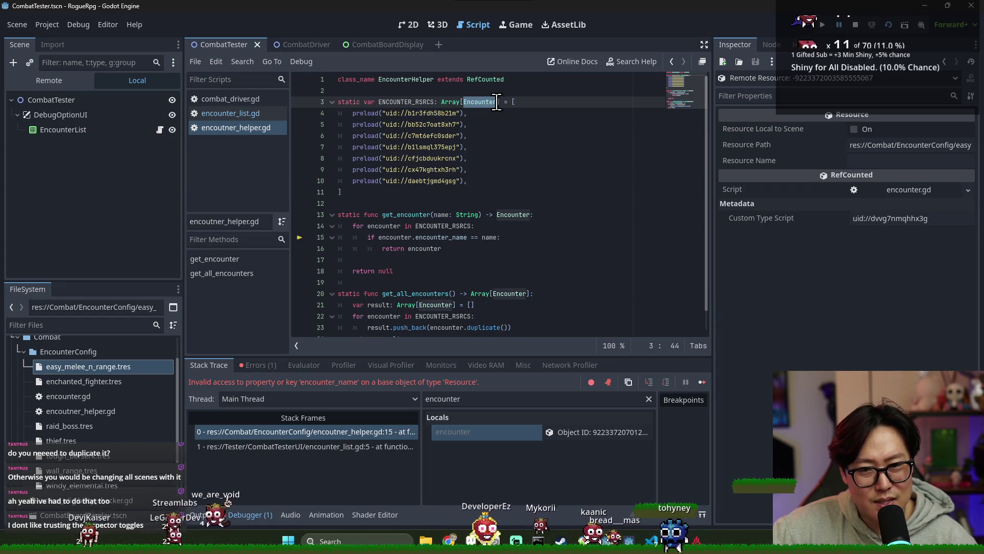
{"action": "left_click", "coordinate": [464, 113]}
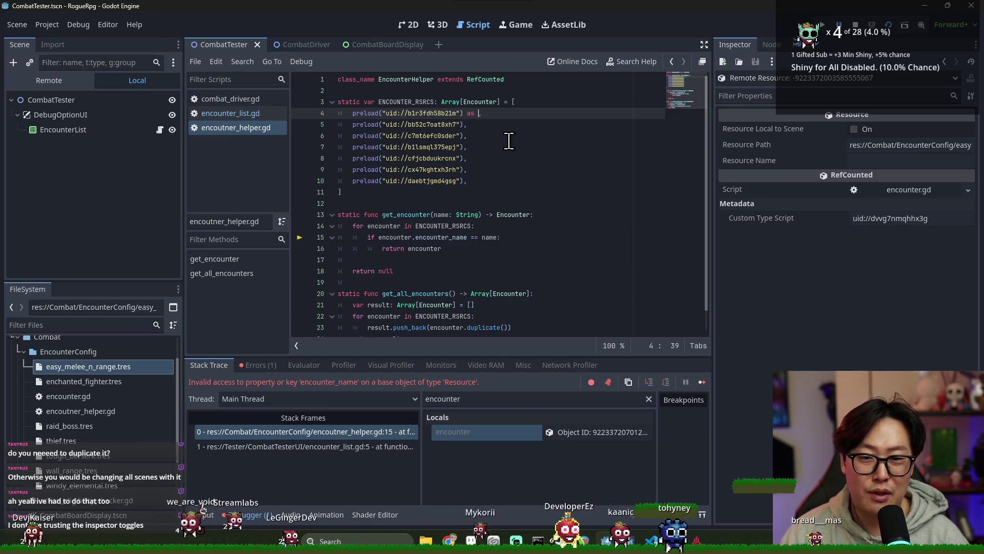
{"action": "left_click", "coordinate": [462, 124]}
{"action": "type", "text": "as Encounter"}
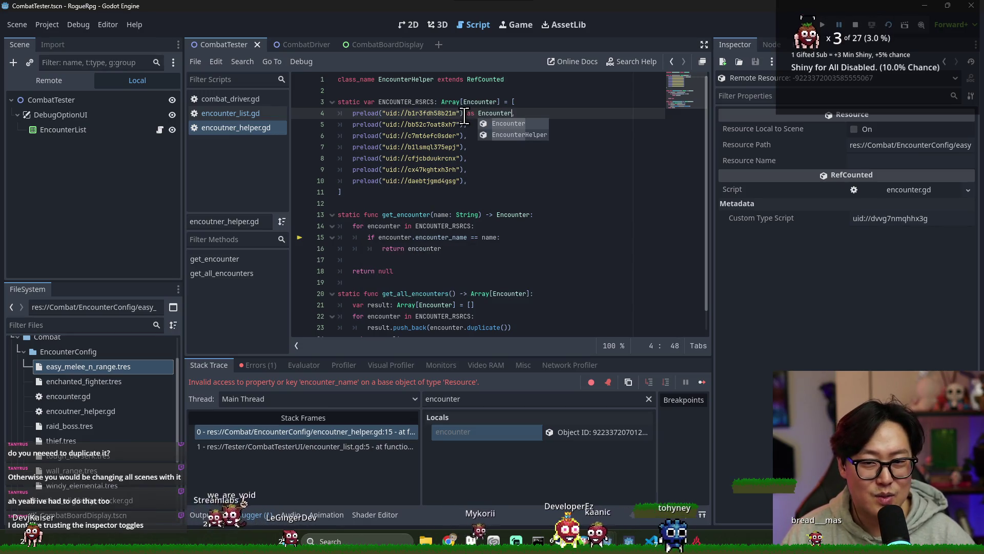
Paste the Encounter cast onto the remaining preload lines through line 10, then rerun and stop.
{"action": "left_click", "coordinate": [464, 136]}
{"action": "type", "text": "as Encounter"}
{"action": "left_click", "coordinate": [463, 147]}
{"action": "type", "text": "as Encounter"}
{"action": "left_click", "coordinate": [461, 158]}
{"action": "type", "text": "as Encounter"}
{"action": "left_click", "coordinate": [464, 169]}
{"action": "type", "text": "as Encounter"}
{"action": "left_click", "coordinate": [463, 181]}
{"action": "key", "text": "ctrl+v"}
{"action": "left_click", "coordinate": [549, 111]}
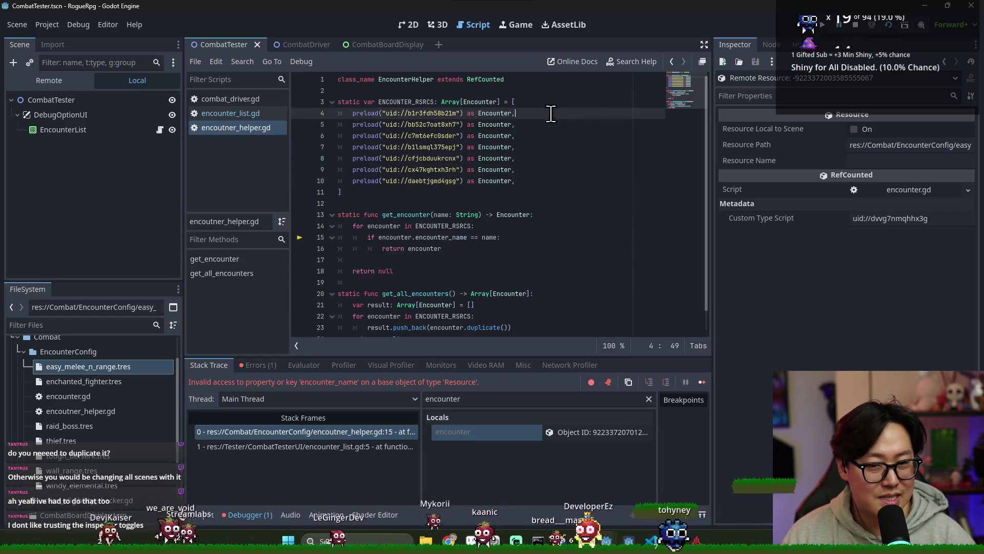
{"action": "left_click", "coordinate": [872, 30]}
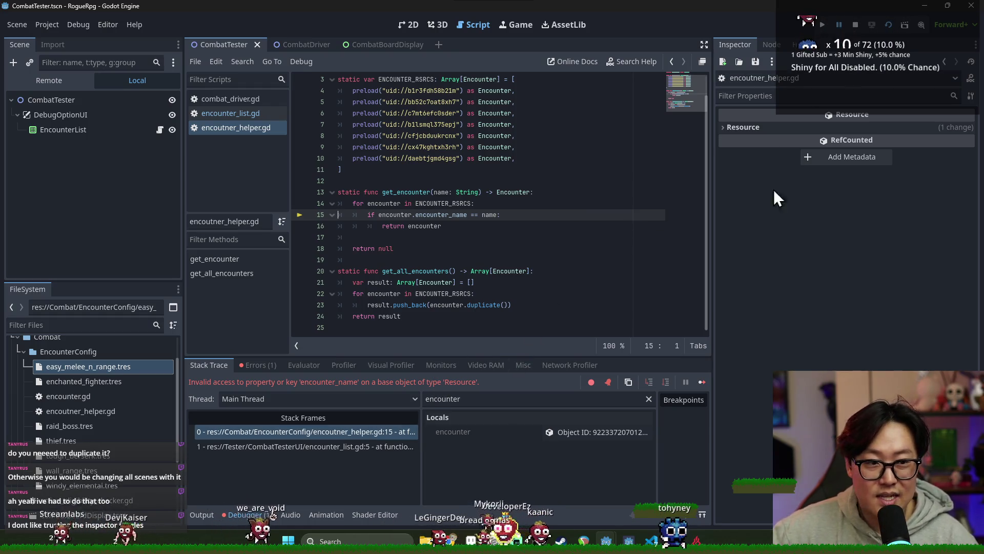
{"action": "left_click", "coordinate": [856, 27]}
Delete the ' as Encounter' casts from the preload lines.
{"action": "left_click", "coordinate": [454, 248]}
{"action": "left_click", "coordinate": [512, 157]}
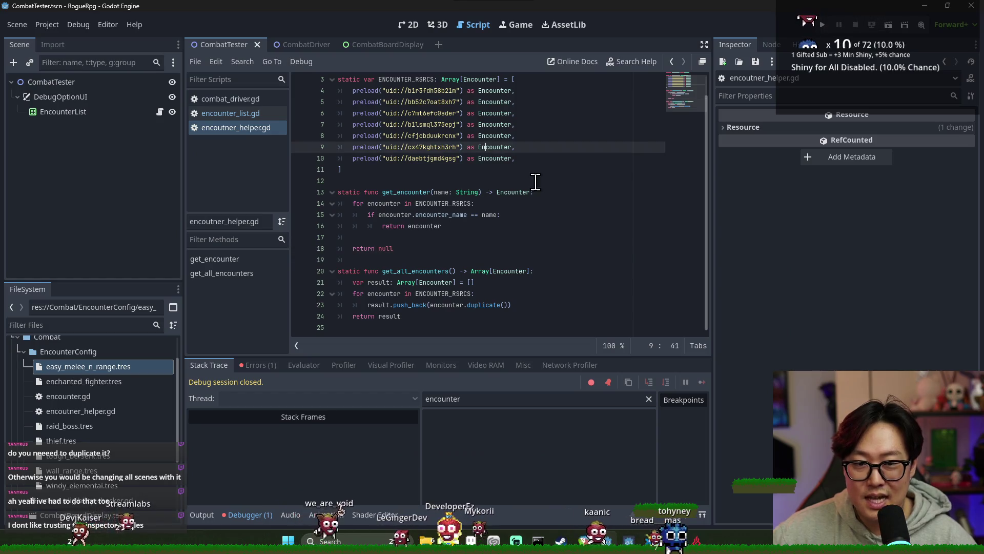
{"action": "key", "text": "ctrl+BackSpace"}
{"action": "key", "text": "ctrl+BackSpace"}
{"action": "key", "text": "Up"}
{"action": "key", "text": "End"}
{"action": "key", "text": "Left"}
{"action": "key", "text": "ctrl+BackSpace"}
{"action": "key", "text": "ctrl+BackSpace"}
{"action": "key", "text": "Up"}
{"action": "key", "text": "End"}
{"action": "key", "text": "Left"}
{"action": "key", "text": "ctrl+BackSpace"}
{"action": "key", "text": "ctrl+BackSpace"}
{"action": "key", "text": "Up"}
{"action": "key", "text": "End"}
{"action": "key", "text": "Left"}
{"action": "key", "text": "ctrl+BackSpace"}
{"action": "key", "text": "ctrl+BackSpace"}
{"action": "key", "text": "Up"}
{"action": "key", "text": "End"}
{"action": "key", "text": "Left"}
{"action": "key", "text": "ctrl+BackSpace"}
{"action": "key", "text": "ctrl+BackSpace"}
{"action": "key", "text": "Up"}
{"action": "key", "text": "End"}
{"action": "key", "text": "Left"}
{"action": "key", "text": "ctrl+BackSpace"}
{"action": "key", "text": "ctrl+BackSpace"}
{"action": "key", "text": "Up"}
{"action": "key", "text": "End"}
{"action": "key", "text": "Left"}
{"action": "key", "text": "ctrl+BackSpace"}
{"action": "key", "text": "ctrl+BackSpace"}
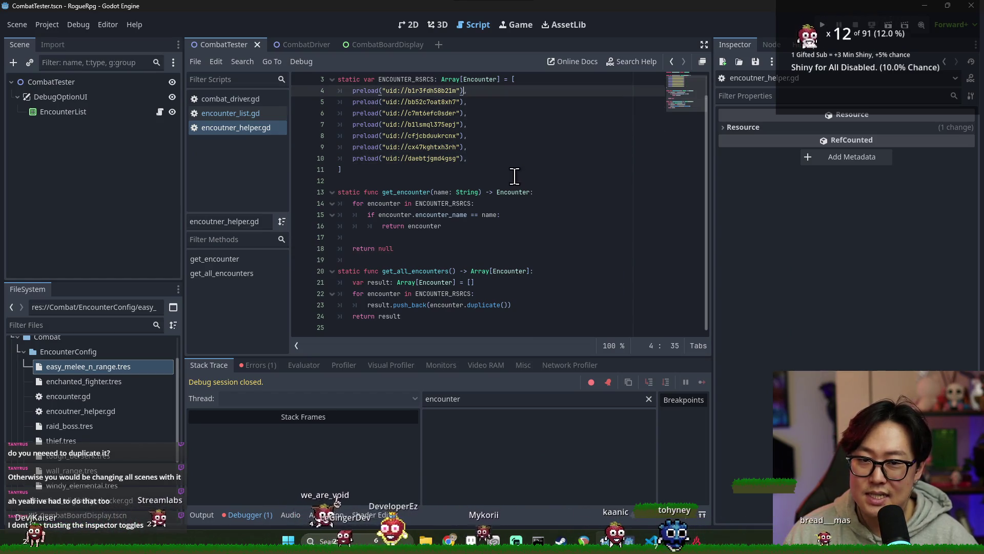
Change Array[Encounter] on line 3 to plain Array, save, and rerun the scene.
{"action": "scroll", "coordinate": [479, 103], "scroll_direction": "up", "scroll_amount": 1}
{"action": "double_click", "coordinate": [488, 102]}
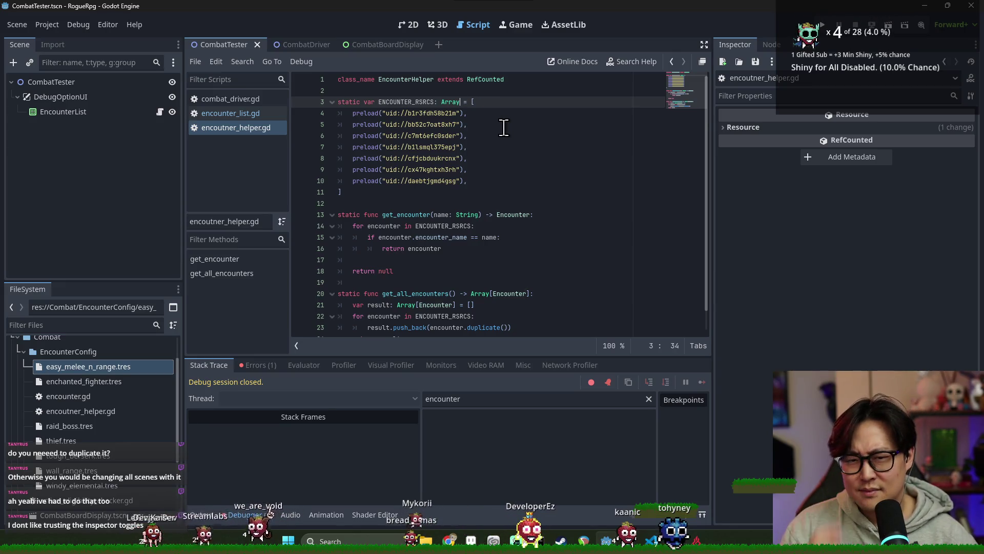
{"action": "key", "text": "ctrl+s"}
{"action": "left_click", "coordinate": [470, 250]}
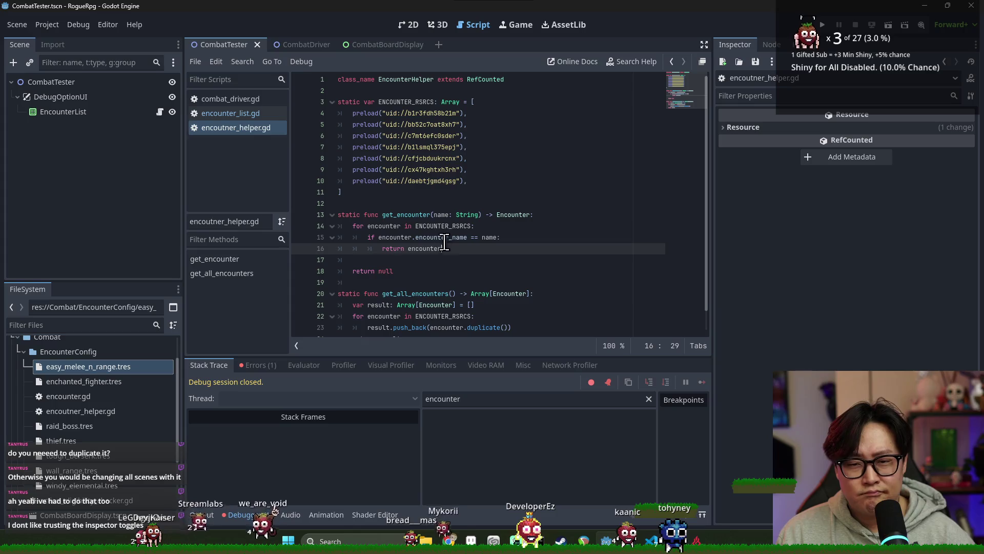
{"action": "left_click", "coordinate": [413, 237]}
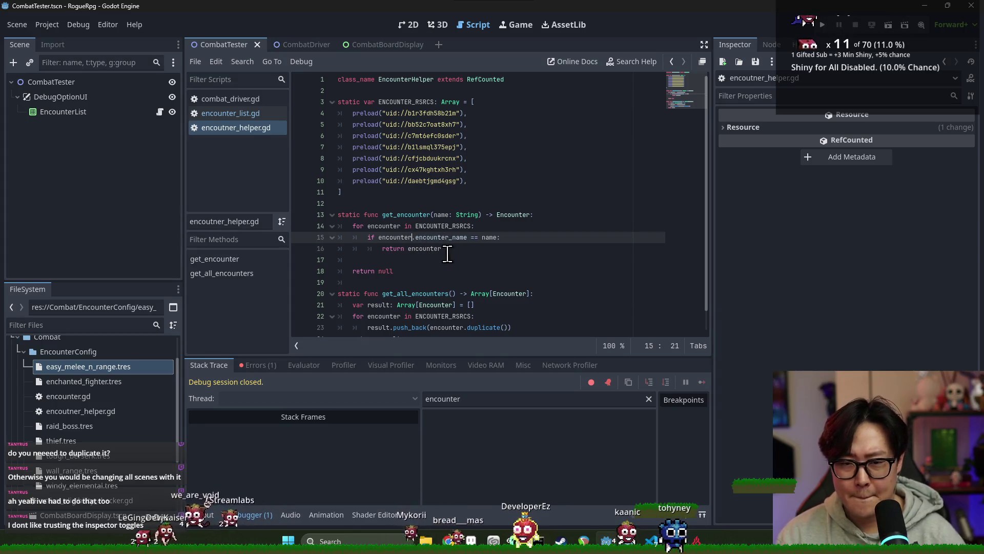
{"action": "left_click", "coordinate": [887, 26]}
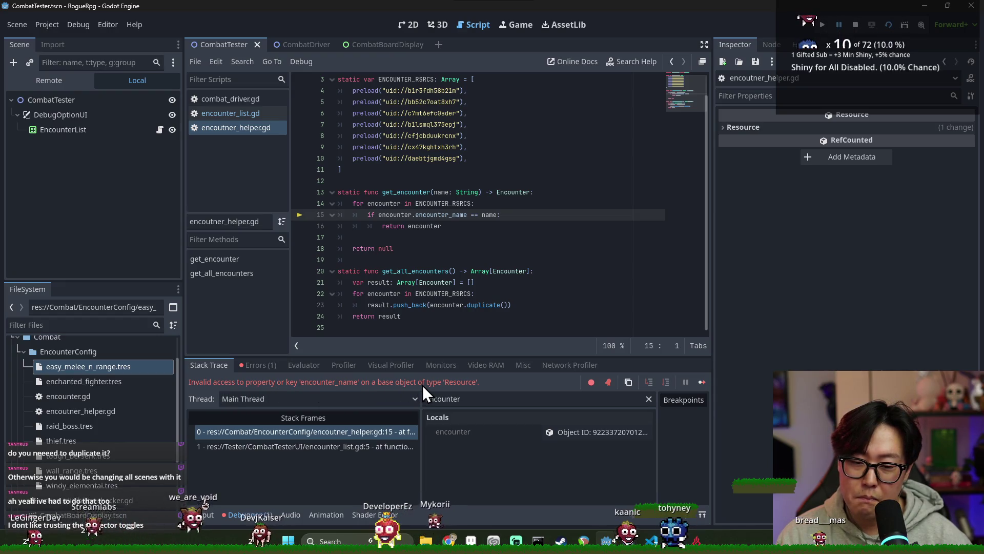
Open encounter.gd from the easy_melee_n_range resource and give encounter_name an empty-string default.
{"action": "left_click", "coordinate": [419, 192]}
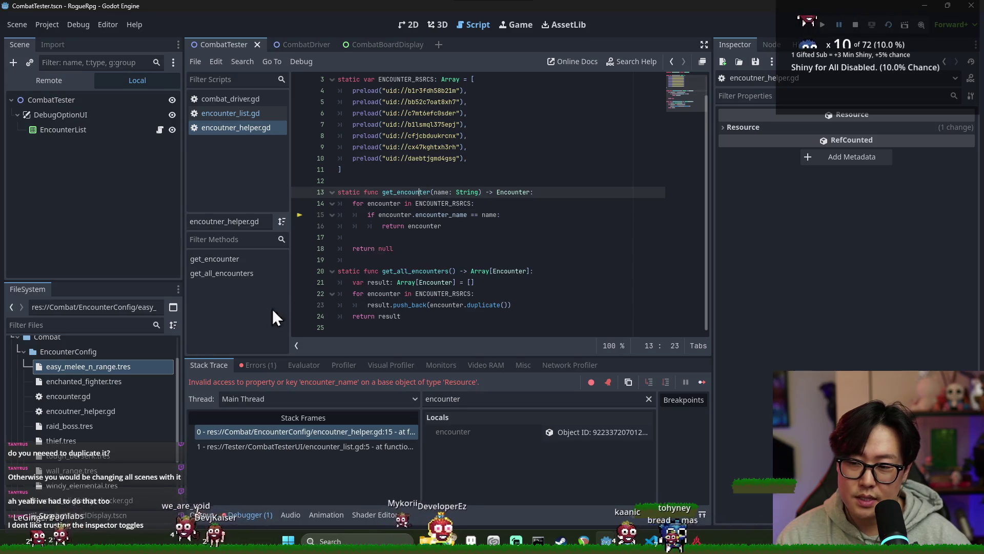
{"action": "left_click", "coordinate": [118, 367]}
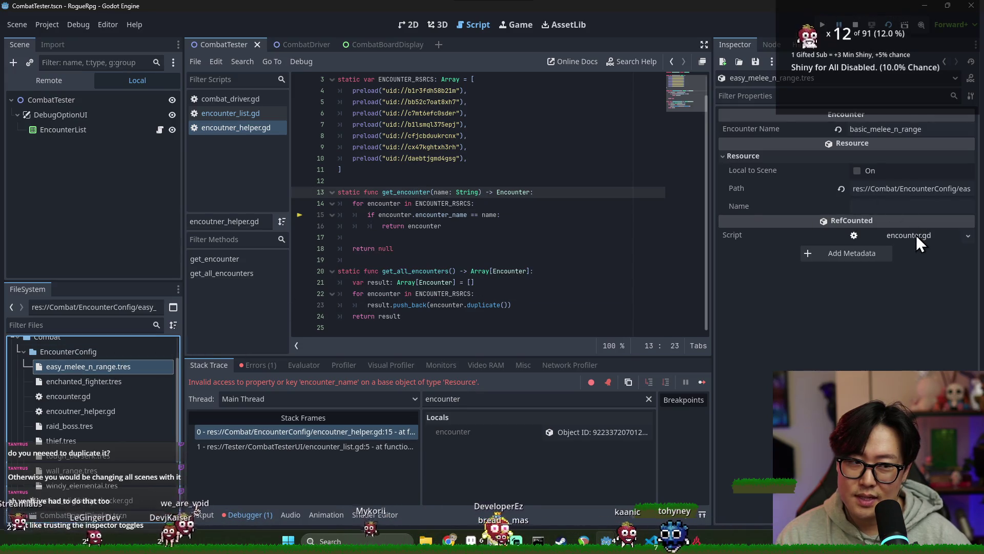
{"action": "left_click", "coordinate": [909, 236]}
{"action": "double_click", "coordinate": [456, 80]}
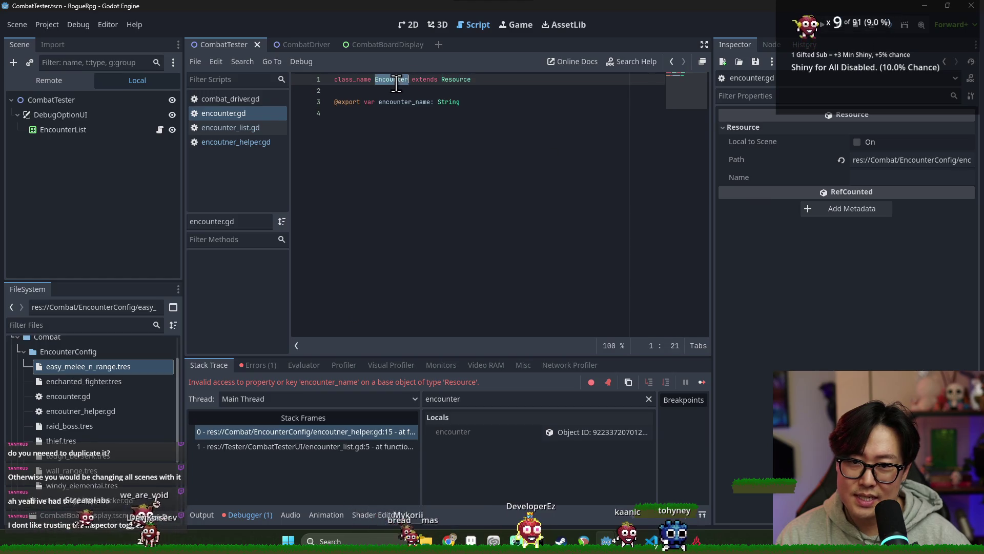
{"action": "left_click", "coordinate": [390, 102]}
{"action": "type", "text": "= \"\""}
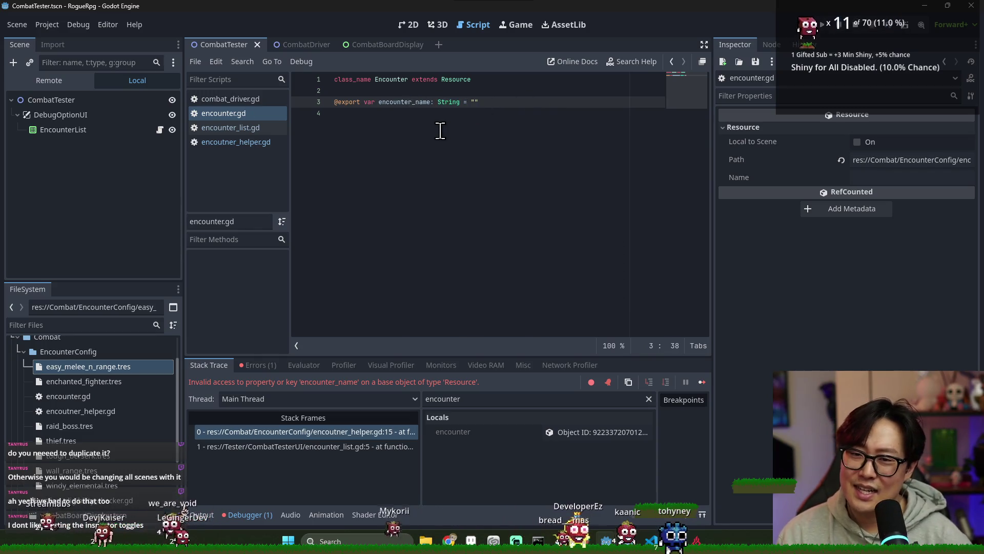
{"action": "left_click", "coordinate": [385, 93]}
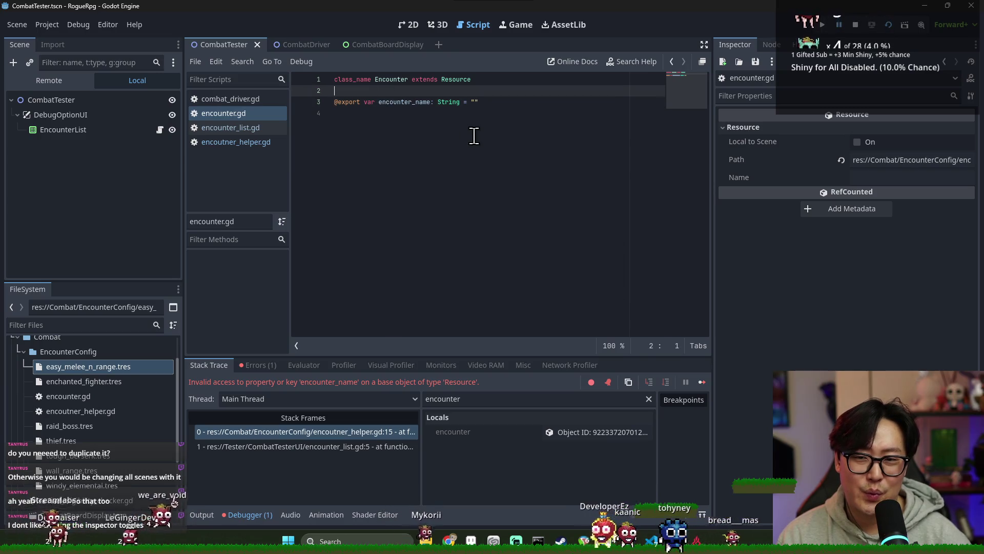
Recheck the easy_melee_n_range resource and its attached script, then close encounter.gd.
{"action": "left_click", "coordinate": [112, 371]}
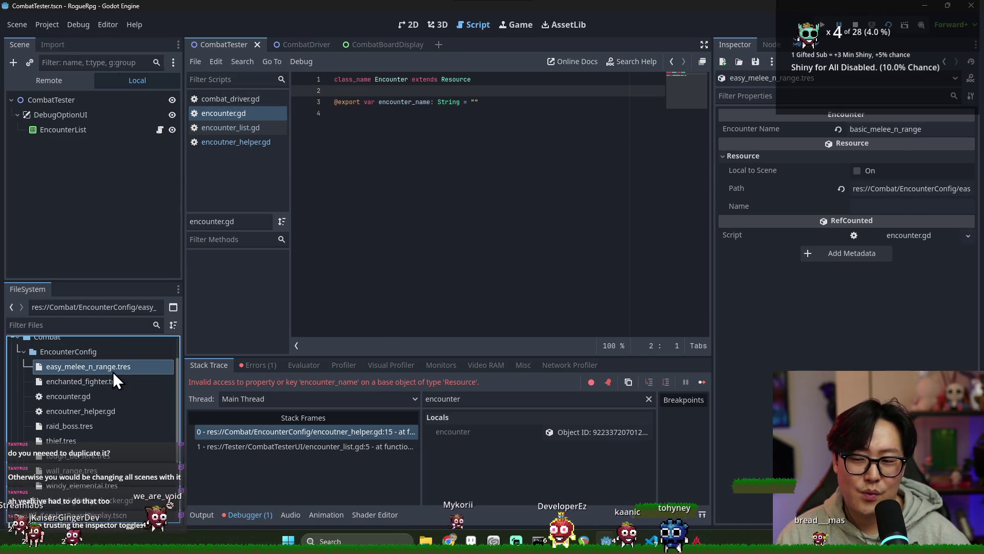
{"action": "left_click", "coordinate": [922, 235]}
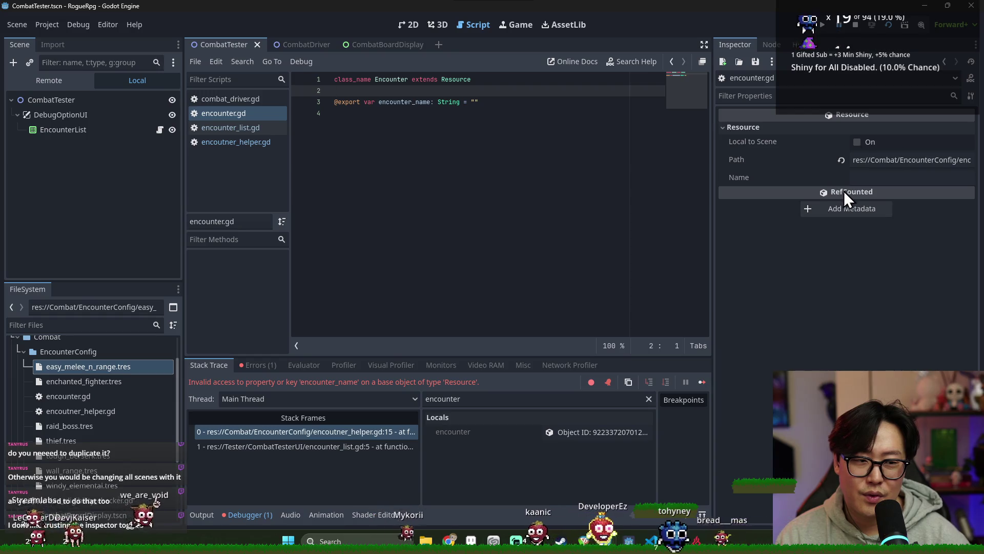
{"action": "left_click", "coordinate": [121, 366]}
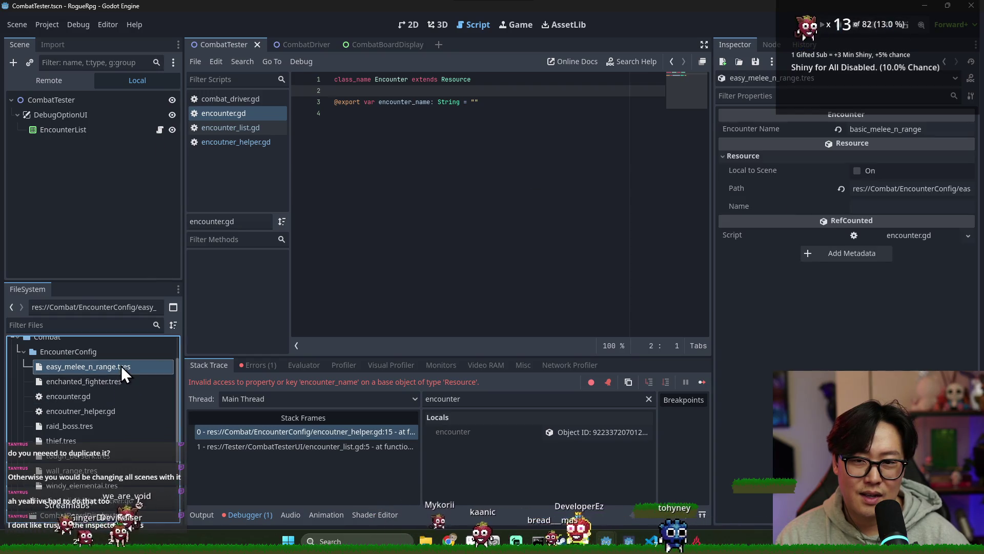
{"action": "left_click", "coordinate": [106, 397]}
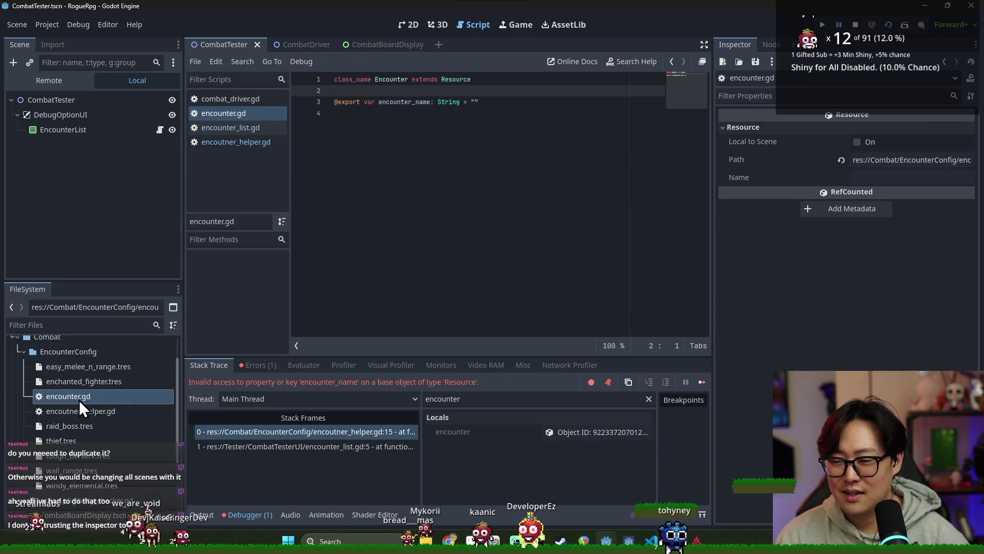
{"action": "key", "text": "ctrl+w"}
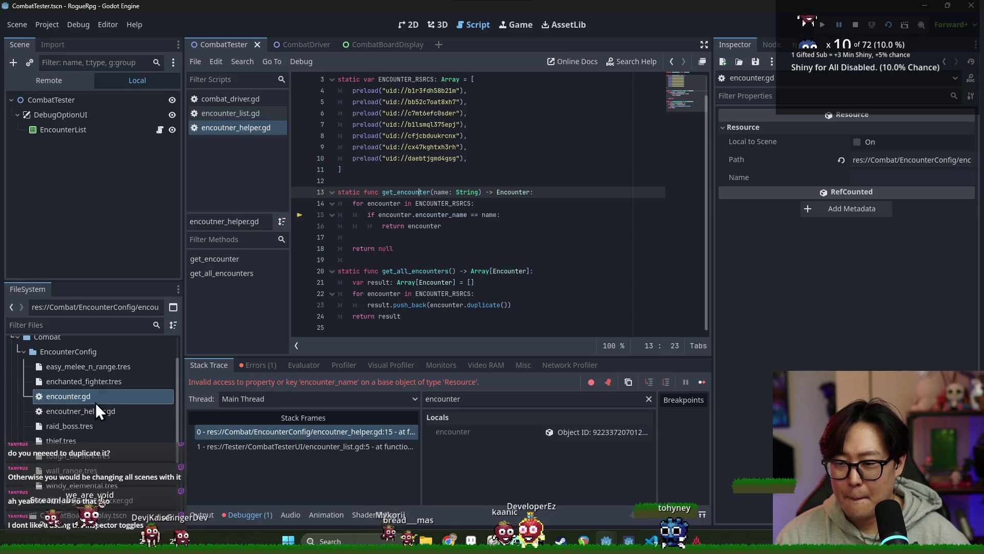
Reopen encounter.gd, save all scripts, and stop the debug session.
{"action": "double_click", "coordinate": [100, 402]}
{"action": "double_click", "coordinate": [106, 410]}
{"action": "double_click", "coordinate": [103, 395]}
{"action": "key", "text": "ctrl+s"}
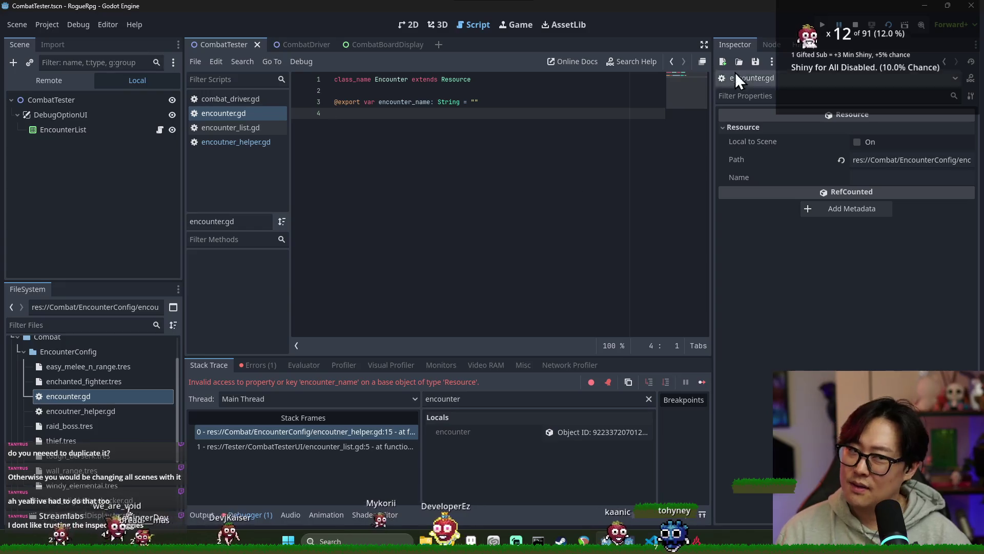
{"action": "left_click", "coordinate": [855, 24]}
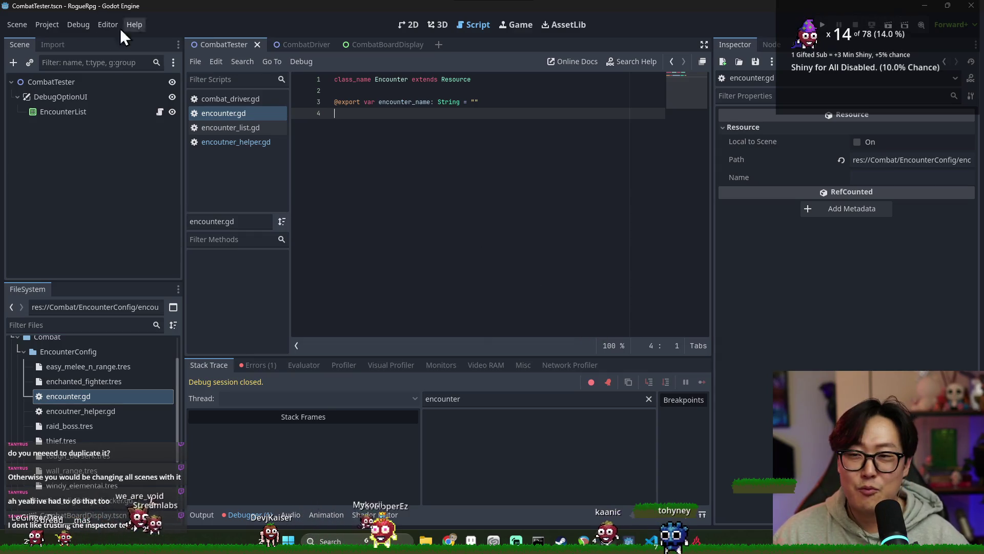
{"action": "left_click", "coordinate": [46, 26]}
{"action": "left_click", "coordinate": [100, 178]}
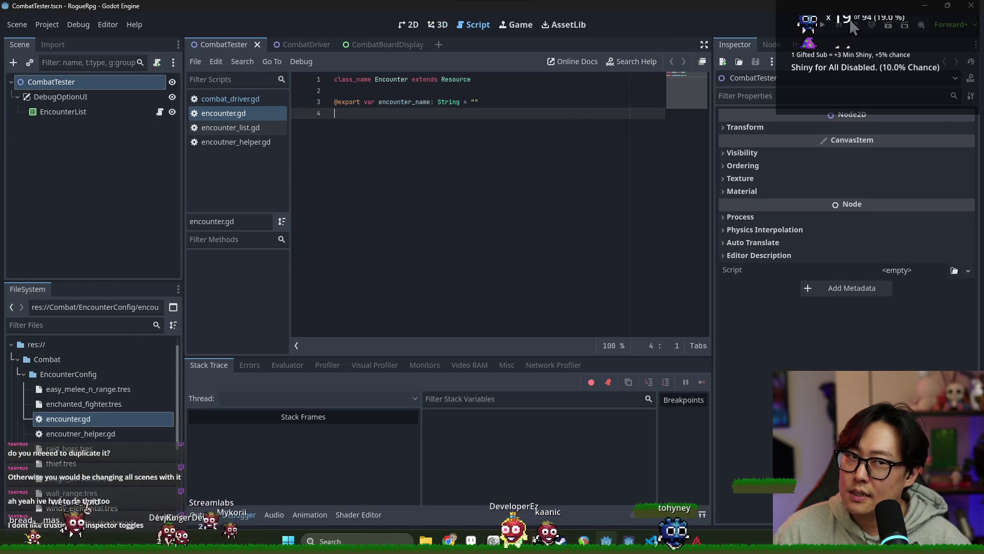
{"action": "left_click", "coordinate": [888, 24]}
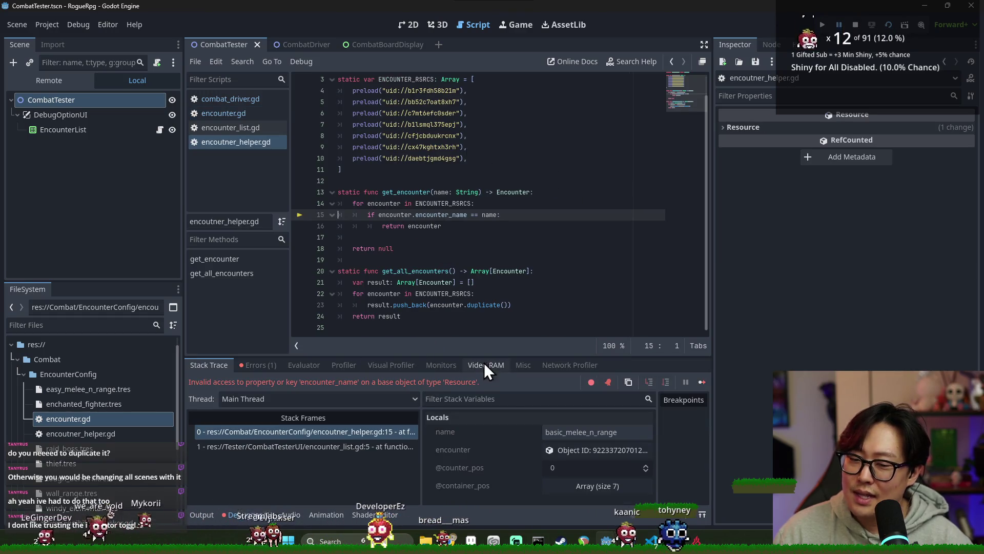
{"action": "left_click", "coordinate": [453, 203]}
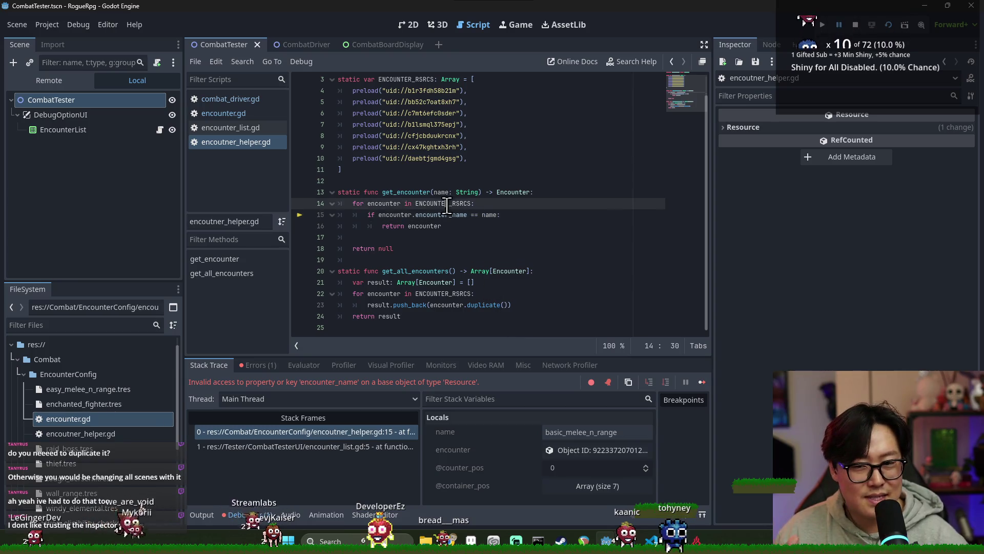
{"action": "scroll", "coordinate": [452, 216], "scroll_direction": "up", "scroll_amount": 1}
{"action": "triple_click", "coordinate": [453, 226]}
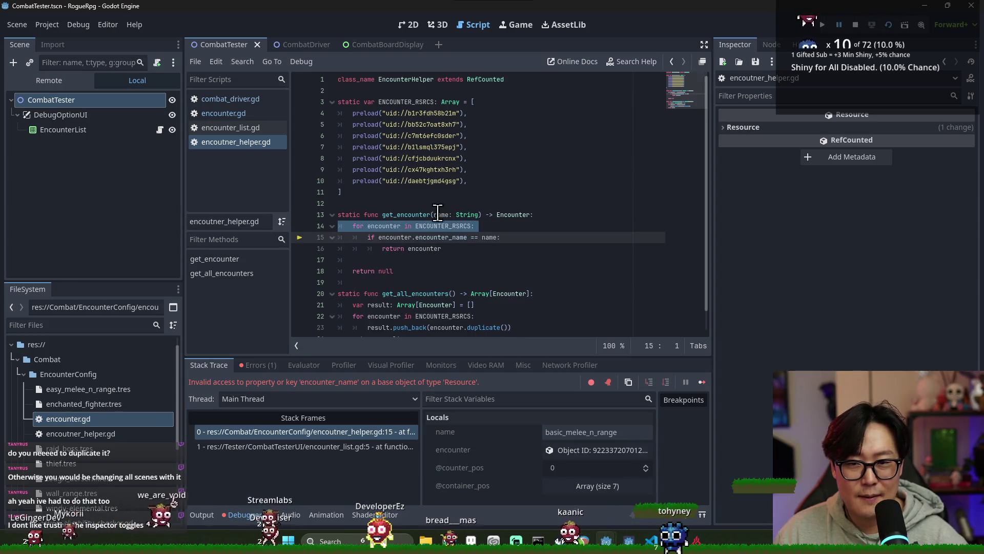
{"action": "left_click", "coordinate": [426, 192]}
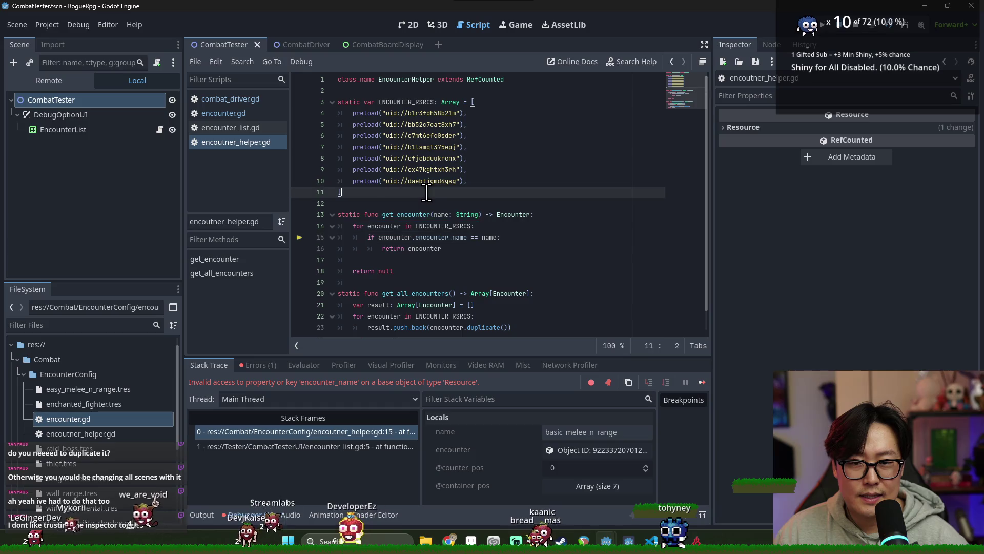
{"action": "double_click", "coordinate": [444, 226]}
{"action": "double_click", "coordinate": [346, 102]}
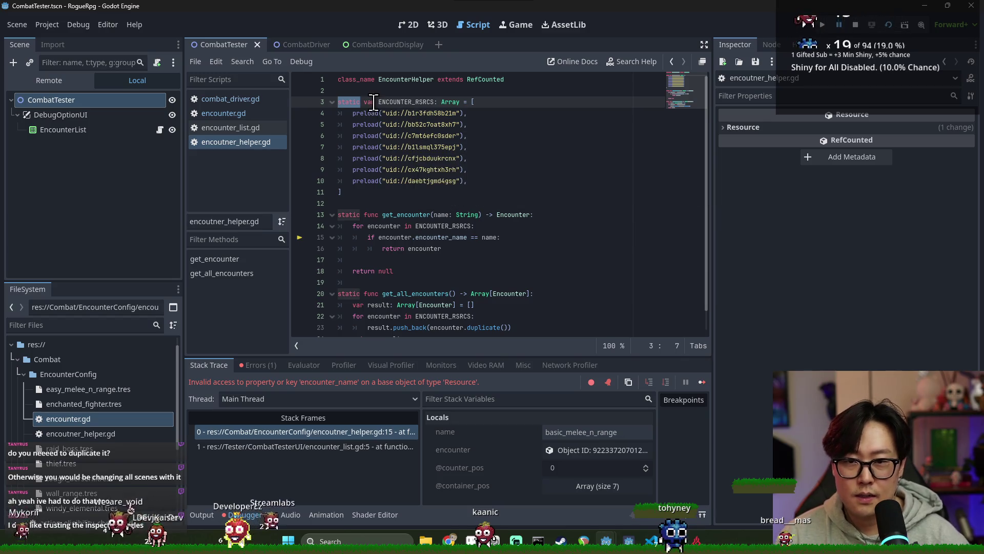
Declare ENCOUNTER_RSRCS as a const Array[Encounter] and save the helper script.
{"action": "type", "text": "onst"}
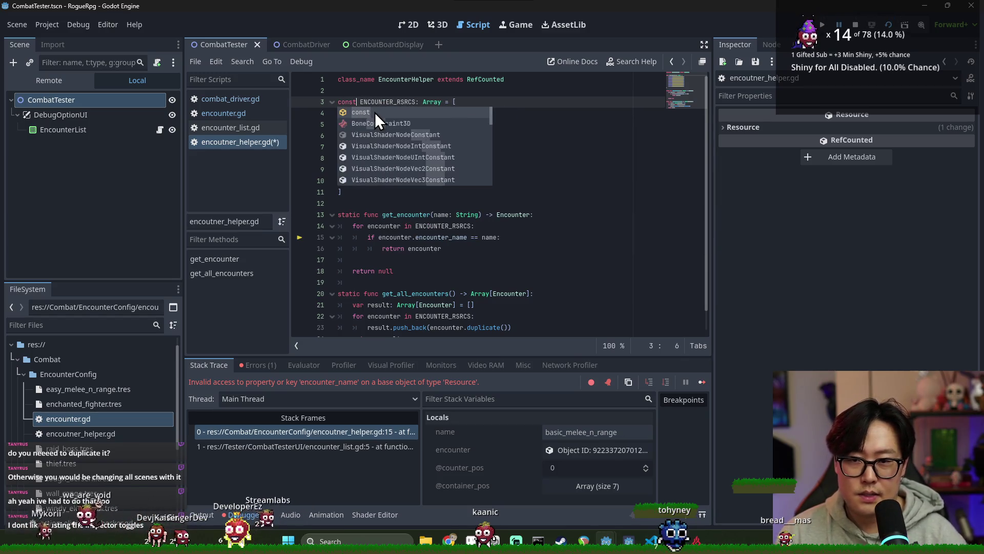
{"action": "left_click", "coordinate": [508, 105]}
{"action": "key", "text": "ctrl+s"}
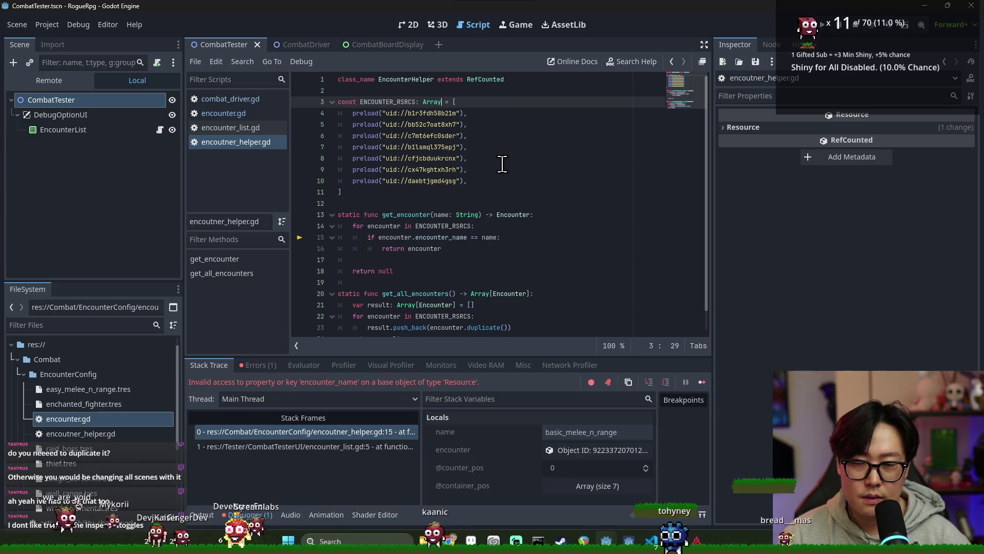
{"action": "type", "text": "[Encounter]"}
{"action": "left_click", "coordinate": [497, 152]}
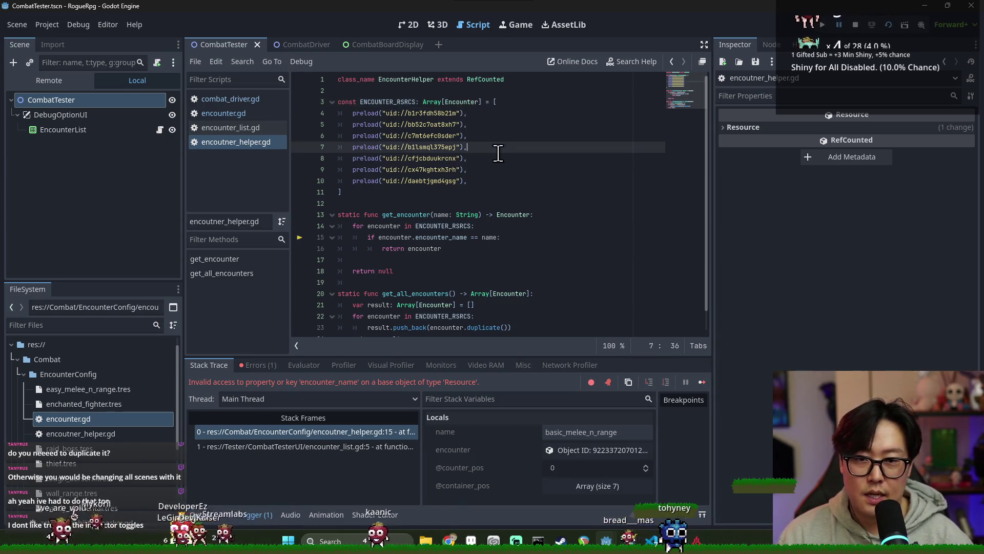
Glance at the Encounter script, save the helper again, and close the running debug game.
{"action": "left_click", "coordinate": [445, 101], "text": "ctrl"}
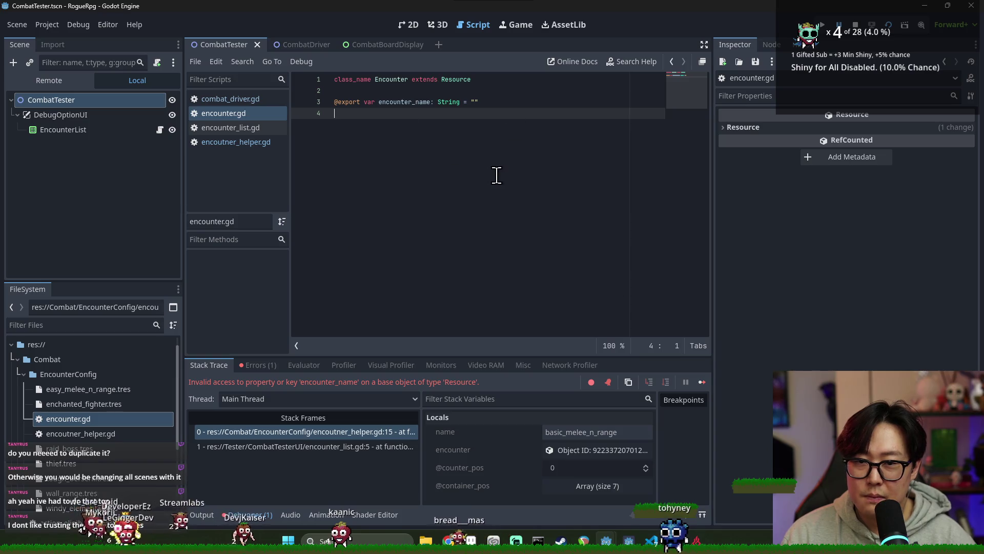
{"action": "key", "text": "ctrl+w"}
{"action": "double_click", "coordinate": [443, 226]}
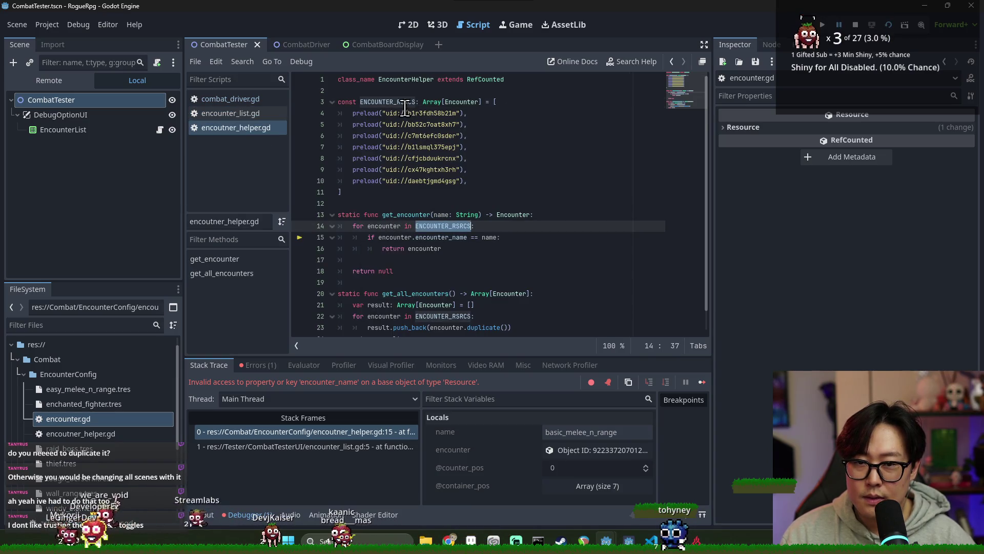
{"action": "key", "text": "ctrl+s"}
{"action": "key", "text": "alt+Tab"}
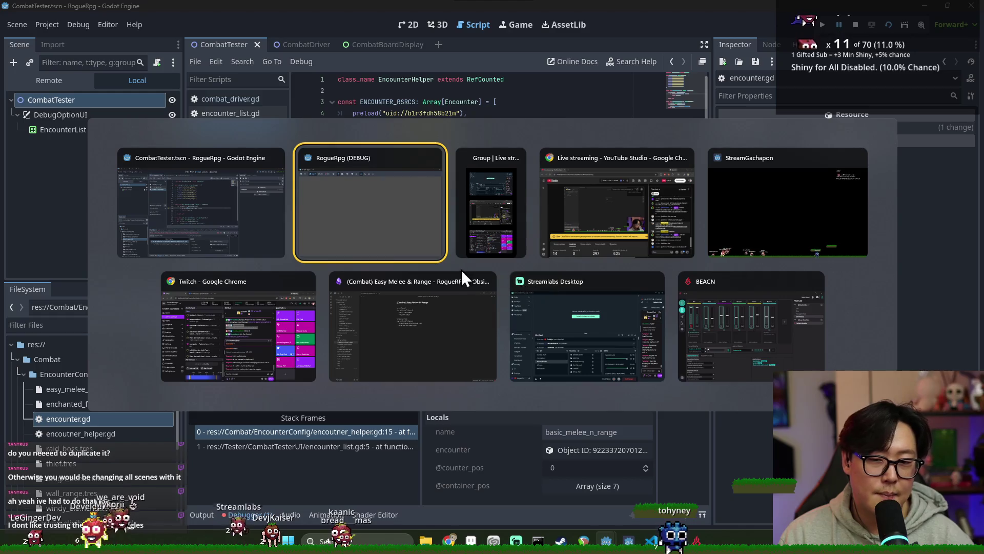
{"action": "left_click", "coordinate": [378, 210]}
{"action": "left_click", "coordinate": [780, 71]}
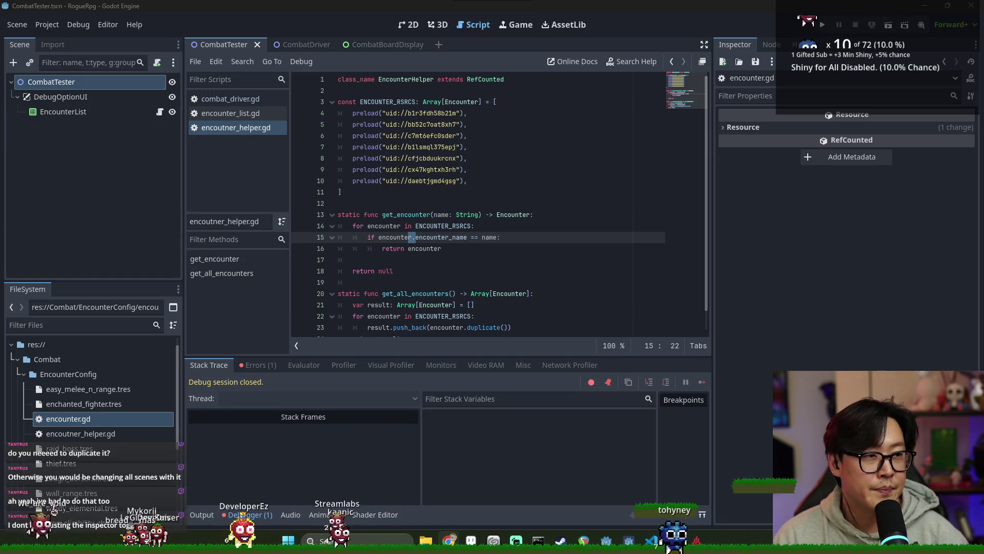
{"action": "key", "text": "alt+Tab"}
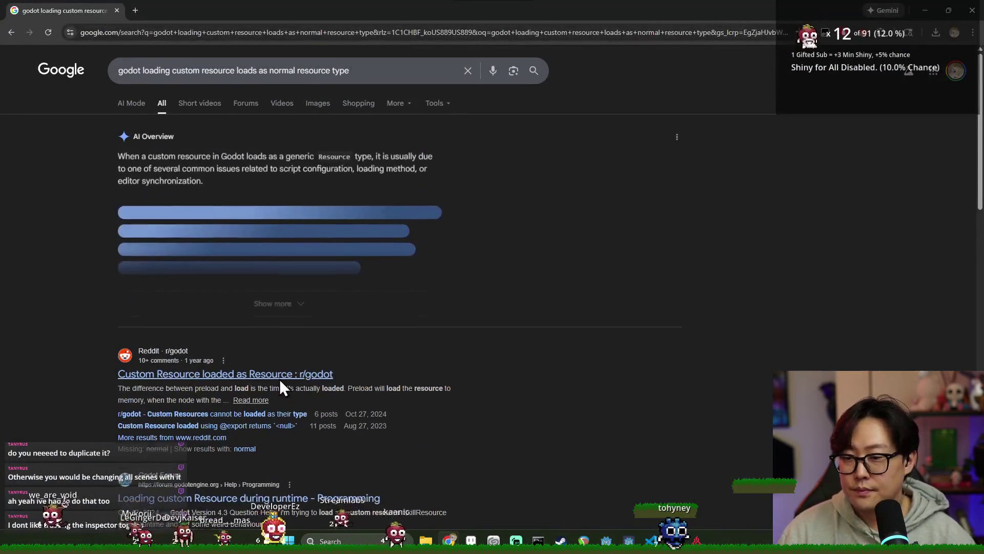
{"action": "left_click", "coordinate": [264, 347]}
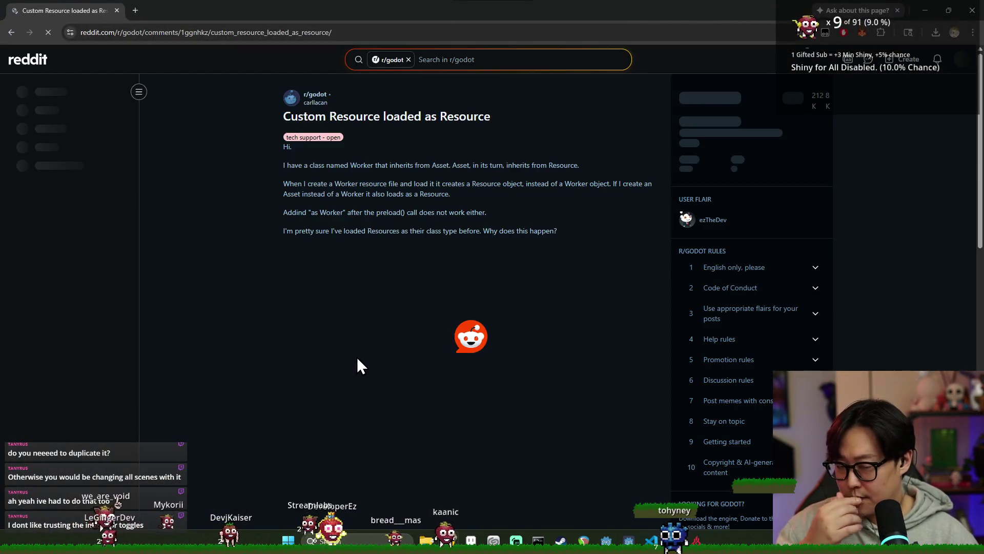
{"action": "scroll", "coordinate": [345, 194], "scroll_direction": "down", "scroll_amount": 8}
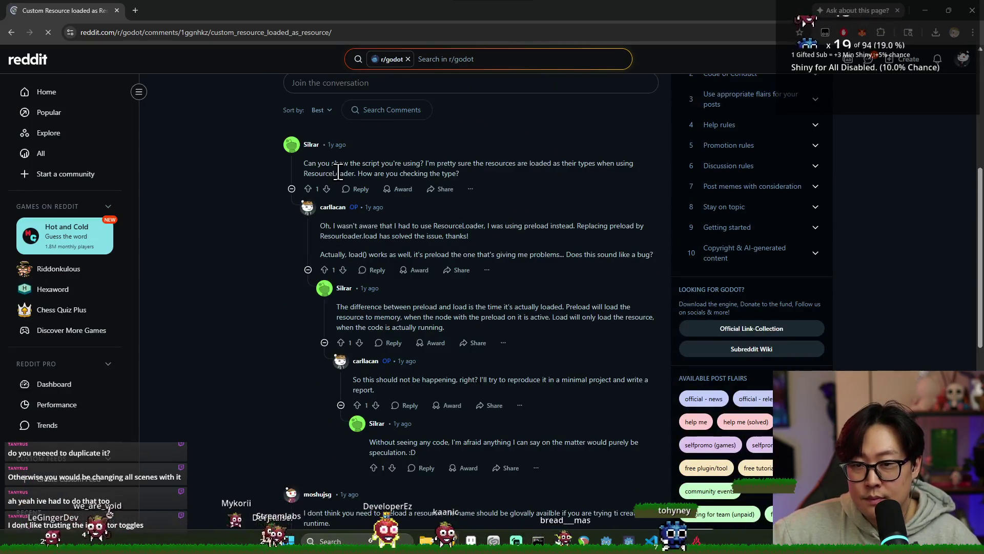
{"action": "scroll", "coordinate": [388, 194], "scroll_direction": "down", "scroll_amount": 5}
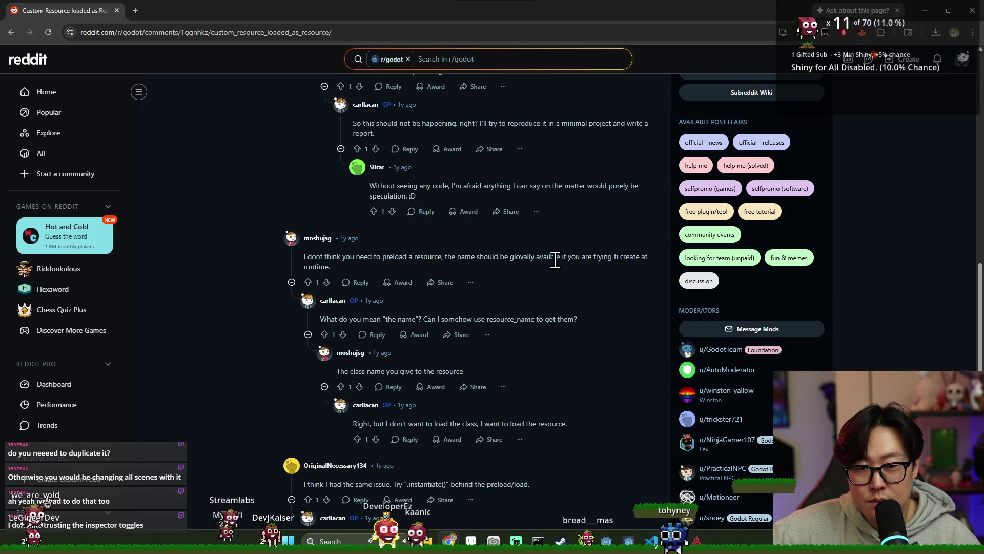
{"action": "scroll", "coordinate": [475, 290], "scroll_direction": "down", "scroll_amount": 4}
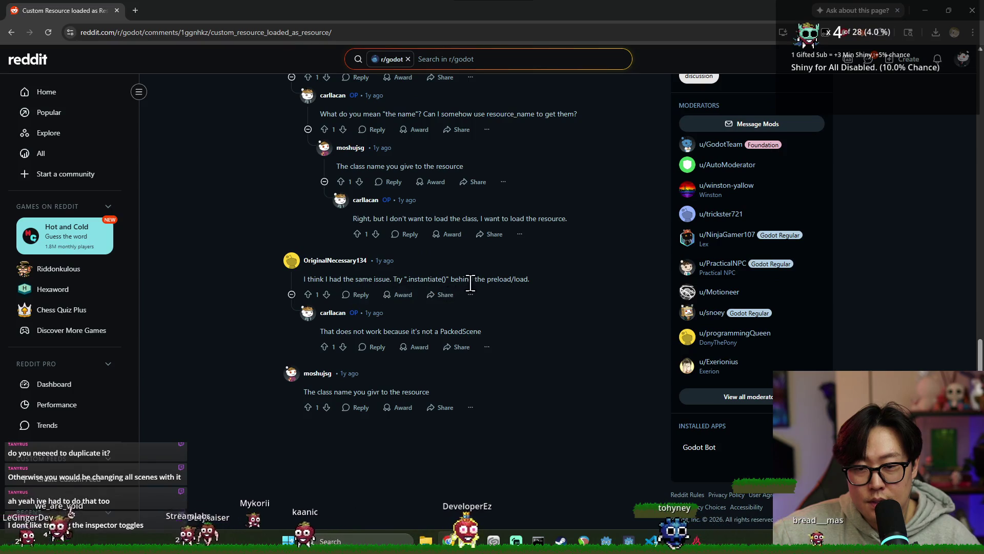
{"action": "triple_click", "coordinate": [493, 281]}
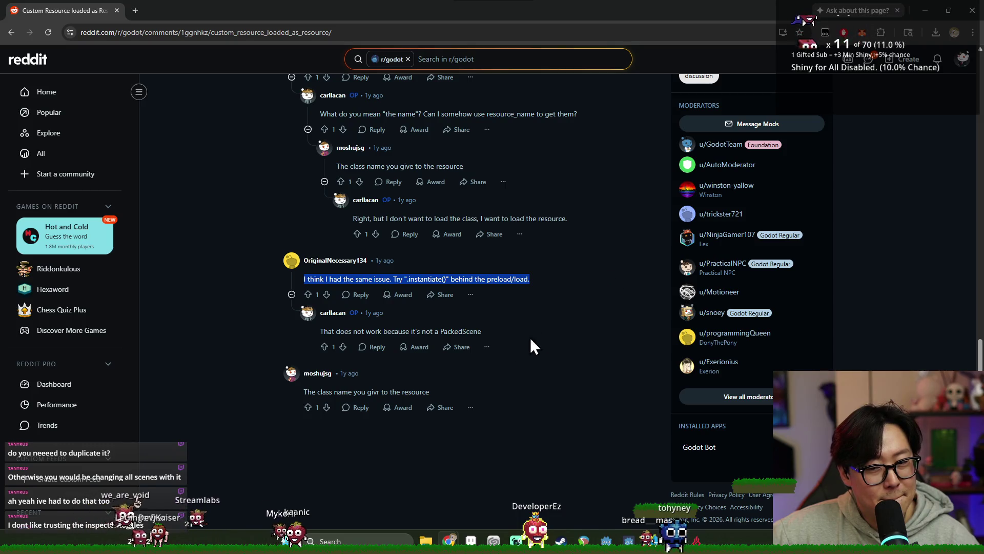
{"action": "double_click", "coordinate": [476, 332]}
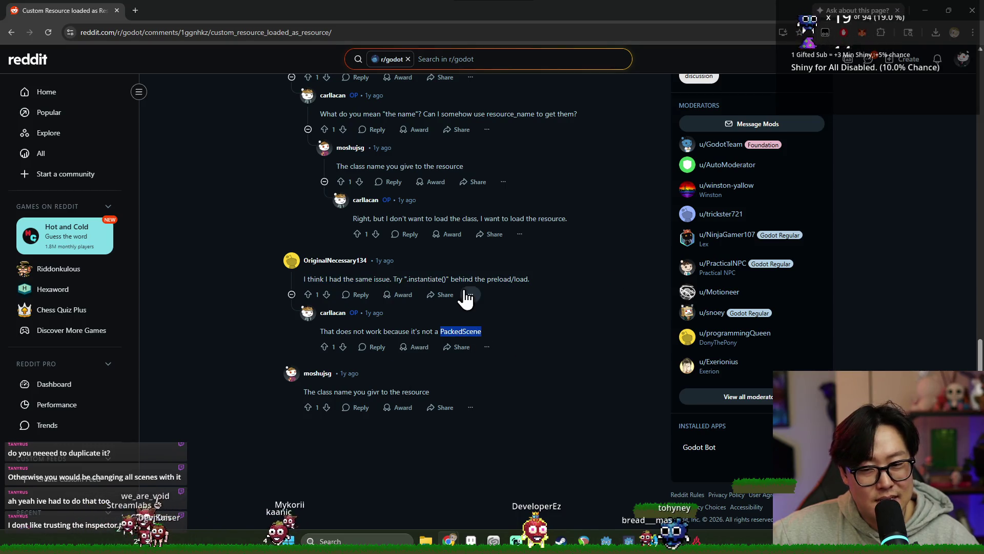
{"action": "left_click_drag", "start_coordinate": [390, 392], "coordinate": [399, 392]}
{"action": "triple_click", "coordinate": [395, 392]}
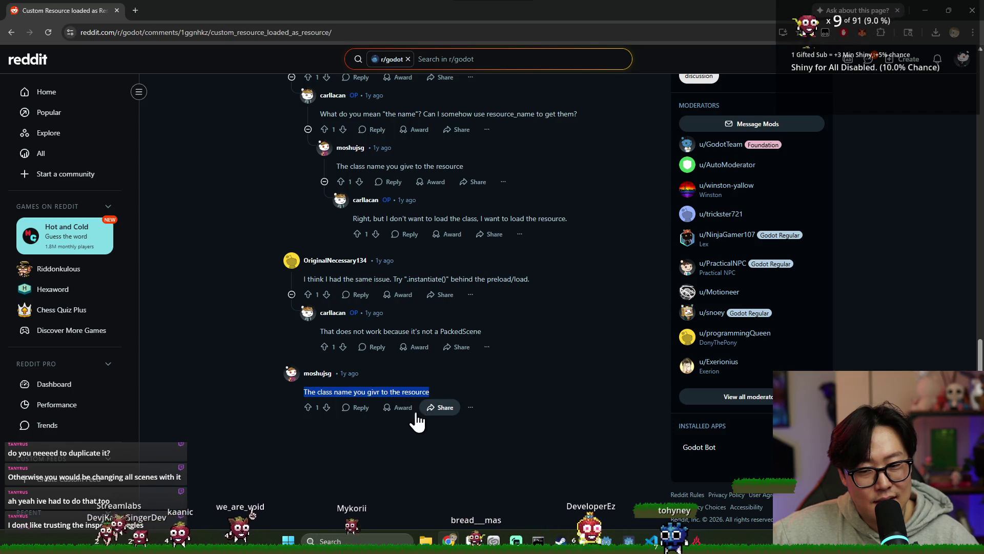
{"action": "left_click", "coordinate": [352, 399]}
{"action": "scroll", "coordinate": [464, 312], "scroll_direction": "up", "scroll_amount": 15}
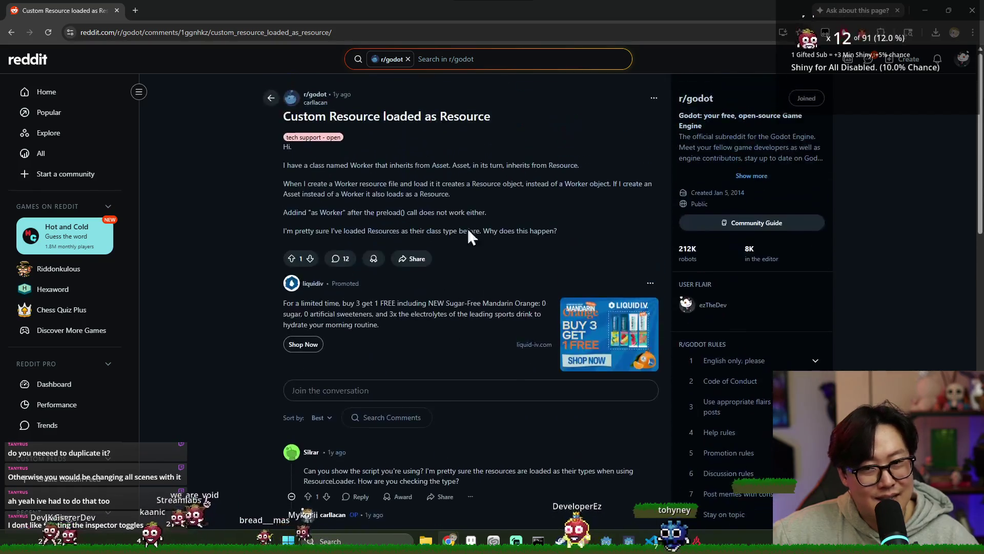
{"action": "left_click_drag", "start_coordinate": [364, 171], "coordinate": [519, 194]}
{"action": "left_click_drag", "start_coordinate": [403, 212], "coordinate": [410, 212]}
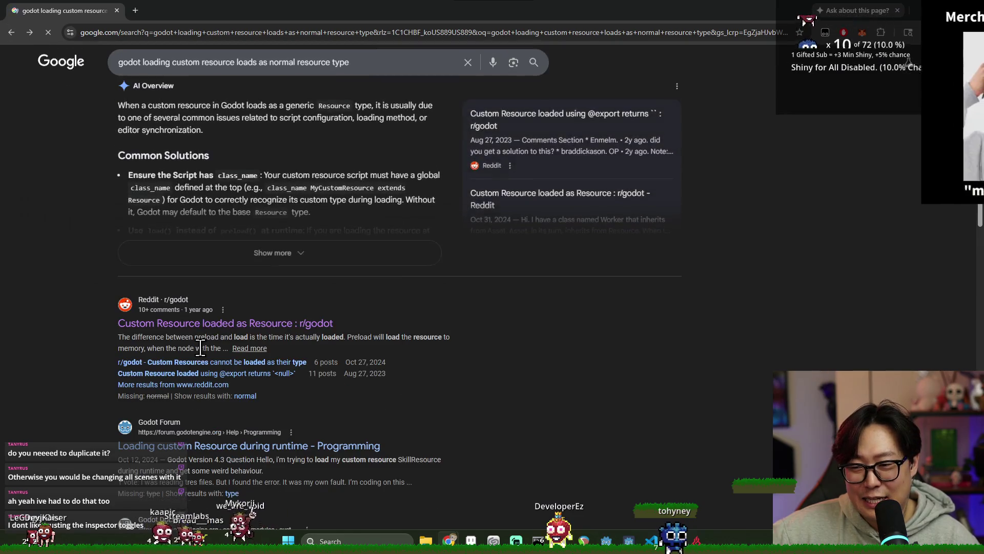
{"action": "scroll", "coordinate": [227, 302], "scroll_direction": "down", "scroll_amount": 3}
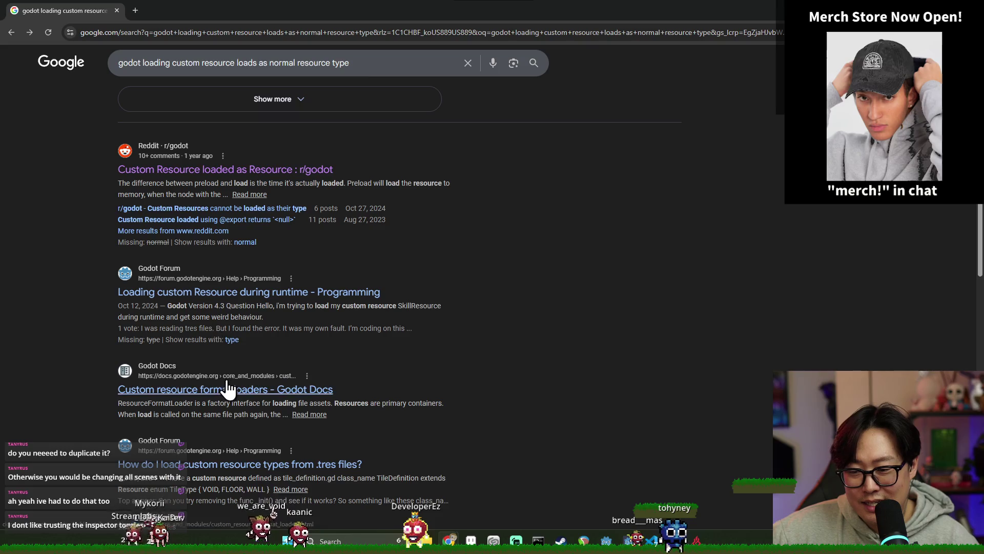
{"action": "scroll", "coordinate": [551, 268], "scroll_direction": "down", "scroll_amount": 3}
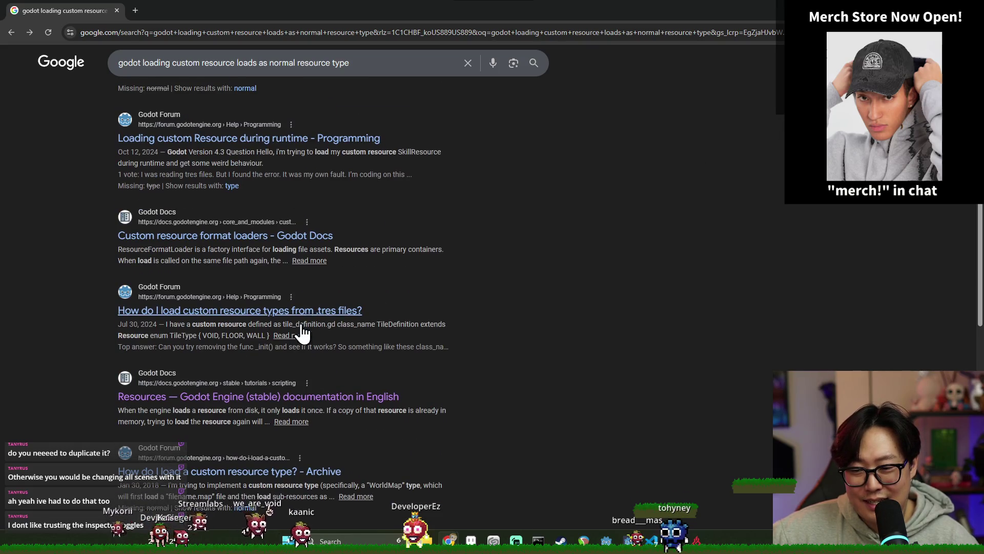
{"action": "left_click", "coordinate": [305, 405]}
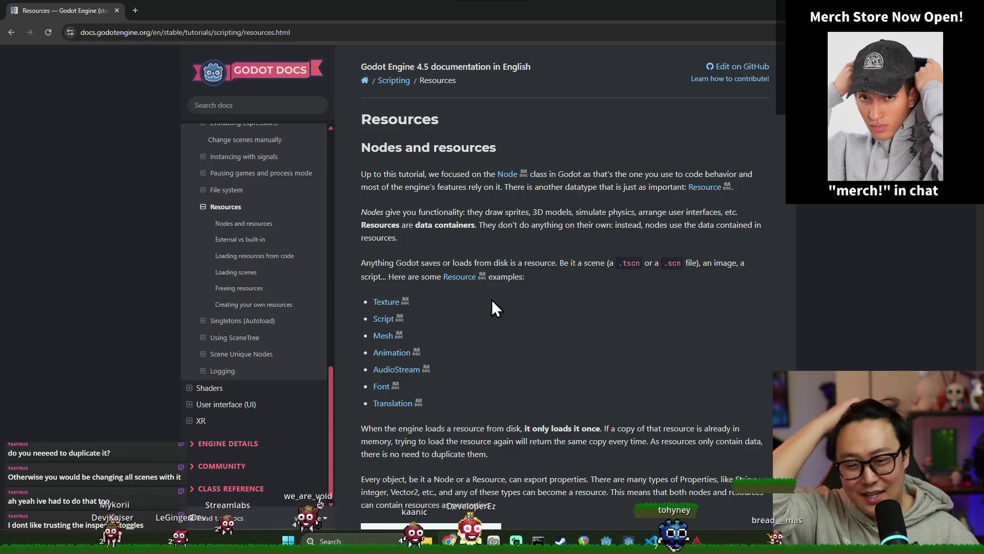
{"action": "scroll", "coordinate": [485, 282], "scroll_direction": "down", "scroll_amount": 2}
{"action": "scroll", "coordinate": [480, 270], "scroll_direction": "down", "scroll_amount": 15}
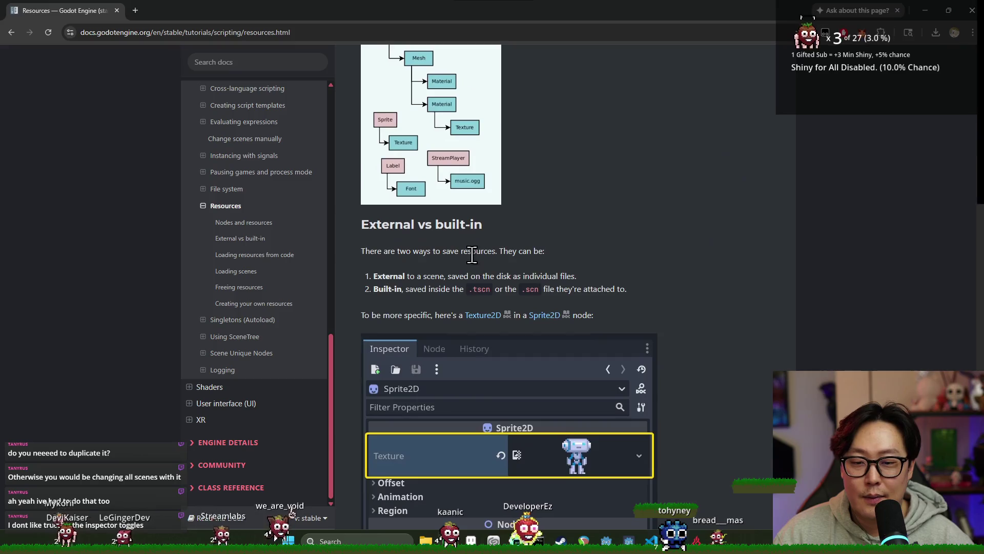
{"action": "scroll", "coordinate": [477, 262], "scroll_direction": "down", "scroll_amount": 11}
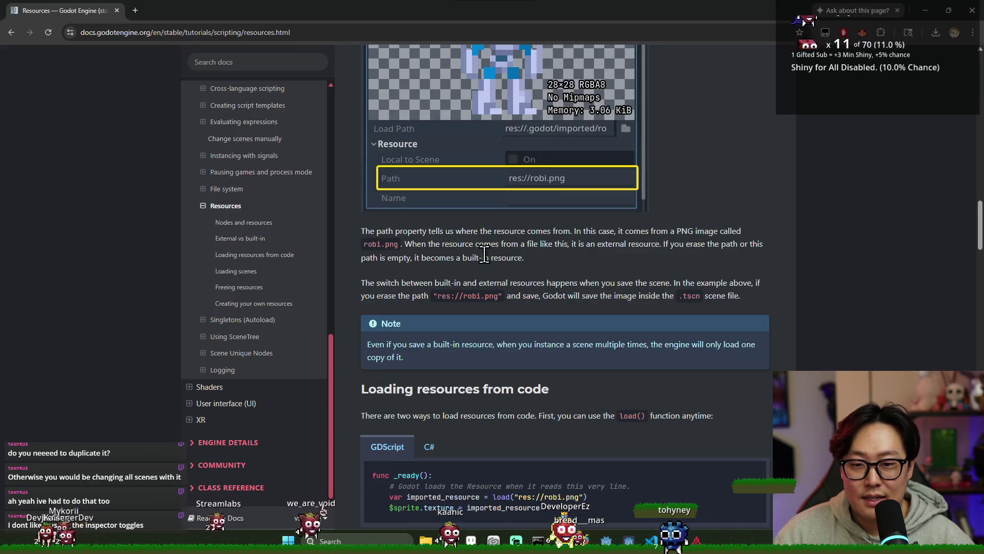
{"action": "scroll", "coordinate": [484, 250], "scroll_direction": "down", "scroll_amount": 7}
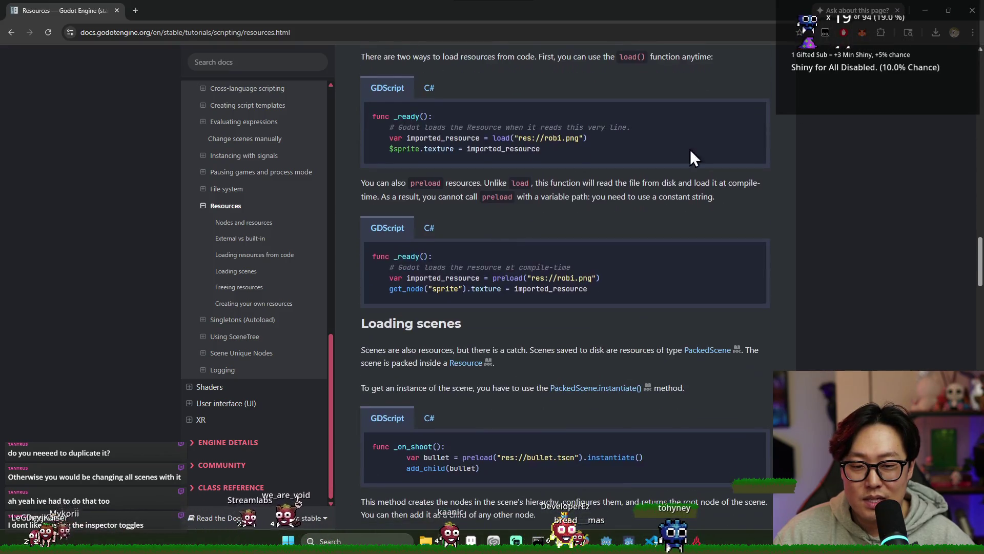
{"action": "left_click", "coordinate": [970, 11]}
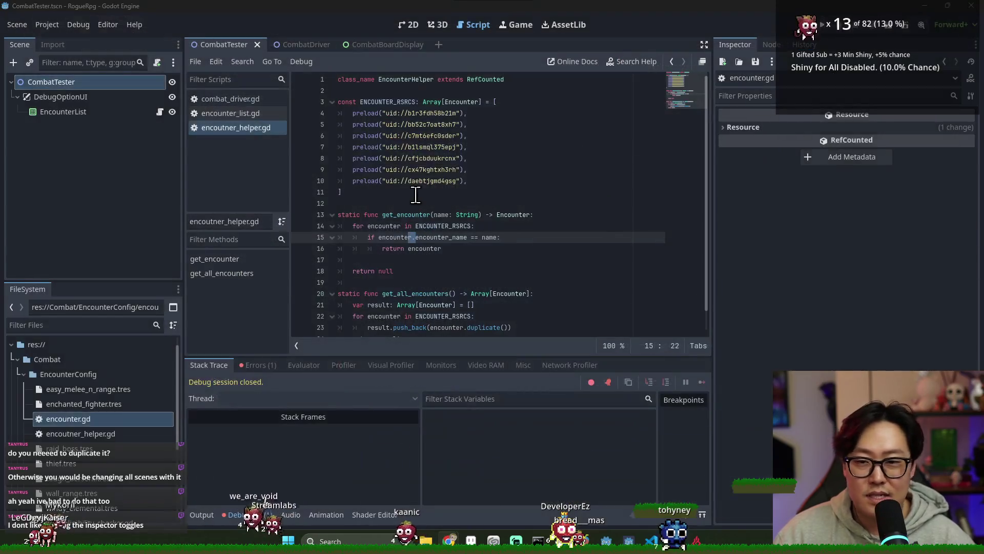
Copy the ENCOUNTER_RSRCS array declaration into the start of get_encounter.
{"action": "left_click", "coordinate": [399, 80]}
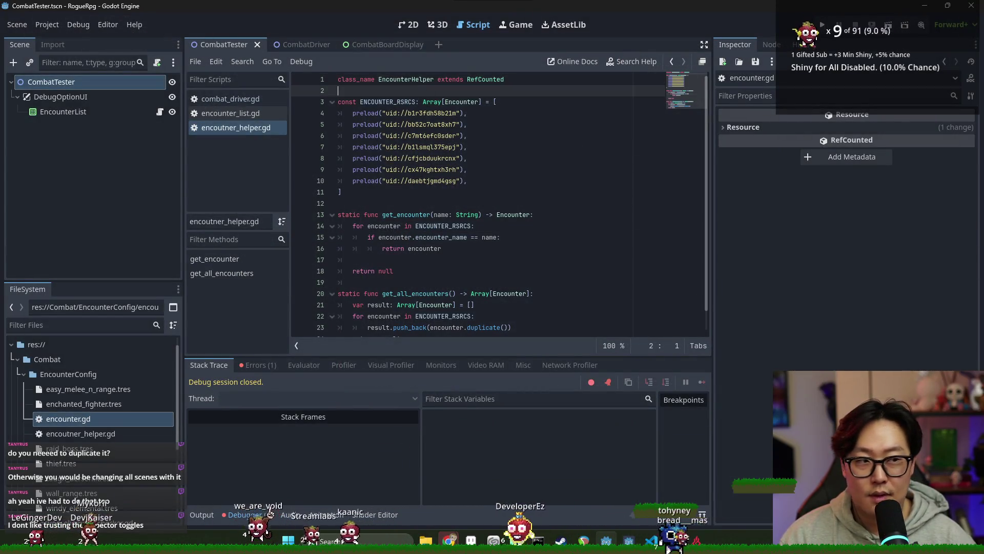
{"action": "left_click", "coordinate": [493, 179]}
{"action": "left_click_drag", "start_coordinate": [352, 113], "coordinate": [463, 113]}
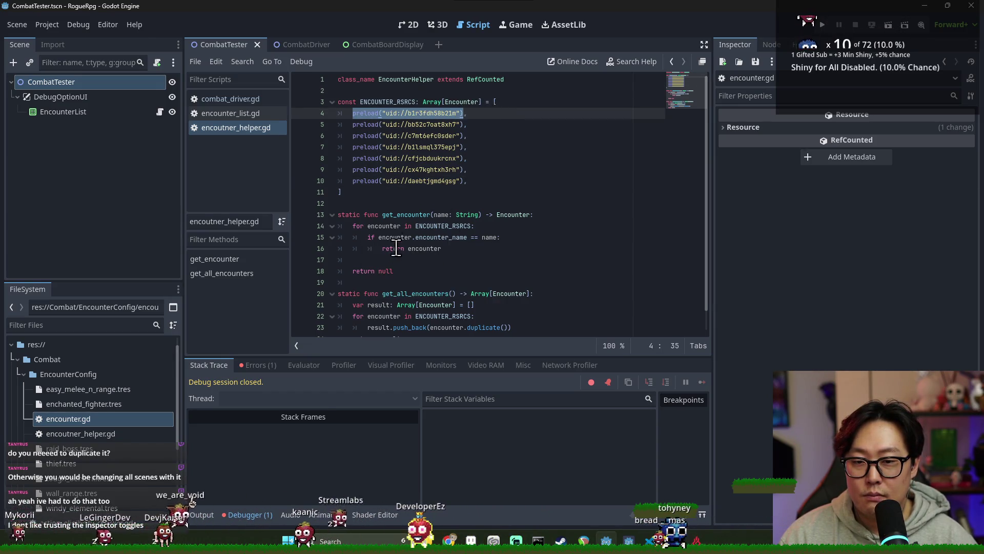
{"action": "left_click", "coordinate": [375, 192]}
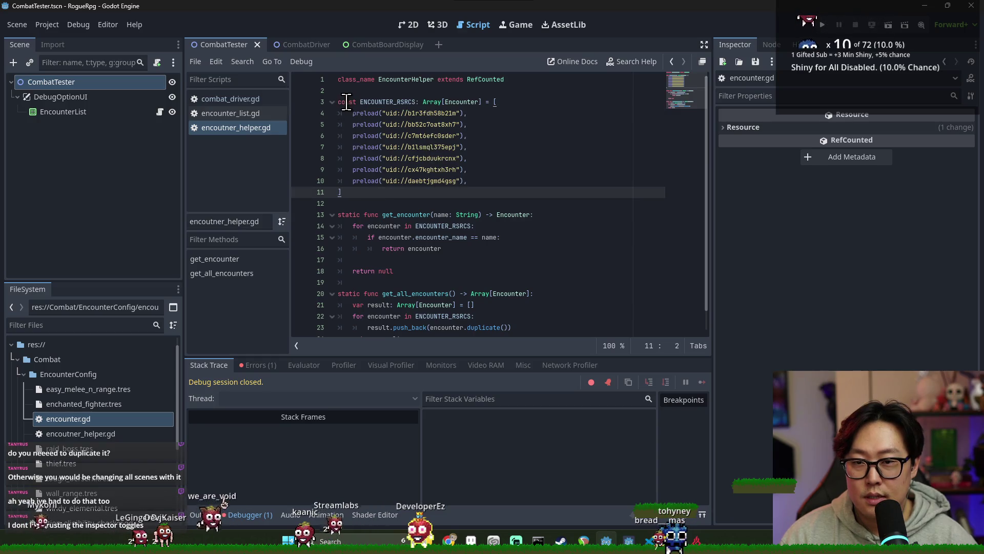
{"action": "left_click", "coordinate": [340, 102], "text": "shift"}
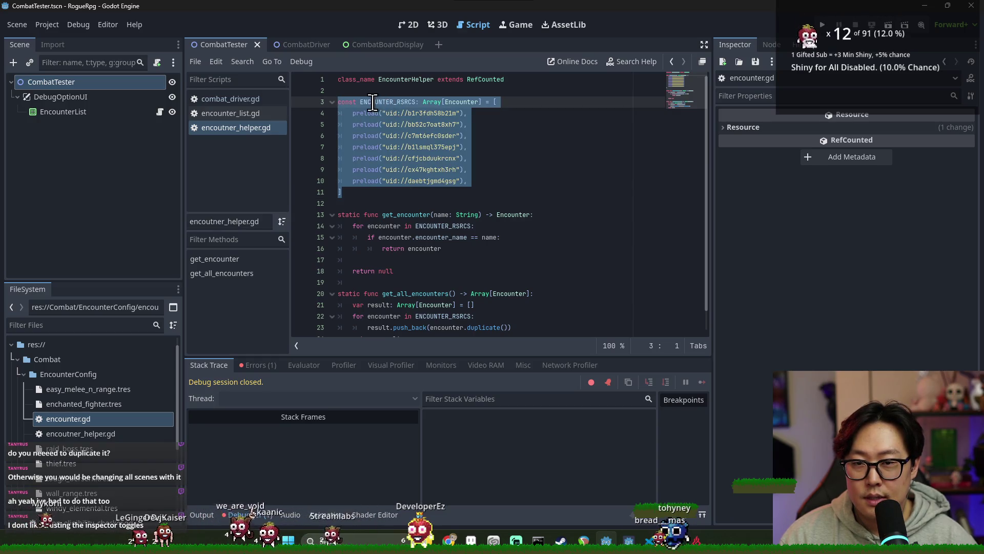
{"action": "left_click", "coordinate": [538, 215]}
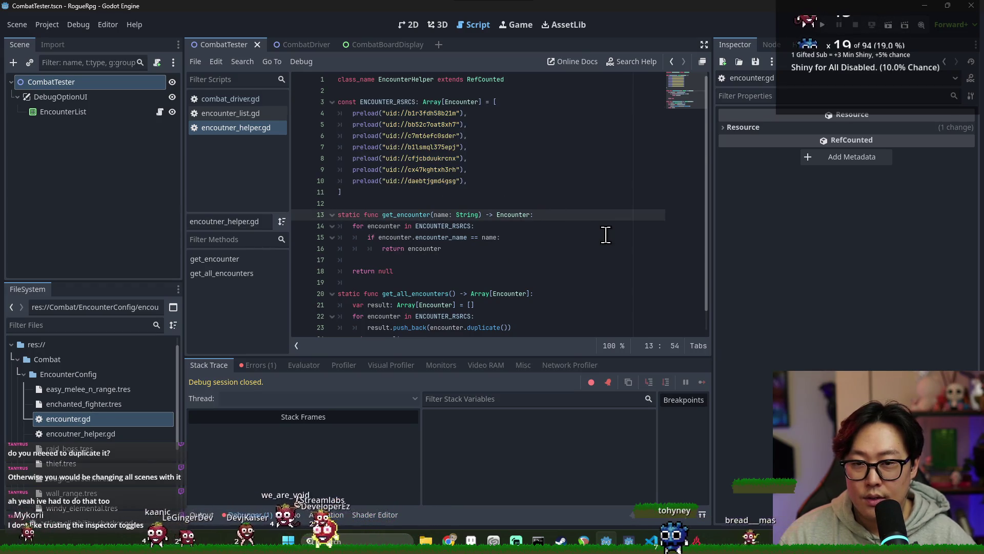
{"action": "key", "text": "Return"}
{"action": "type", "text": "const ENCOUNTER_RSRCS: Array[Encounter] = [ \tpreload(\"uid://b1r3fdh58b21m\"), \tpreload(\"uid://bb52c7oat8xh7\"), \tpreload(\"uid://c7mt6efc0sder\"), \tpreload(\"uid://b1lsmql375epj\"), \tpreload(\"uid://cfjcbduukcrnx\"), \tpreload(\"uid://cx47kghtxh3rh\"), \tpreload(\"uid://daebtjgmd4gsg\"), ]"}
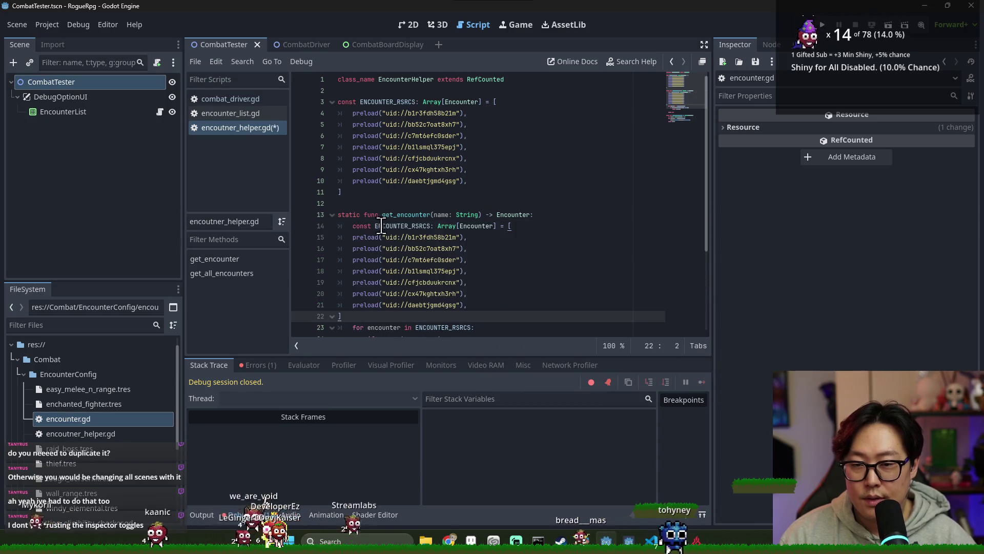
Turn the pasted copy into an indented local var named test, with load on line 15.
{"action": "double_click", "coordinate": [364, 226]}
{"action": "type", "text": "v"}
{"action": "left_click_drag", "start_coordinate": [468, 306], "coordinate": [353, 237]}
{"action": "key", "text": "Tab"}
{"action": "left_click", "coordinate": [386, 226]}
{"action": "double_click", "coordinate": [374, 237]}
{"action": "type", "text": "load"}
{"action": "mouse_move", "coordinate": [373, 235]}
{"action": "left_mouse_down"}
{"action": "mouse_move", "coordinate": [389, 185]}
{"action": "mouse_move", "coordinate": [374, 102]}
{"action": "mouse_move", "coordinate": [377, 238]}
{"action": "left_mouse_up"}
{"action": "double_click", "coordinate": [377, 226]}
{"action": "type", "text": "test"}
Replace preload with load on the remaining test array element lines and save.
{"action": "double_click", "coordinate": [377, 248]}
{"action": "type", "text": "load"}
{"action": "double_click", "coordinate": [379, 259]}
{"action": "type", "text": "load"}
{"action": "double_click", "coordinate": [382, 271]}
{"action": "type", "text": "load"}
{"action": "double_click", "coordinate": [384, 282]}
{"action": "type", "text": "load"}
{"action": "double_click", "coordinate": [379, 293]}
{"action": "type", "text": "load"}
{"action": "double_click", "coordinate": [379, 304]}
{"action": "type", "text": "load"}
{"action": "key", "text": "ctrl+s"}
Add a breakpoint on the line 23 loop, make it iterate over test, save, and debug-run.
{"action": "left_click", "coordinate": [445, 226]}
{"action": "scroll", "coordinate": [388, 231], "scroll_direction": "down", "scroll_amount": 2}
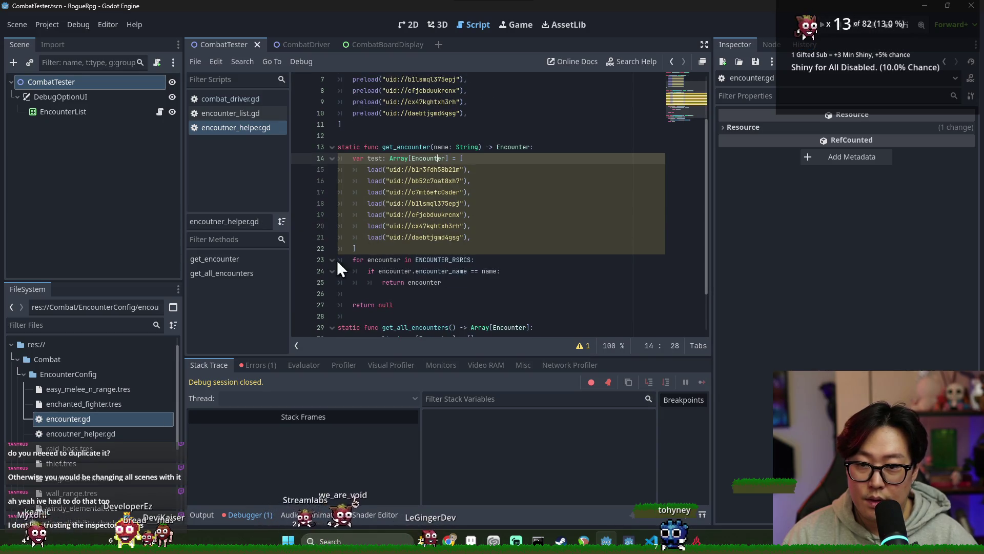
{"action": "left_click", "coordinate": [308, 261]}
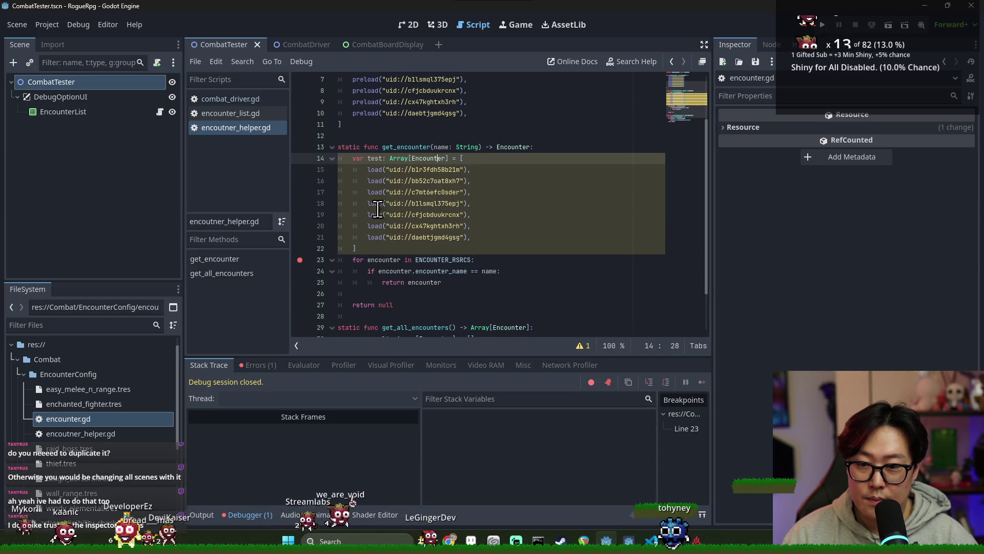
{"action": "double_click", "coordinate": [445, 260]}
{"action": "type", "text": "test"}
{"action": "key", "text": "ctrl+s"}
{"action": "left_click", "coordinate": [898, 31]}
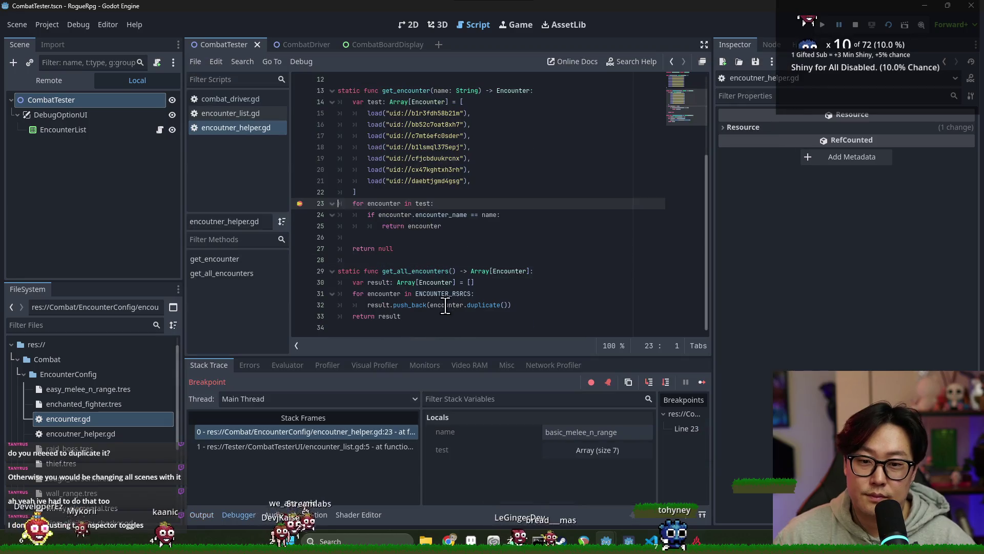
{"action": "left_click", "coordinate": [568, 448]}
{"action": "left_click", "coordinate": [576, 483]}
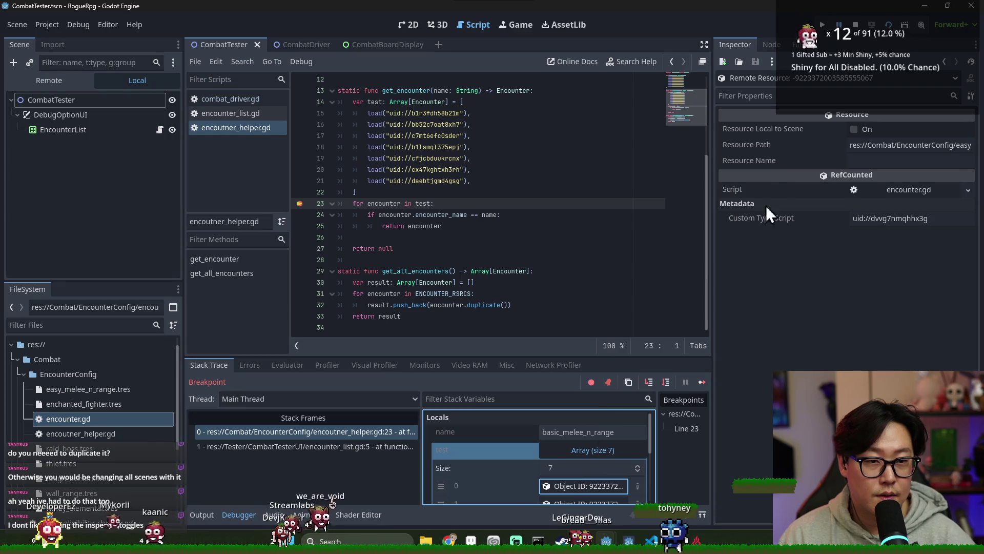
{"action": "left_click_drag", "start_coordinate": [712, 156], "coordinate": [491, 186]}
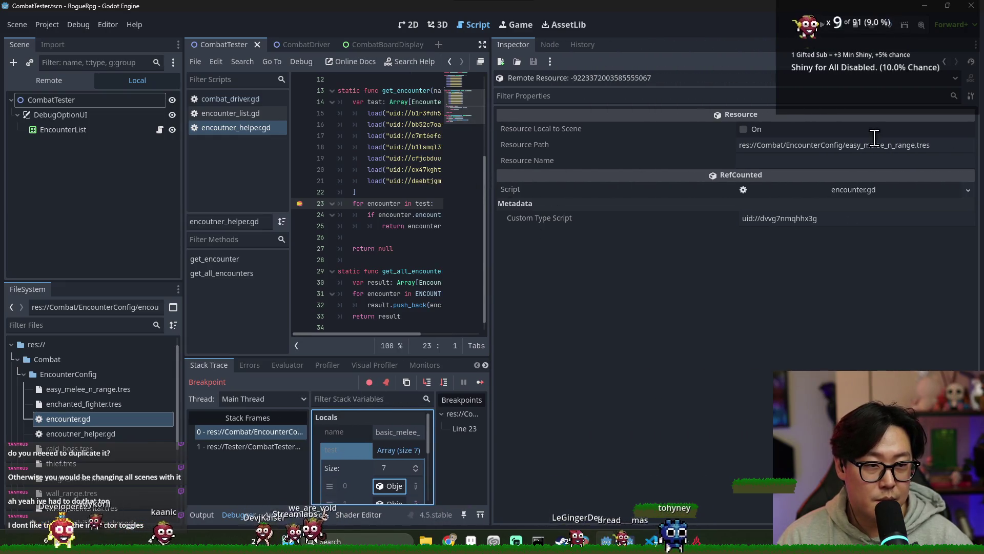
{"action": "left_click", "coordinate": [849, 192]}
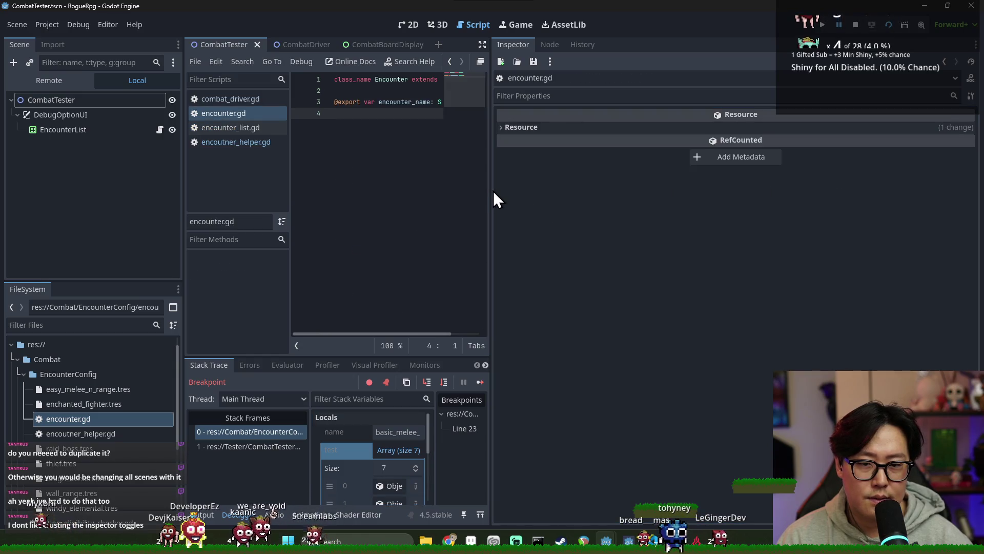
{"action": "left_click_drag", "start_coordinate": [489, 190], "coordinate": [632, 194]}
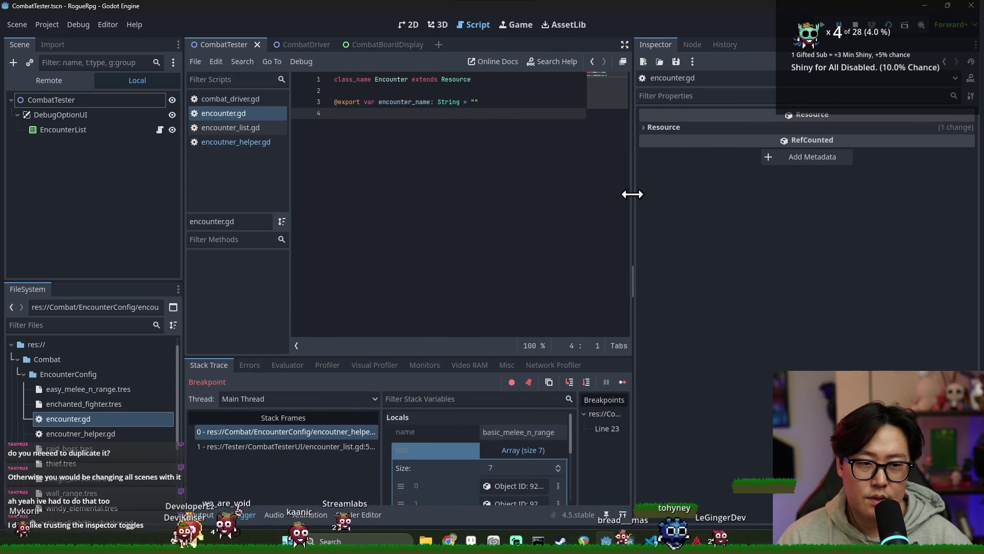
{"action": "left_click", "coordinate": [660, 129]}
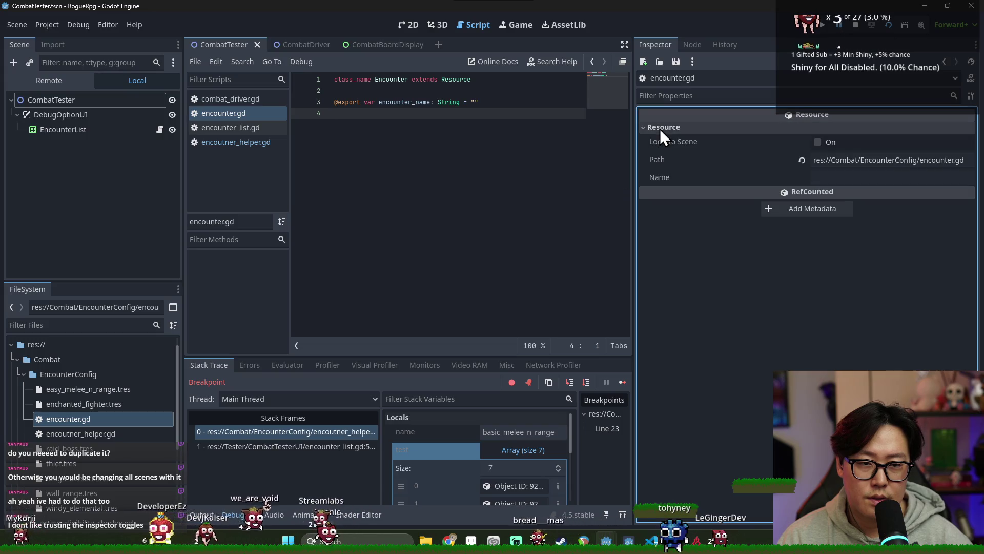
{"action": "left_click", "coordinate": [115, 388]}
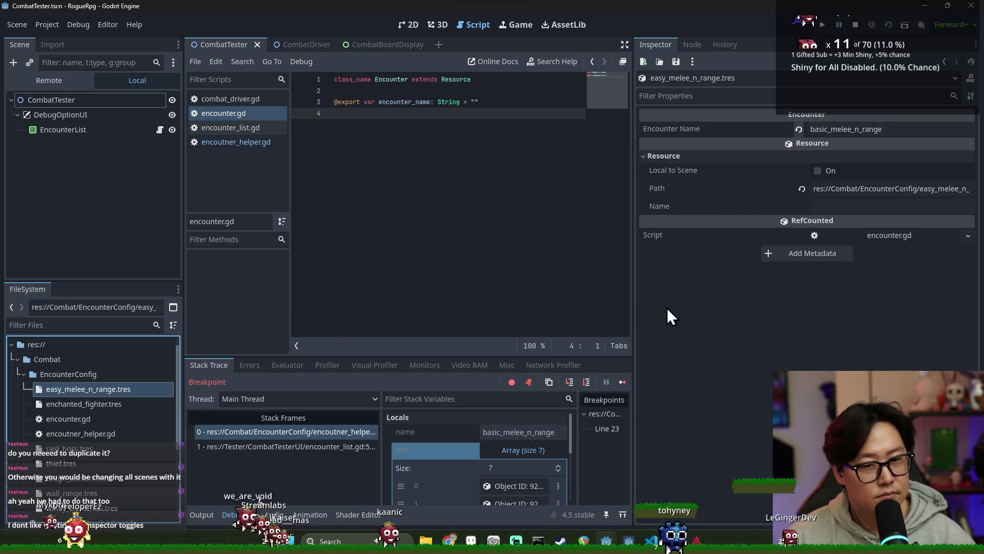
{"action": "left_click", "coordinate": [122, 418]}
{"action": "left_click", "coordinate": [122, 434]}
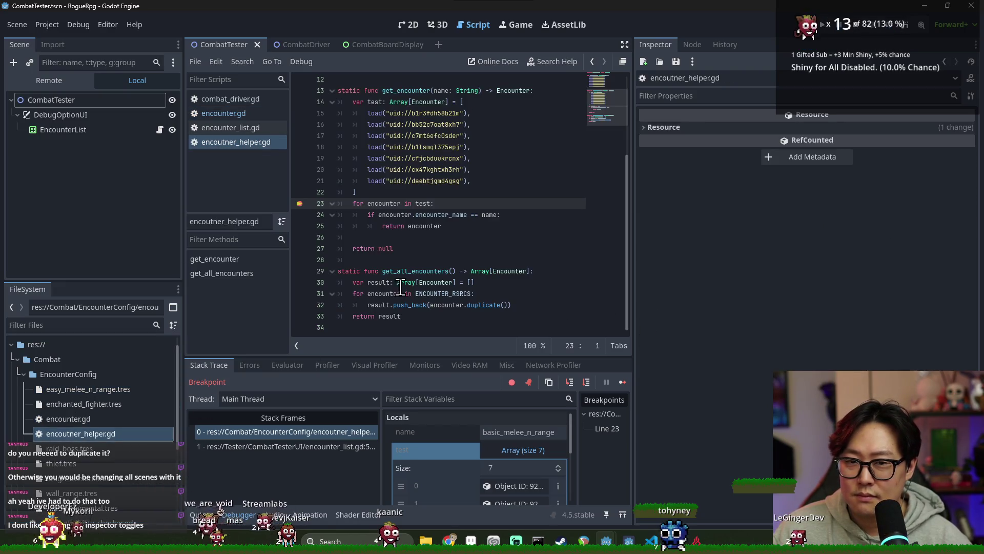
{"action": "left_click", "coordinate": [590, 193]}
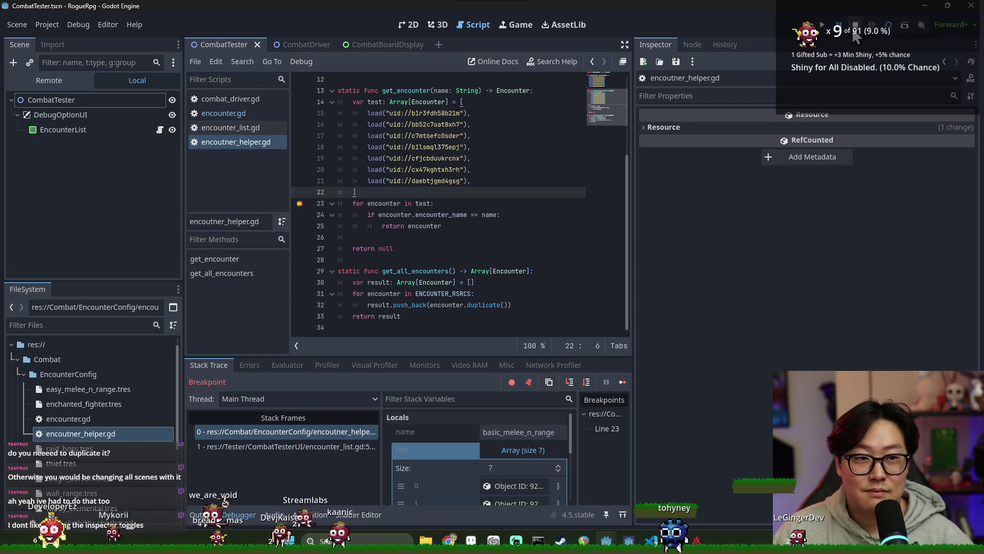
{"action": "left_click", "coordinate": [855, 25]}
{"action": "left_click", "coordinate": [512, 214]}
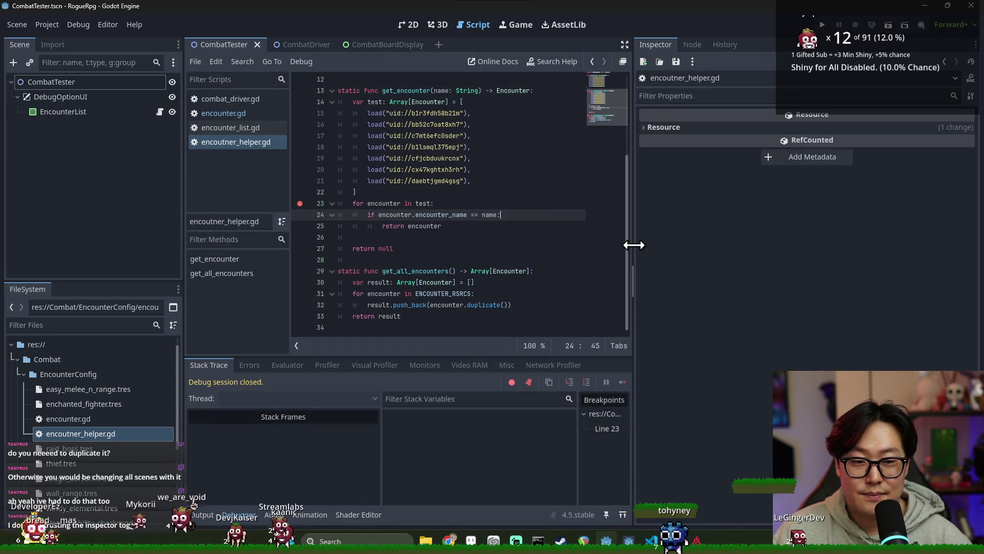
Widen the code editor and delete the temporary test array block.
{"action": "left_click_drag", "start_coordinate": [635, 245], "coordinate": [812, 250]}
{"action": "left_click", "coordinate": [379, 102]}
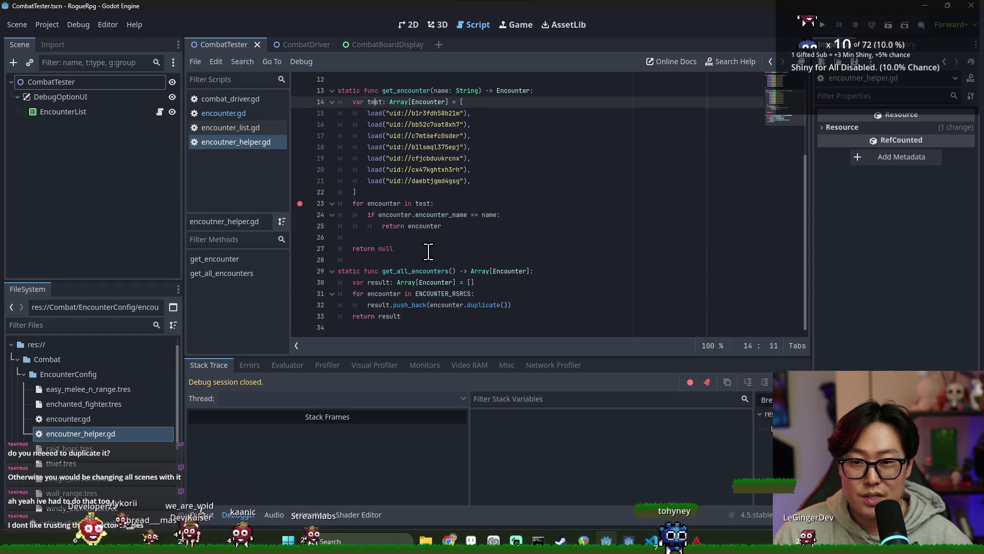
{"action": "left_click", "coordinate": [487, 204]}
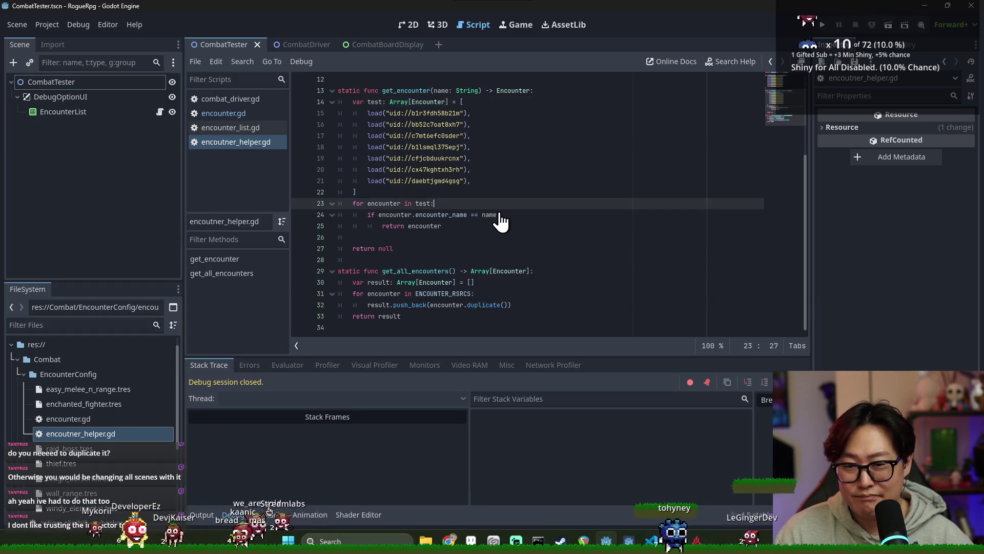
{"action": "left_click", "coordinate": [404, 195]}
{"action": "left_click", "coordinate": [339, 97], "text": "shift"}
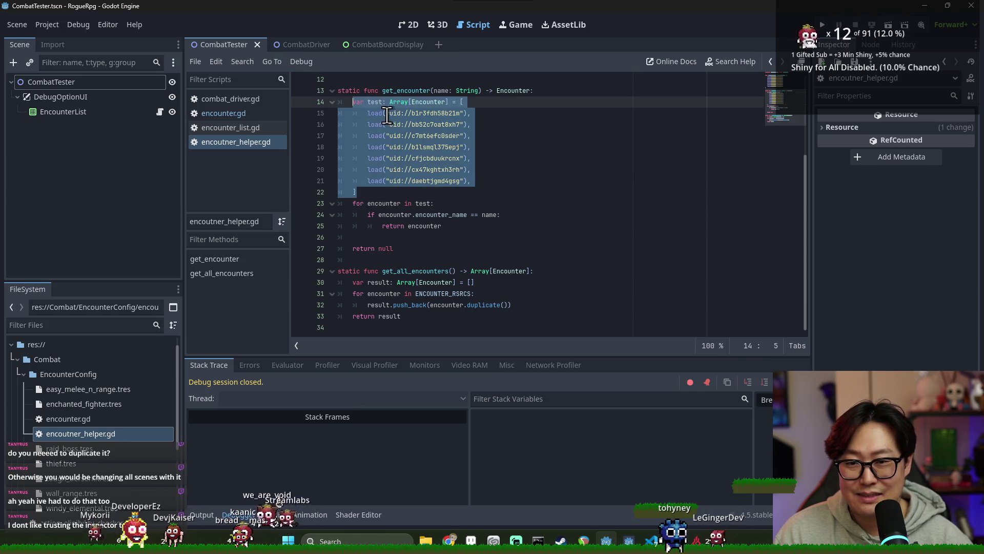
{"action": "key", "text": "BackSpace"}
{"action": "key", "text": "BackSpace"}
Put ENCOUNTER_RSRCS back in the get_encounter loop header in place of test and save.
{"action": "scroll", "coordinate": [407, 127], "scroll_direction": "up", "scroll_amount": 4}
{"action": "double_click", "coordinate": [392, 101]}
{"action": "key", "text": "ctrl+c"}
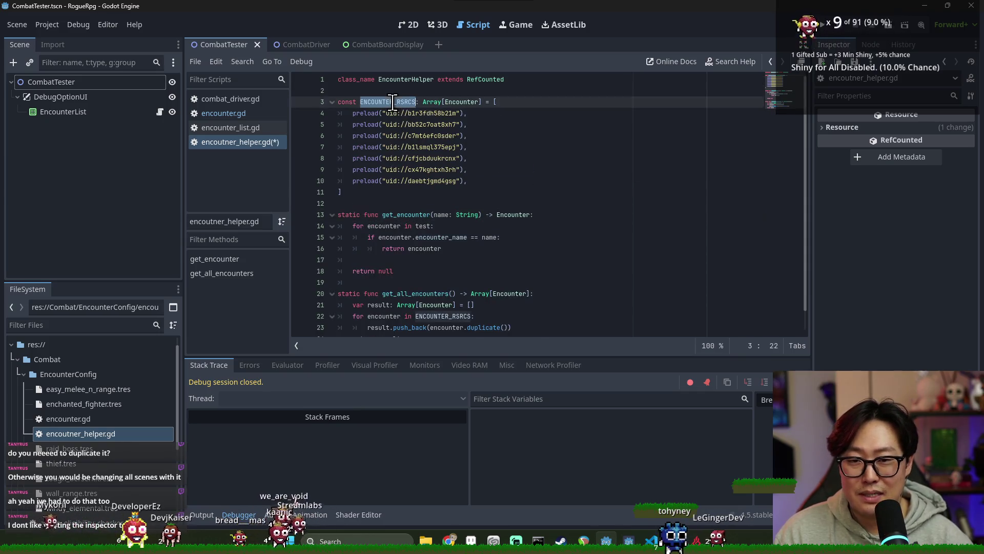
{"action": "double_click", "coordinate": [425, 226]}
{"action": "key", "text": "ctrl+v"}
{"action": "key", "text": "ctrl+s"}
{"action": "key", "text": "Up"}
{"action": "key", "text": "Up"}
{"action": "key", "text": "Up"}
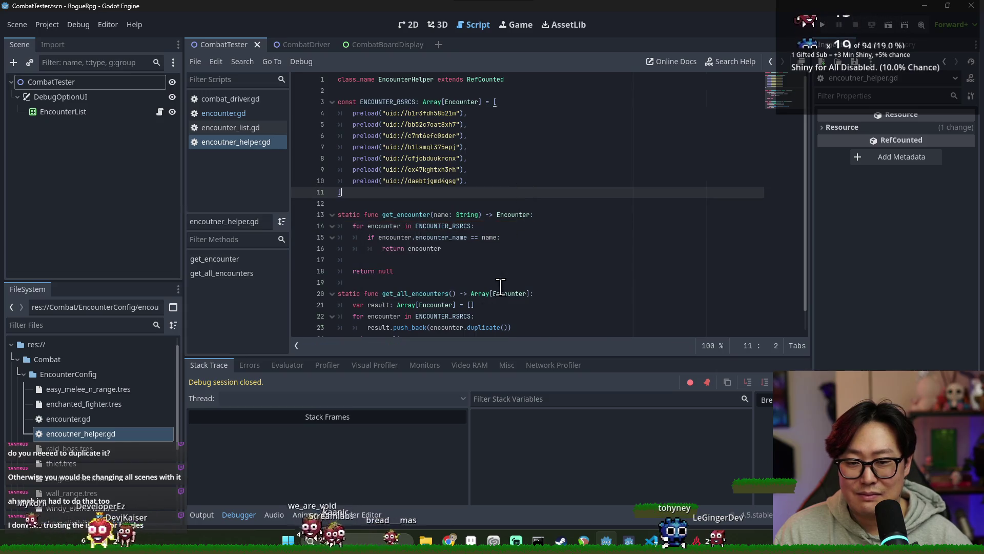
{"action": "key", "text": "ctrl+s"}
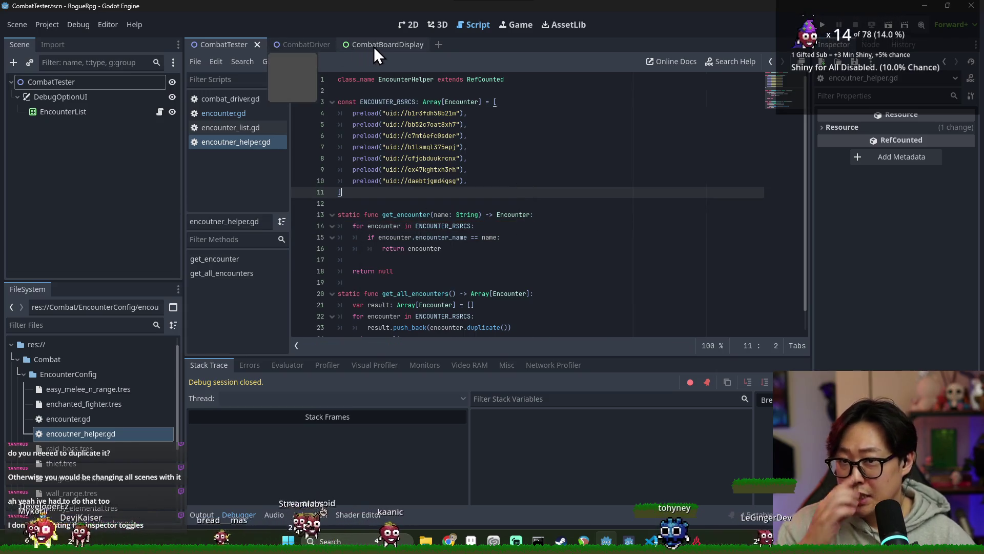
Review the preload lines and the RefCounted class documentation.
{"action": "left_click", "coordinate": [382, 147]}
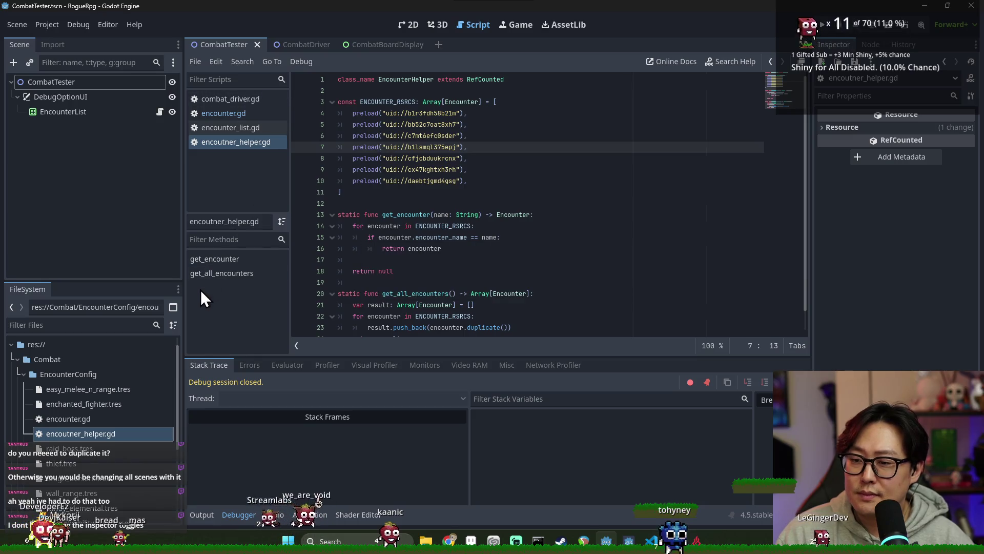
{"action": "double_click", "coordinate": [481, 80]}
{"action": "double_click", "coordinate": [357, 114]}
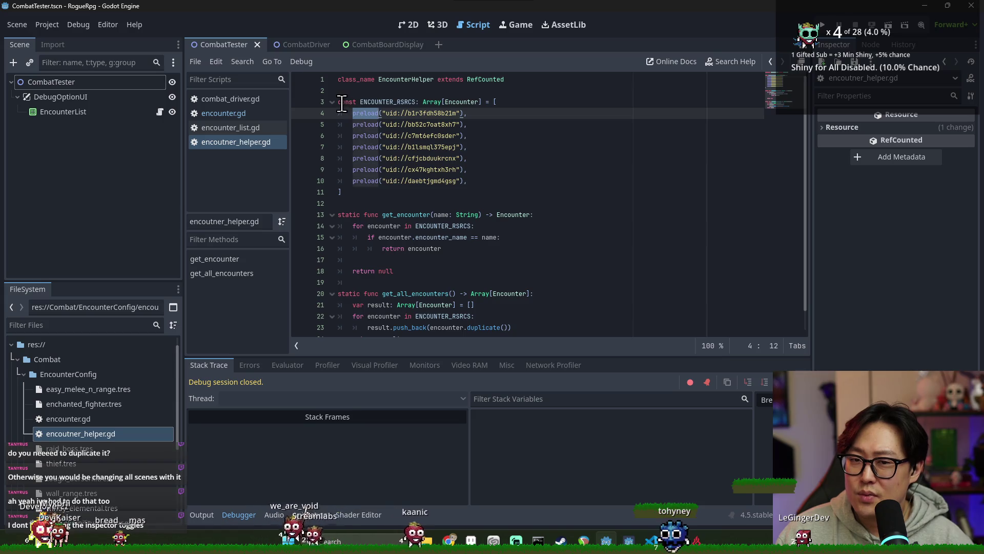
{"action": "double_click", "coordinate": [484, 79]}
{"action": "left_click", "coordinate": [479, 88], "text": "ctrl"}
{"action": "key", "text": "ctrl+w"}
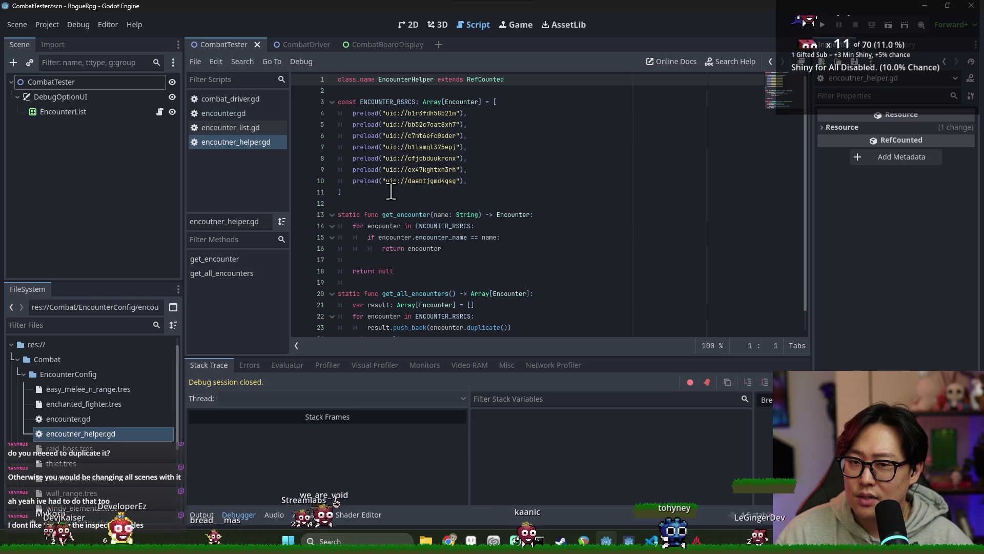
{"action": "key", "text": "Down"}
{"action": "key", "text": "Down"}
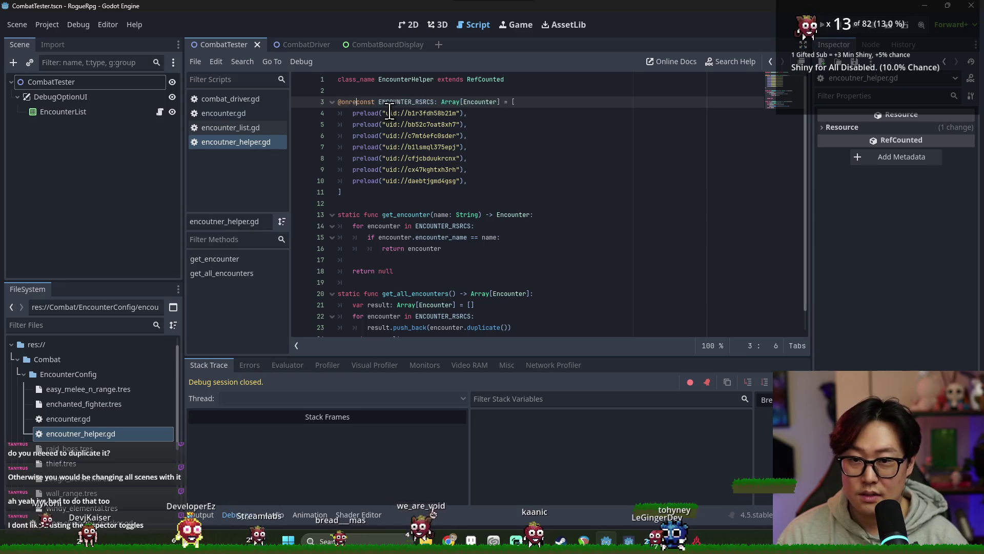
{"action": "type", "text": "ady"}
{"action": "left_click", "coordinate": [464, 147]}
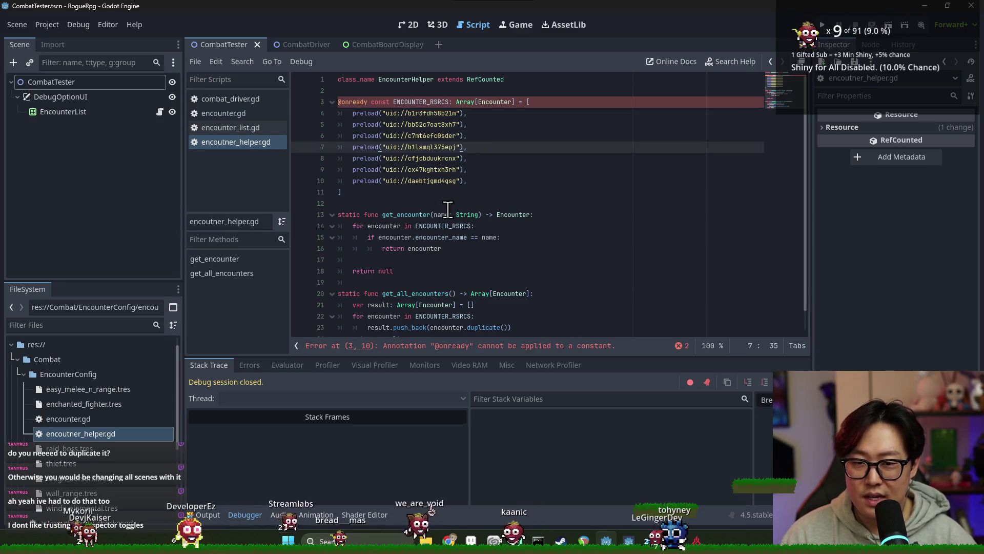
{"action": "key", "text": "ctrl+z"}
{"action": "left_click", "coordinate": [425, 124]}
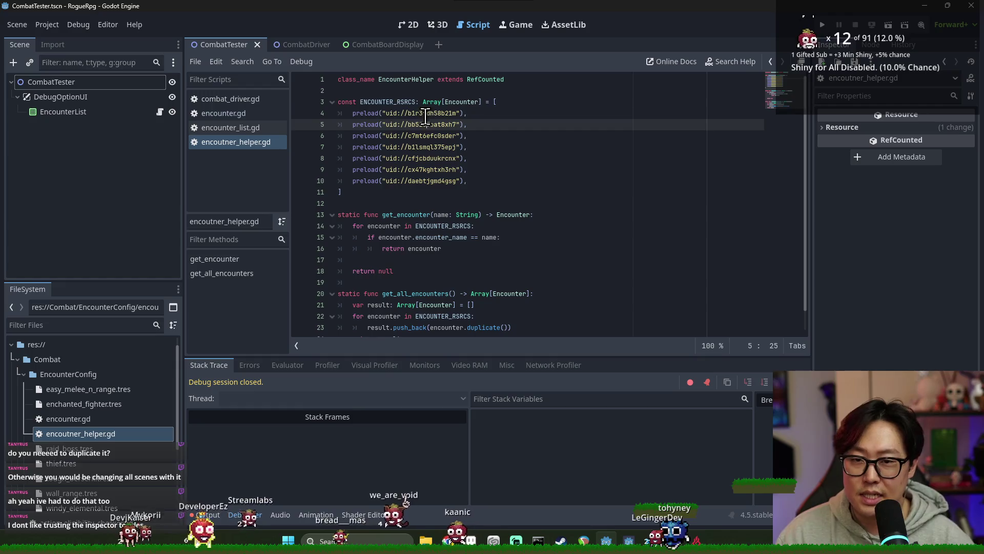
{"action": "left_click", "coordinate": [367, 46]}
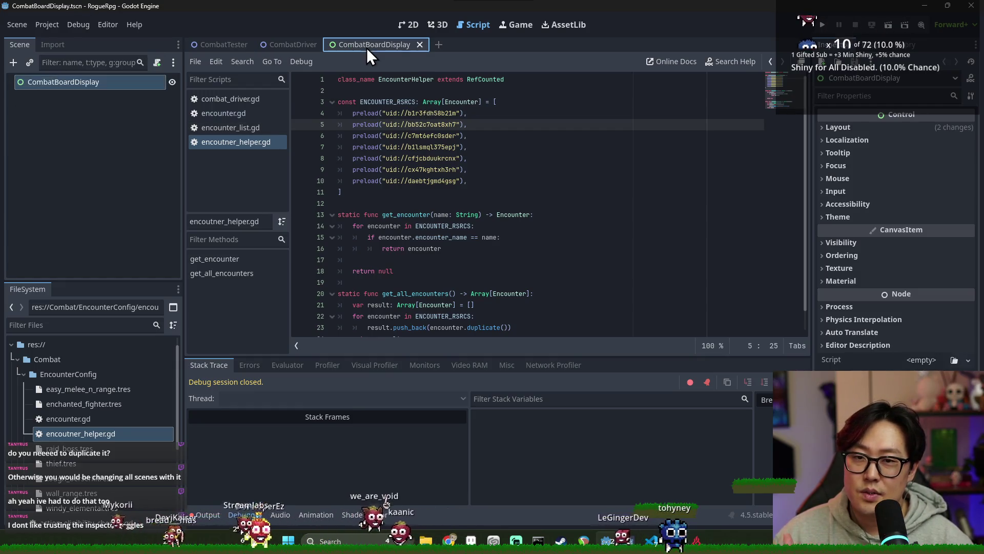